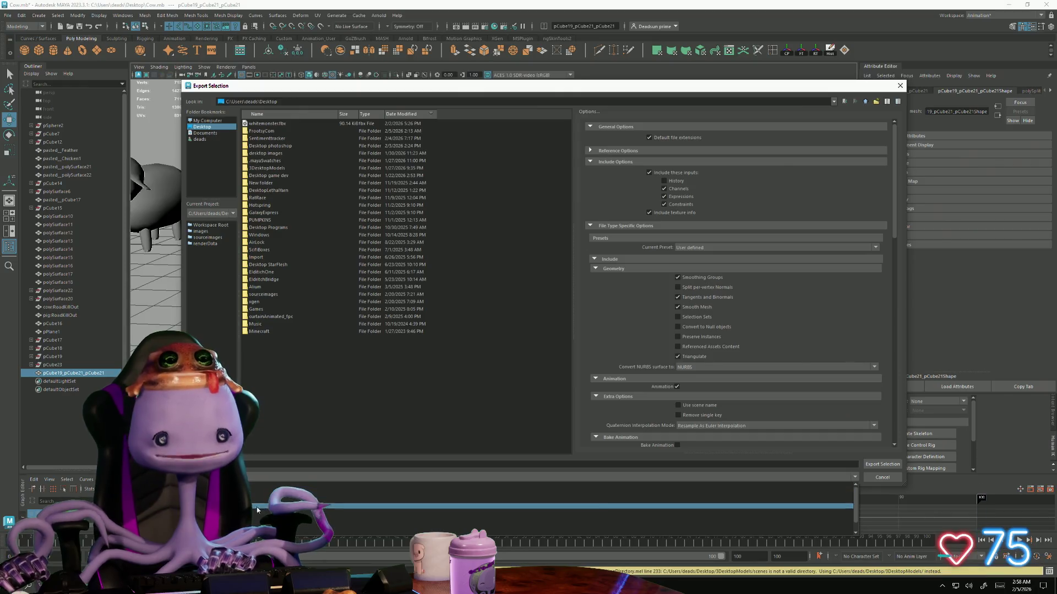
Export the selected frog mesh from Maya as an OBJ file to the Desktop
click(496, 532)
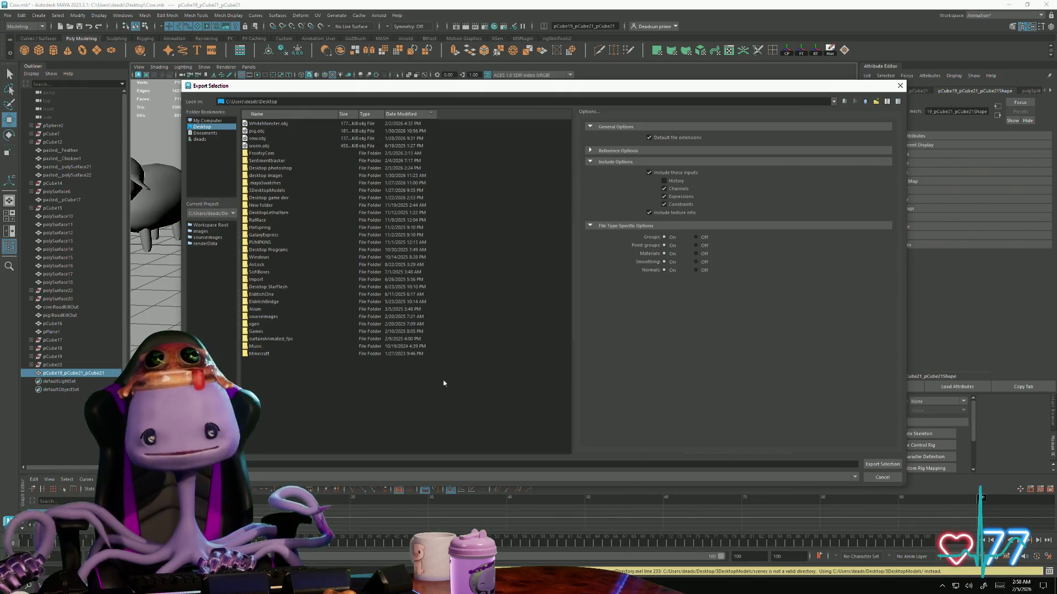
click(873, 467)
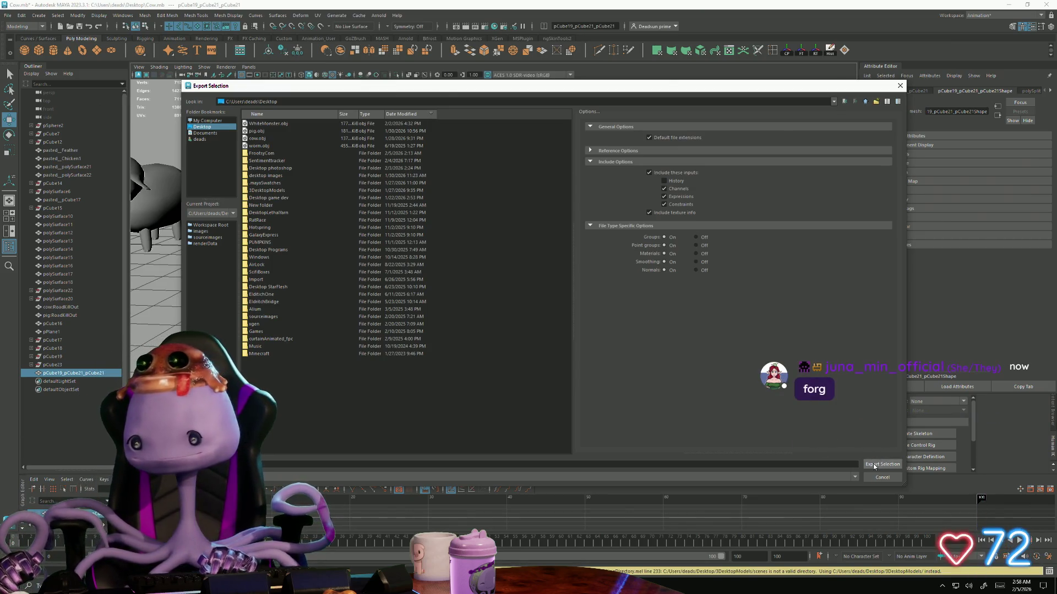
click(874, 467)
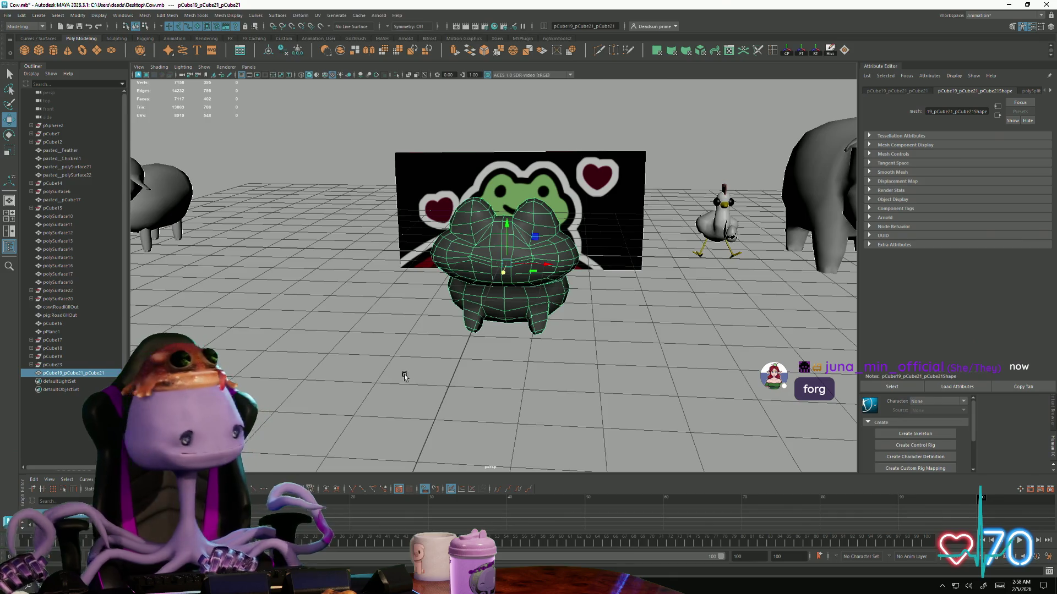
alt+drag(405, 377, 480, 372)
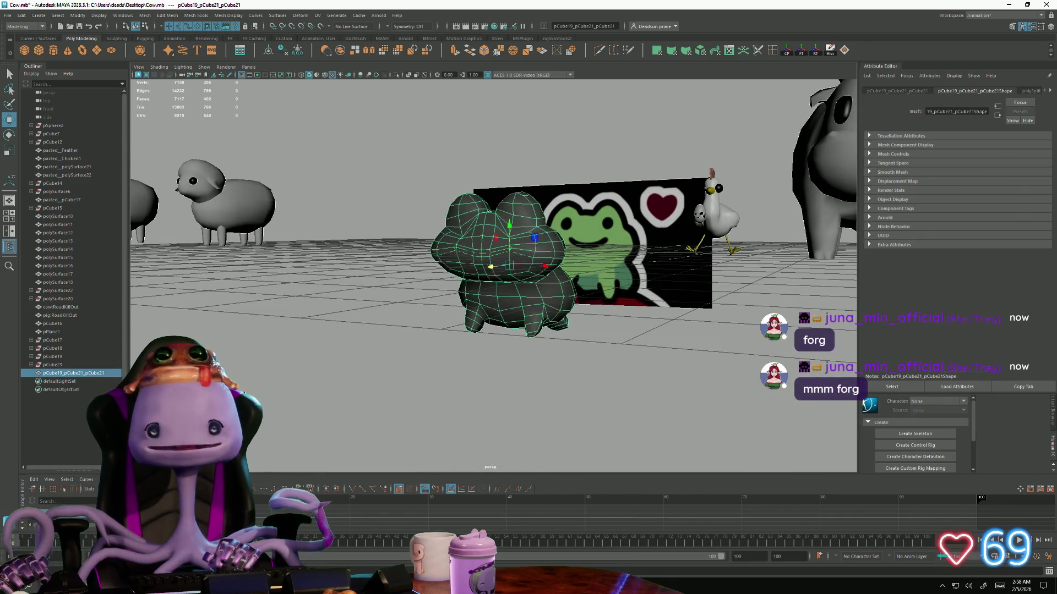
Launch RoadKill from Windows search and bring up its File menu
click(29, 586)
text(roadkill)
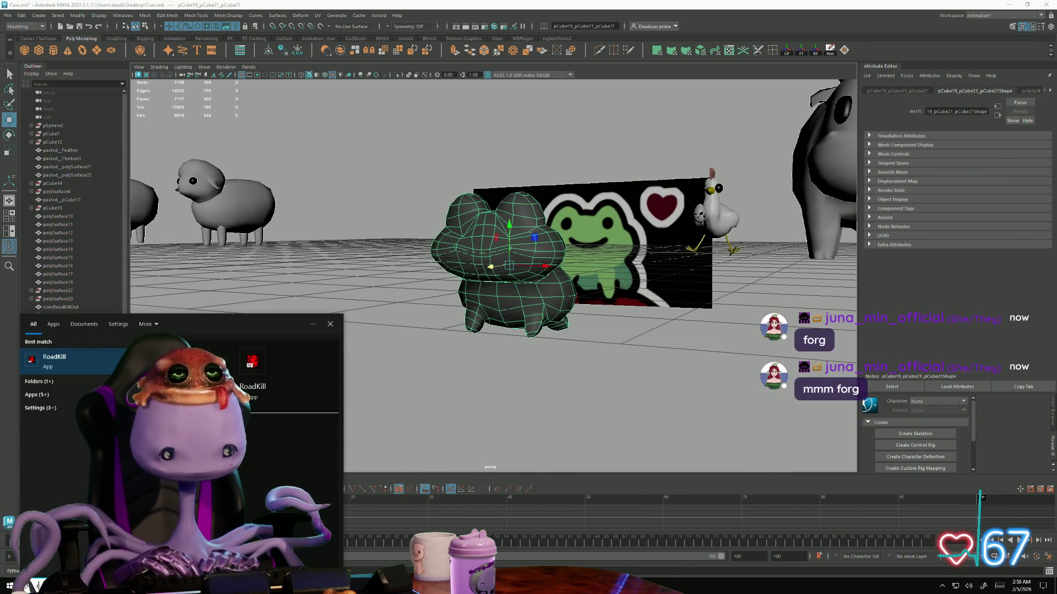
click(64, 366)
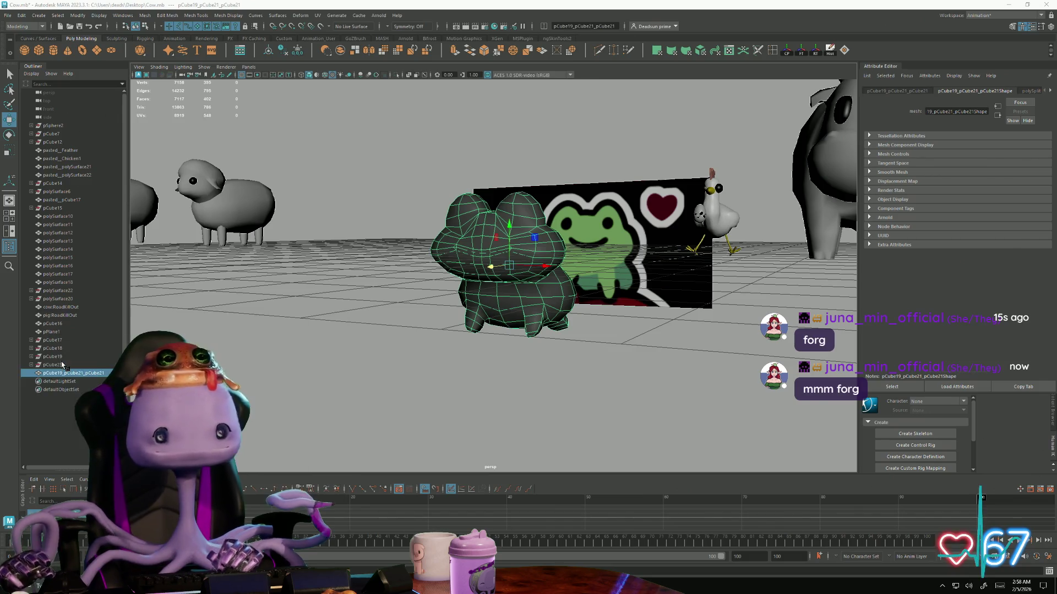
click(32, 39)
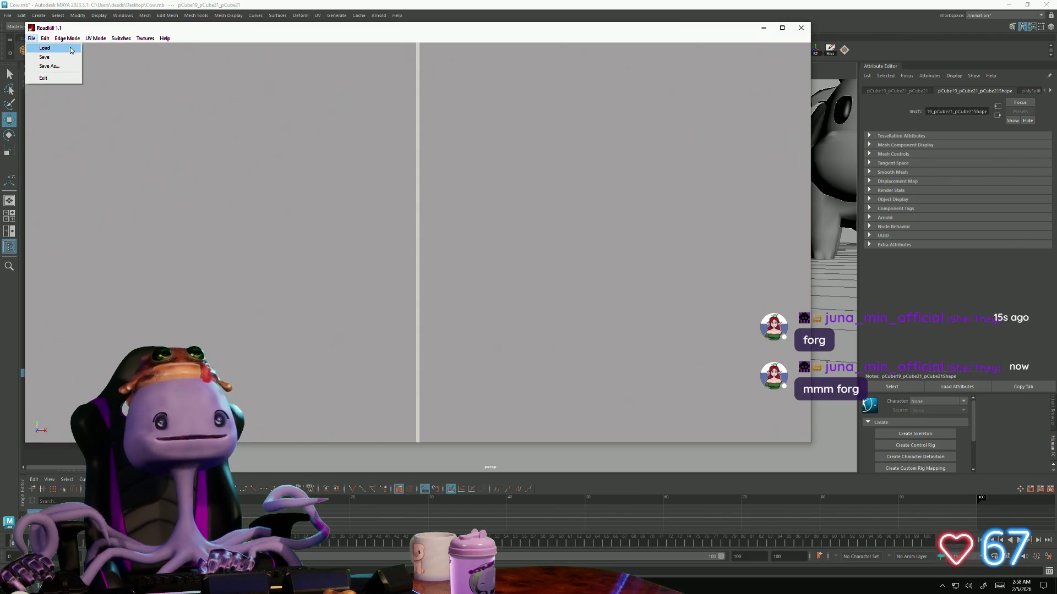
Load Frog.obj into RoadKill so the mesh and its UV layout appear
click(42, 48)
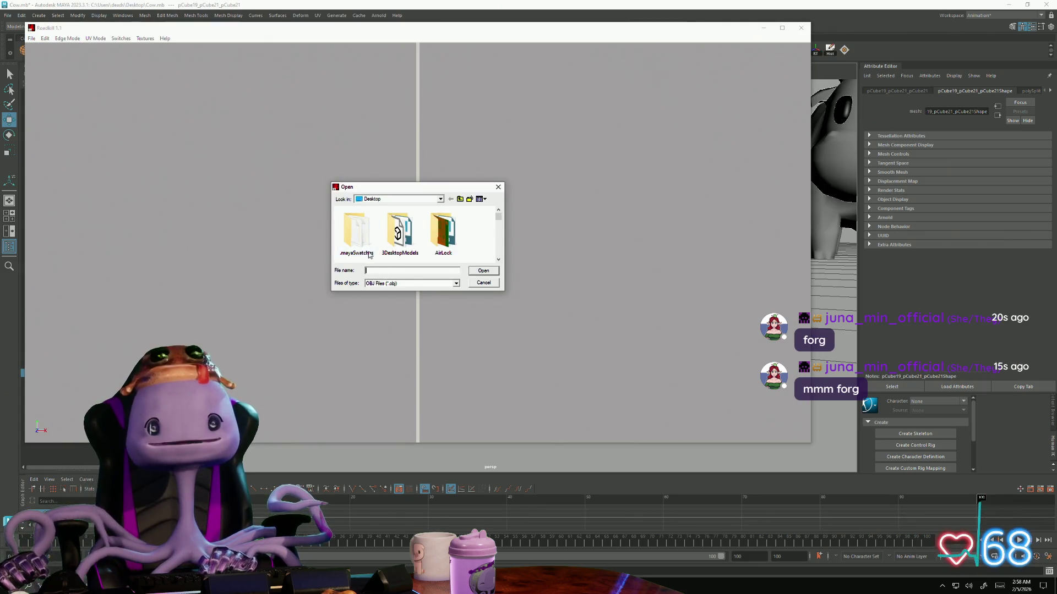
text(frog)
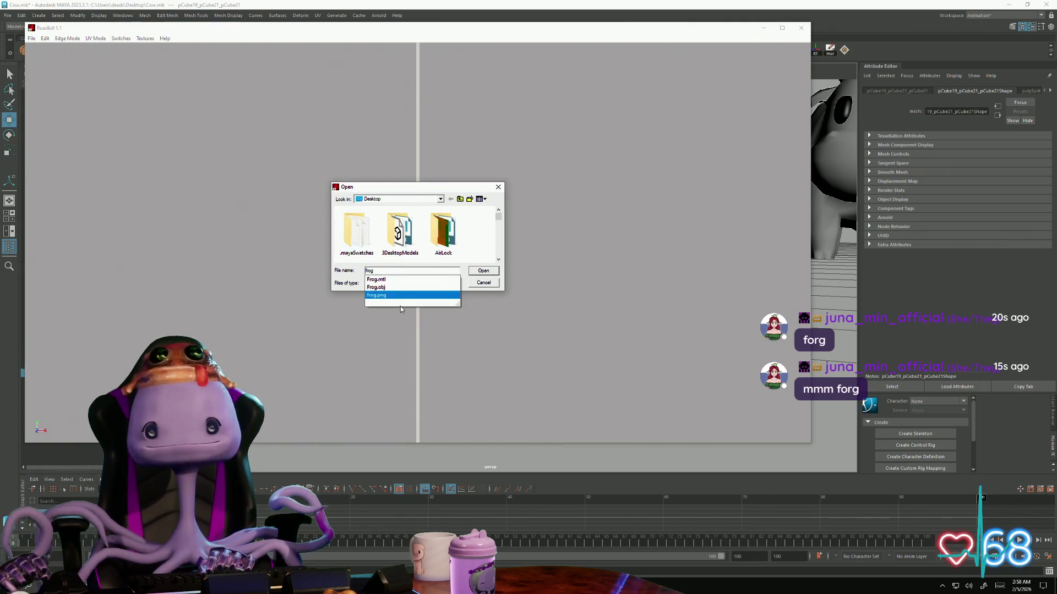
click(444, 289)
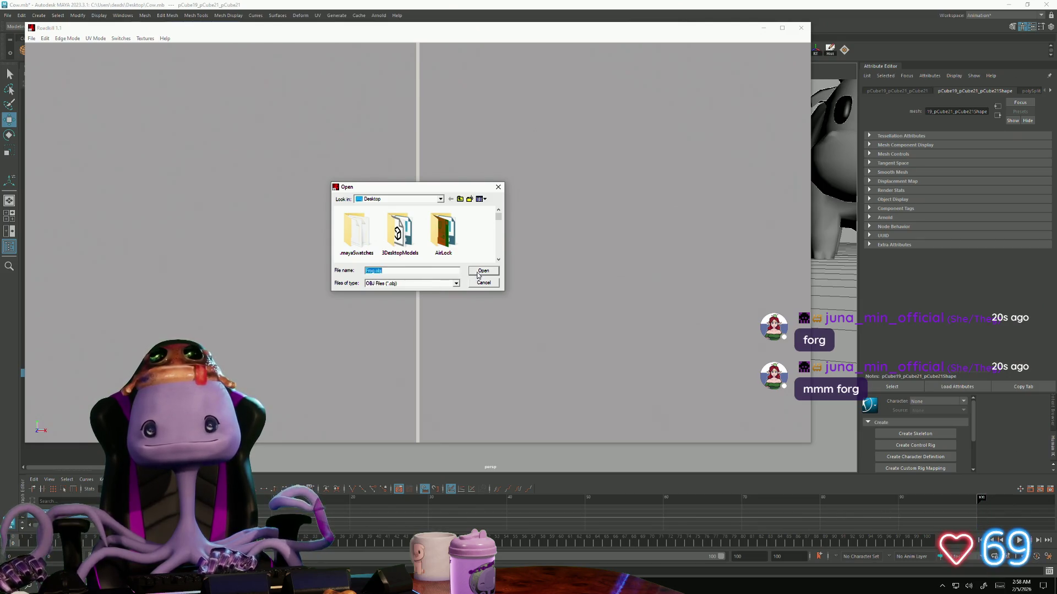
click(483, 271)
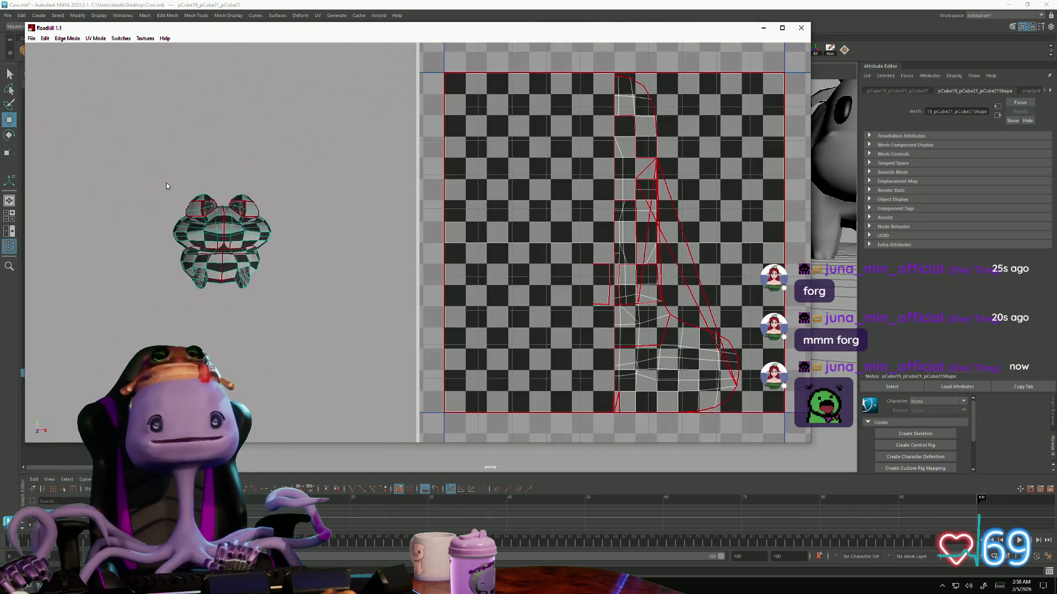
Select all edges of the frog and adjust the 3D and UV views around it
drag(161, 170, 343, 335)
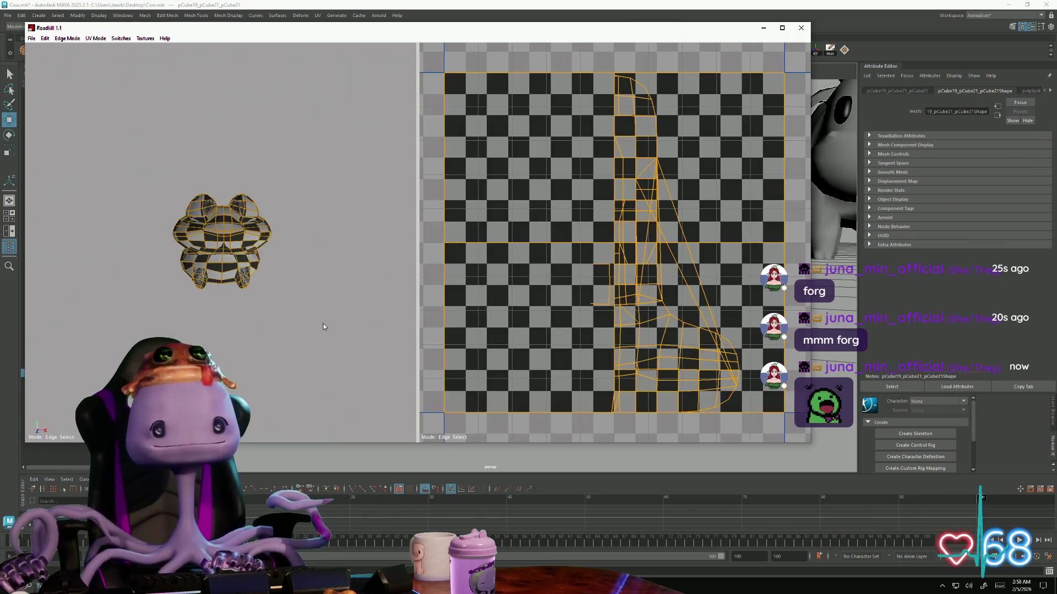
alt+middle_drag(567, 274, 588, 279)
alt+drag(337, 292, 285, 273)
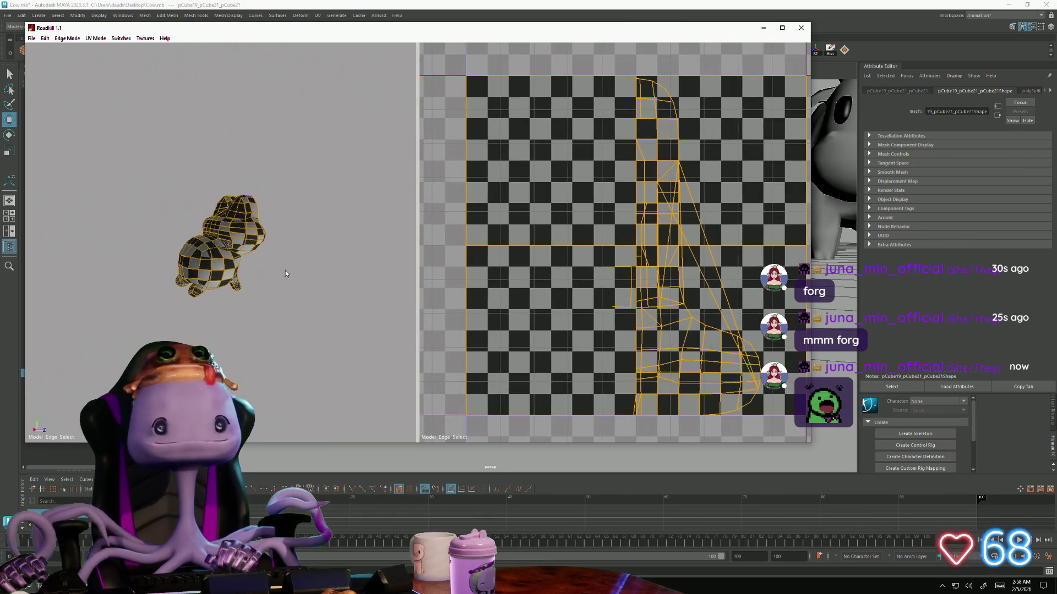
mouse_move(286, 273)
alt+right_down()
mouse_move(430, 365)
mouse_move(347, 331)
alt+right_up()
alt+drag(347, 330, 170, 254)
Select a first seam edge on the frog and close in on its belly
click(168, 254)
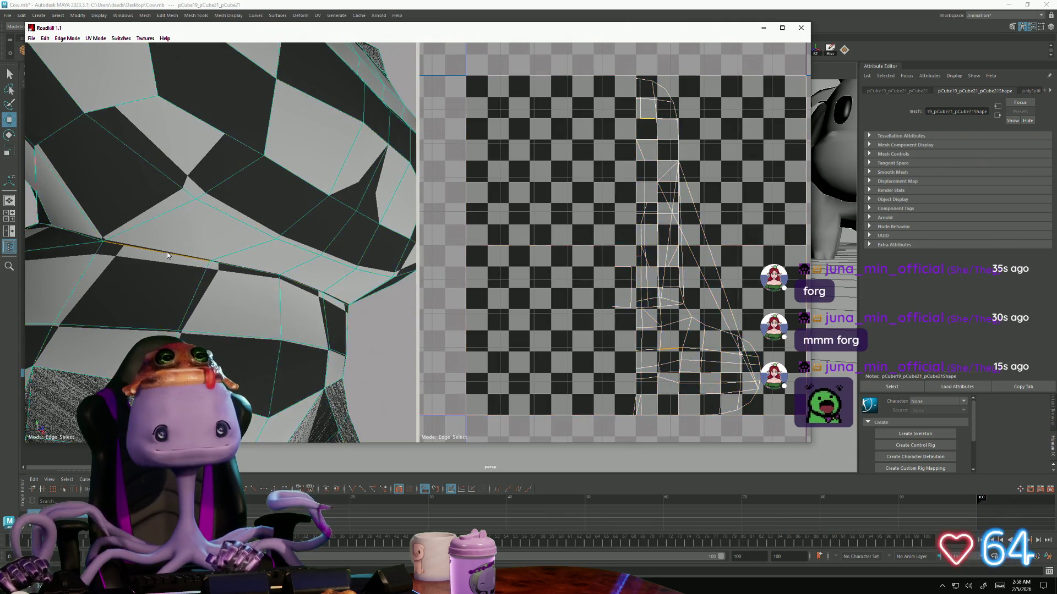
alt+right_drag(192, 266, 86, 262)
mouse_move(86, 262)
alt+mouse_down()
mouse_move(149, 304)
mouse_move(143, 261)
alt+mouse_up()
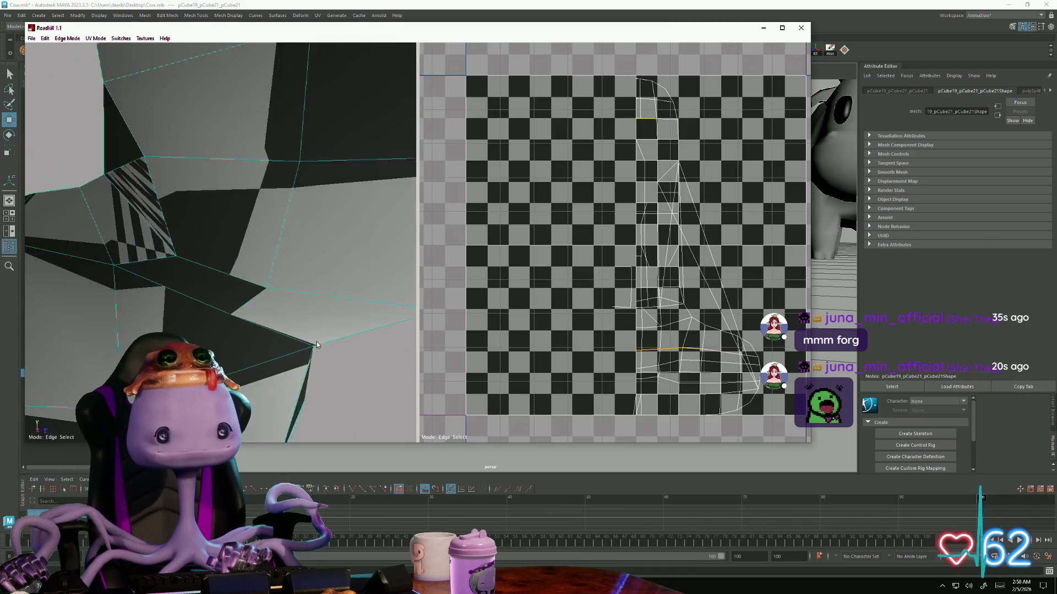
alt+right_drag(216, 323, 199, 290)
alt+drag(198, 289, 180, 250)
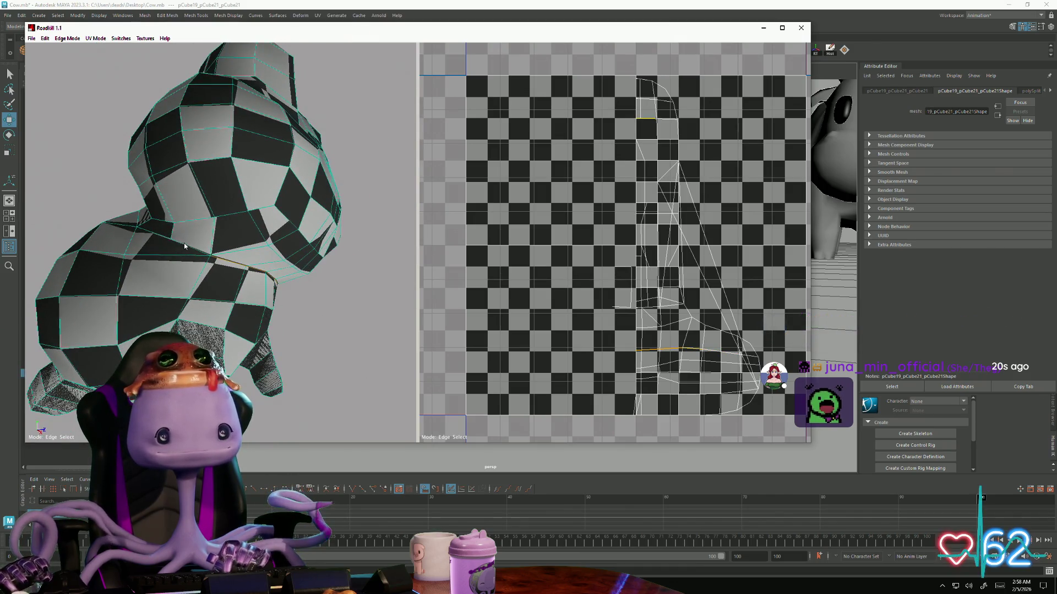
alt+right_drag(179, 254, 191, 293)
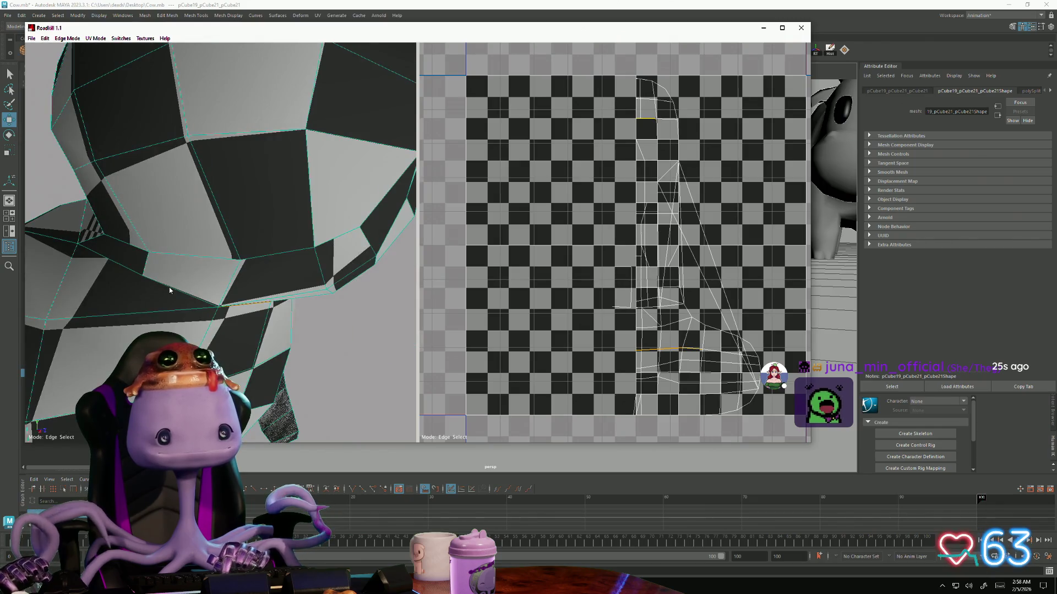
mouse_move(121, 267)
alt+mouse_down()
mouse_move(161, 298)
mouse_move(235, 283)
mouse_move(276, 256)
alt+mouse_up()
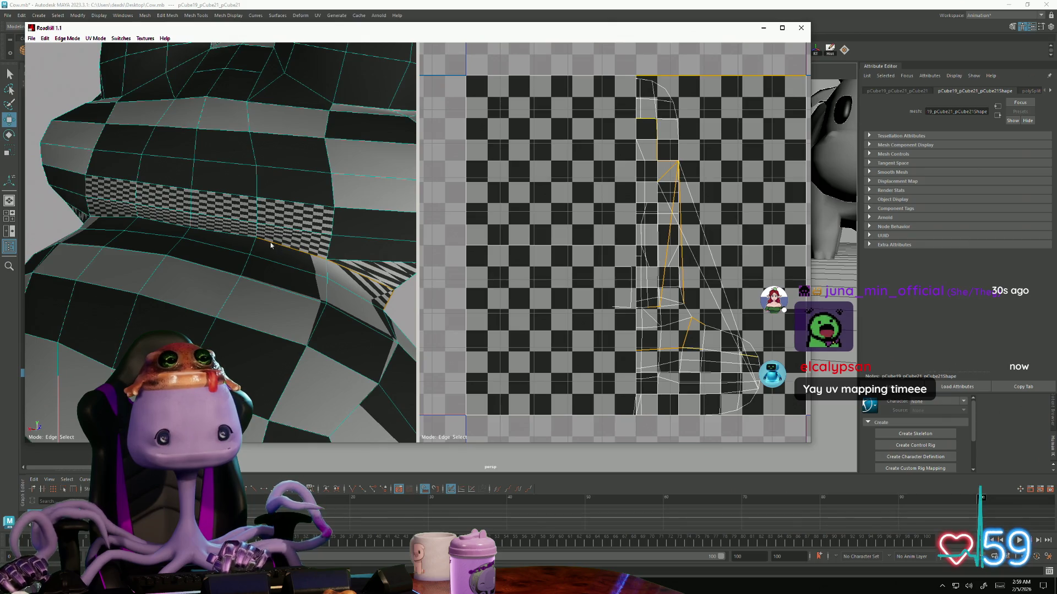
Extend the seam selection along the belly crease and inspect the remaining edges toward the leg
click(230, 235)
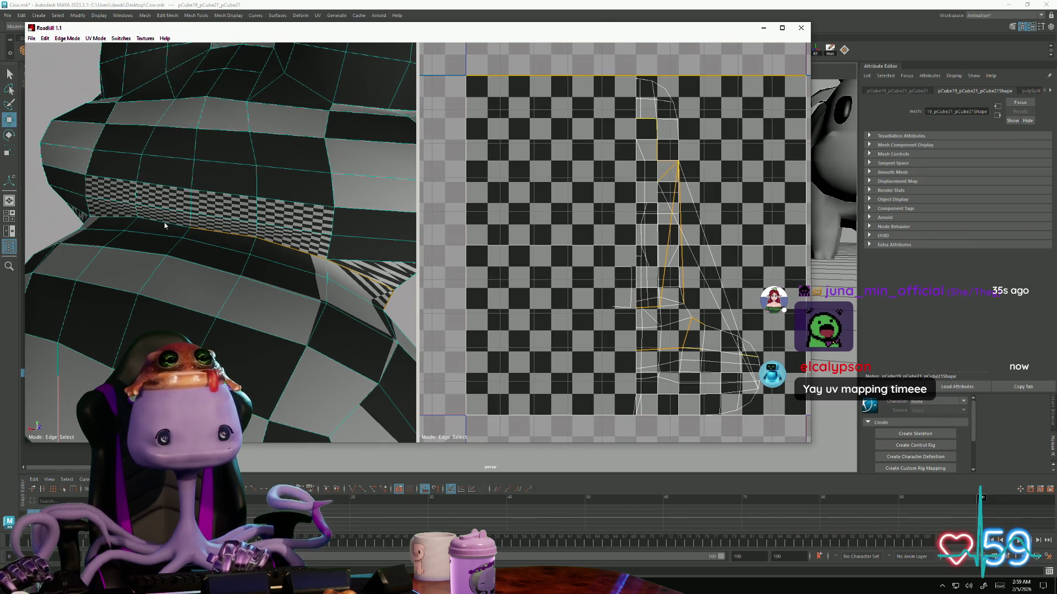
mouse_move(164, 225)
alt+mouse_down()
mouse_move(147, 262)
mouse_move(263, 255)
alt+mouse_up()
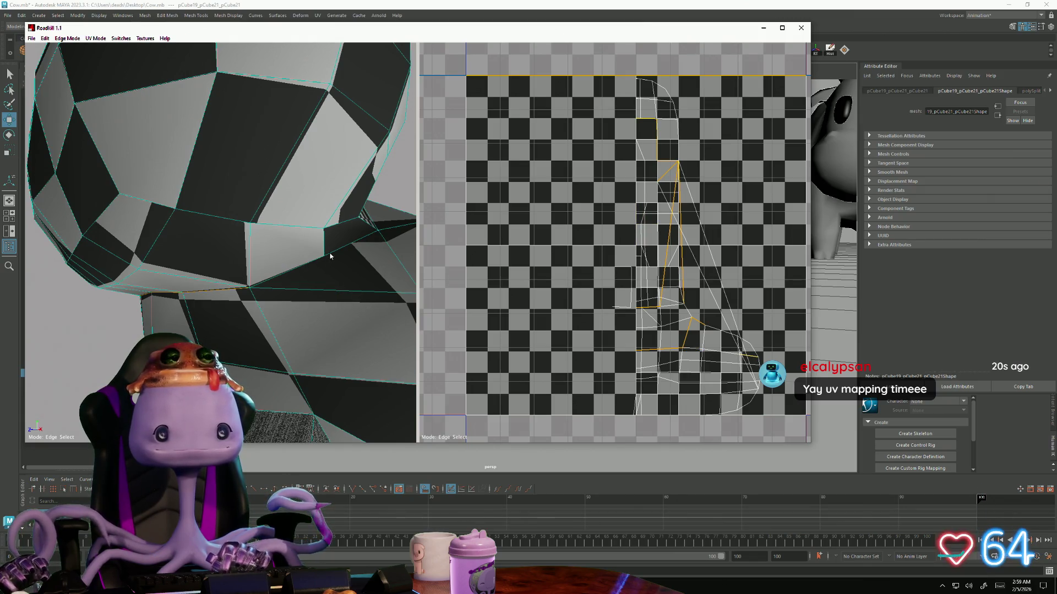
mouse_move(356, 251)
alt+mouse_down()
mouse_move(198, 286)
mouse_move(193, 316)
alt+mouse_up()
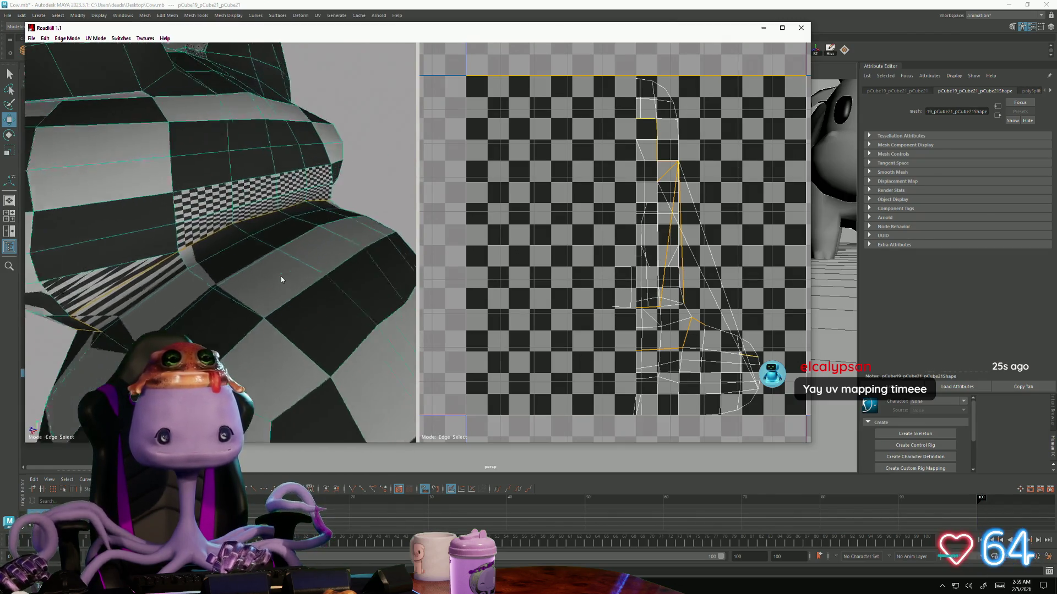
alt+drag(190, 300, 306, 300)
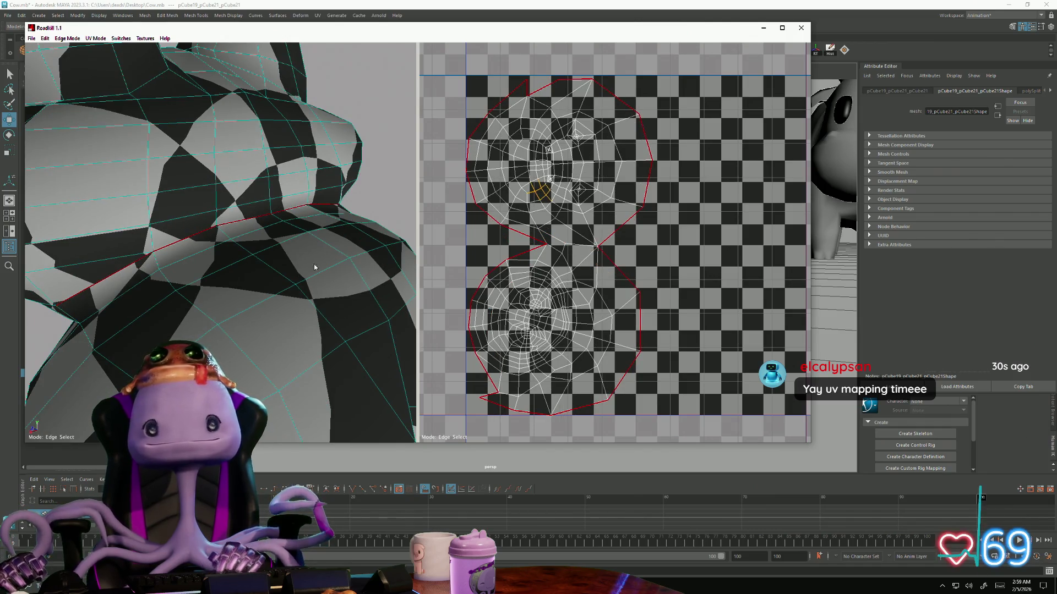
Mark the frog's leg edges as a seam and re-unwrap into two side-by-side UV islands
mouse_move(314, 267)
alt+mouse_down()
mouse_move(239, 296)
mouse_move(238, 287)
alt+mouse_up()
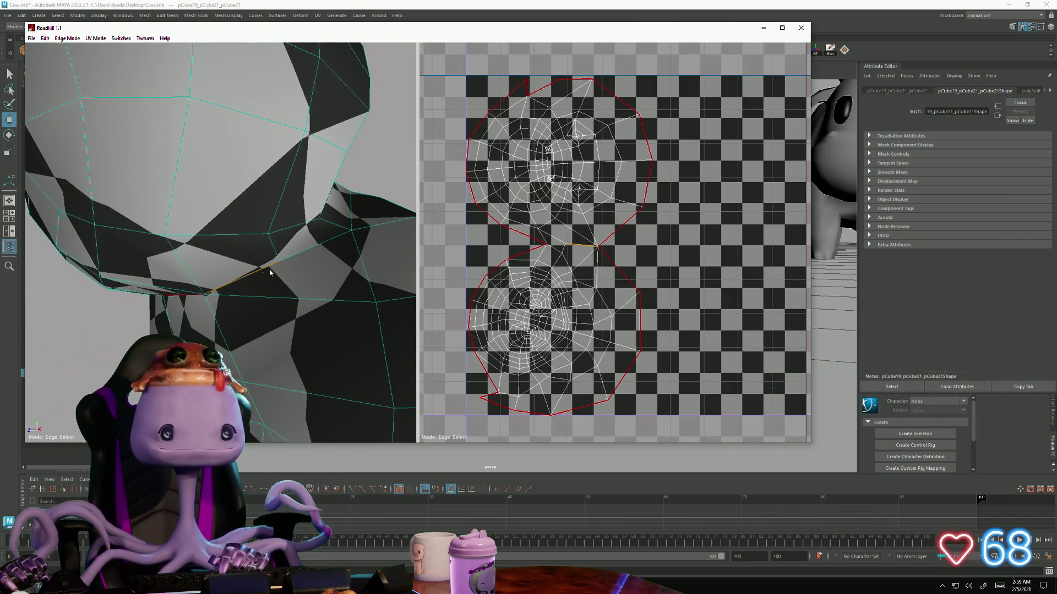
alt+drag(314, 250, 244, 275)
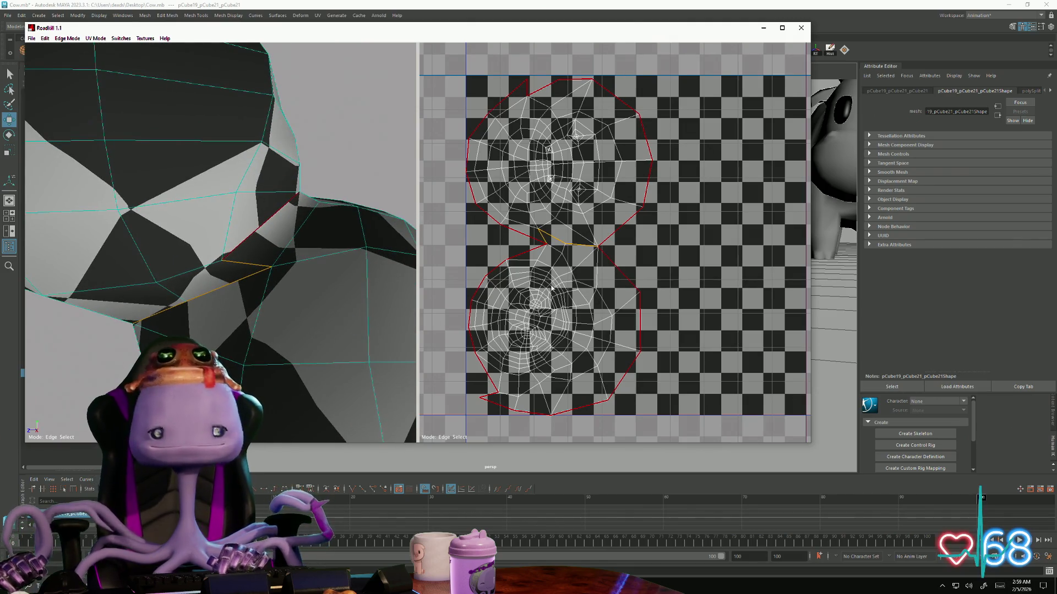
click(247, 266)
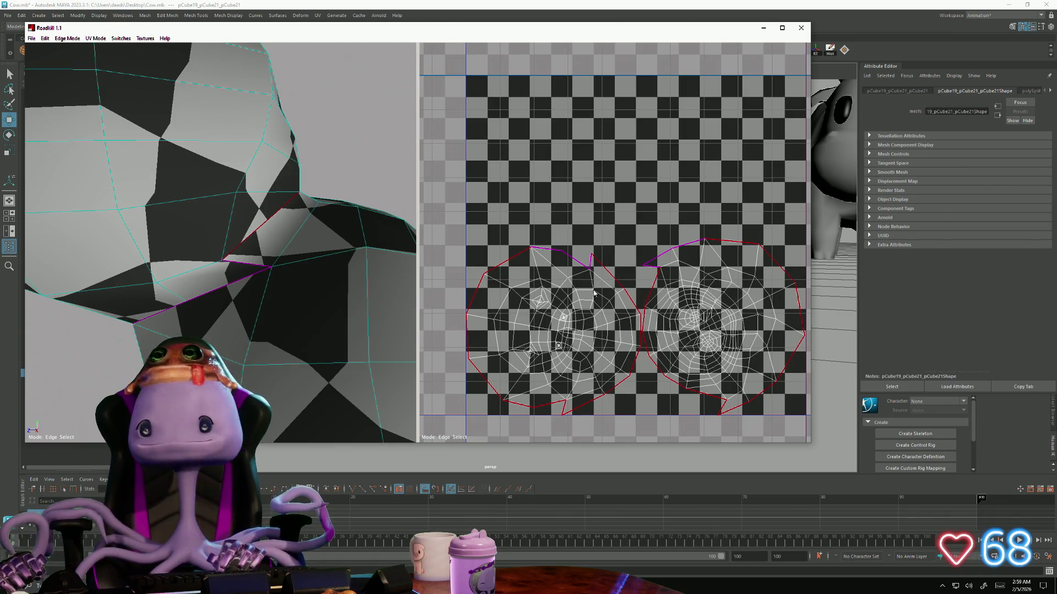
mouse_move(372, 297)
alt+mouse_down()
mouse_move(234, 315)
mouse_move(293, 298)
mouse_move(267, 306)
mouse_move(275, 287)
mouse_move(277, 314)
alt+mouse_up()
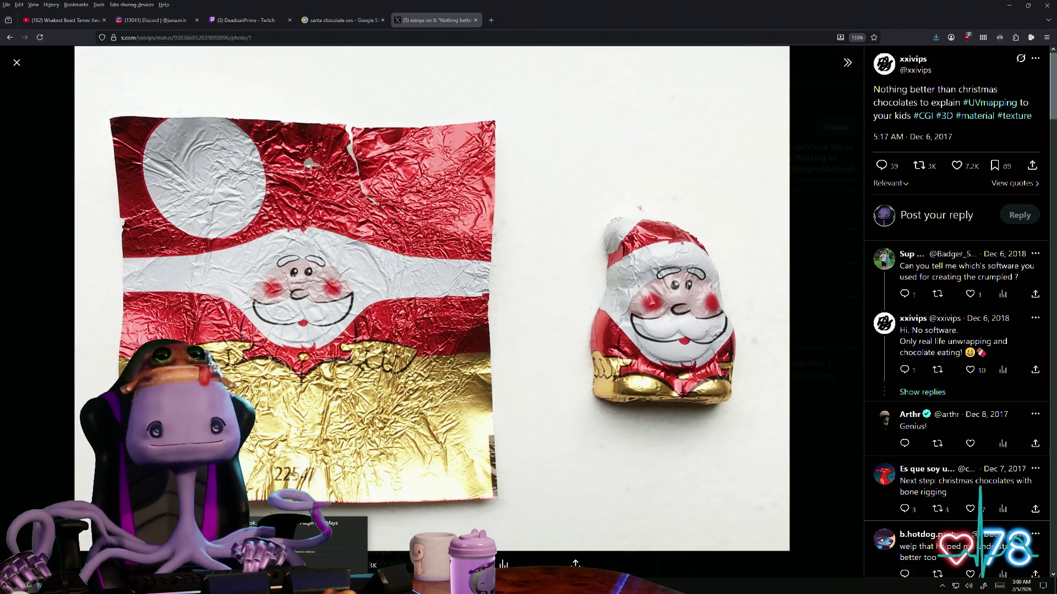
Return to the Maya scene and frame the frog mesh in view
click(306, 541)
key(f)
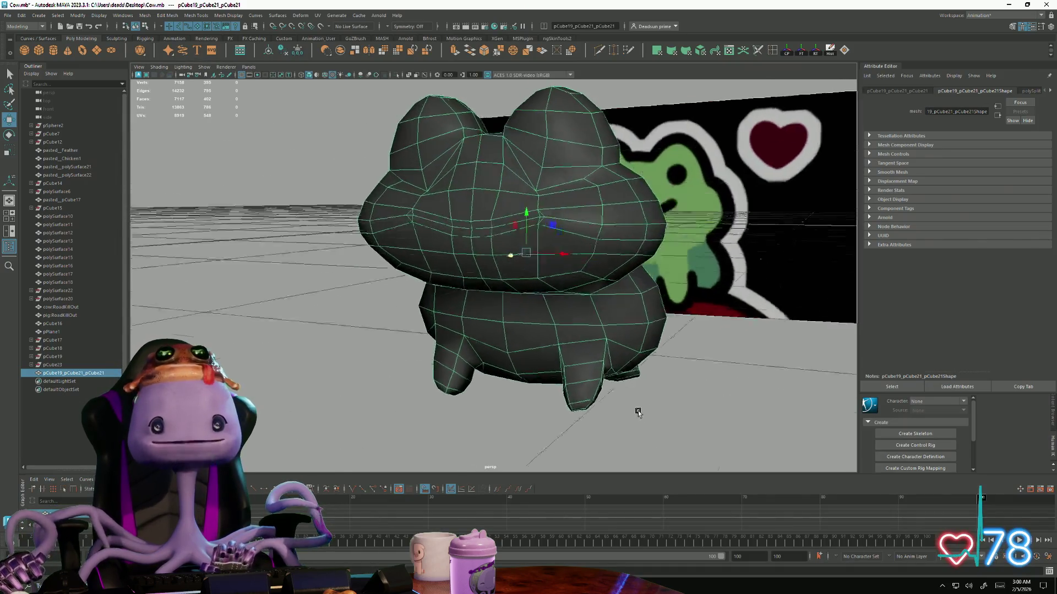
key(F11)
click(466, 245)
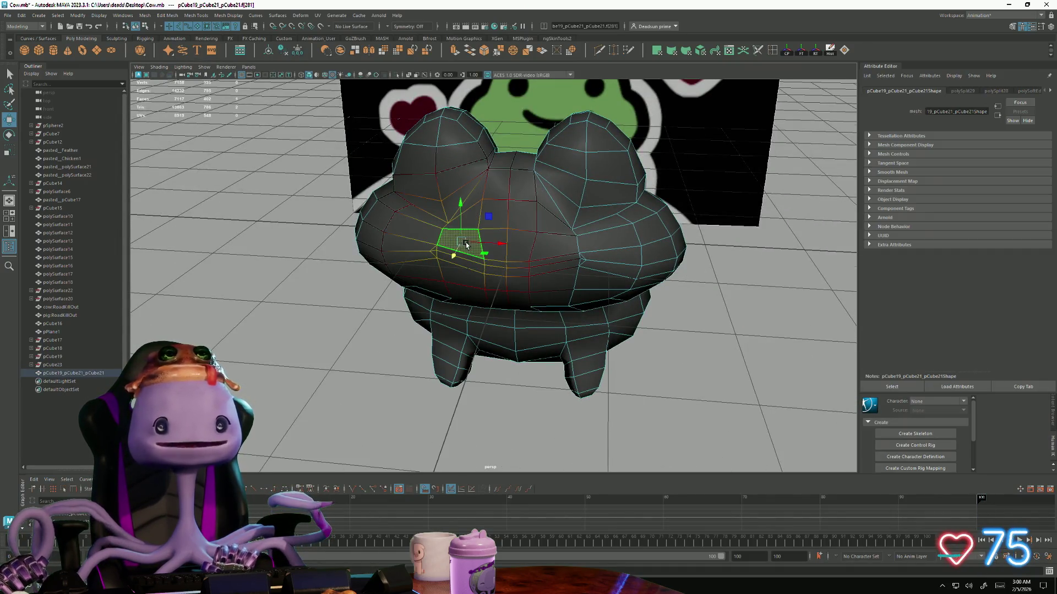
key(b)
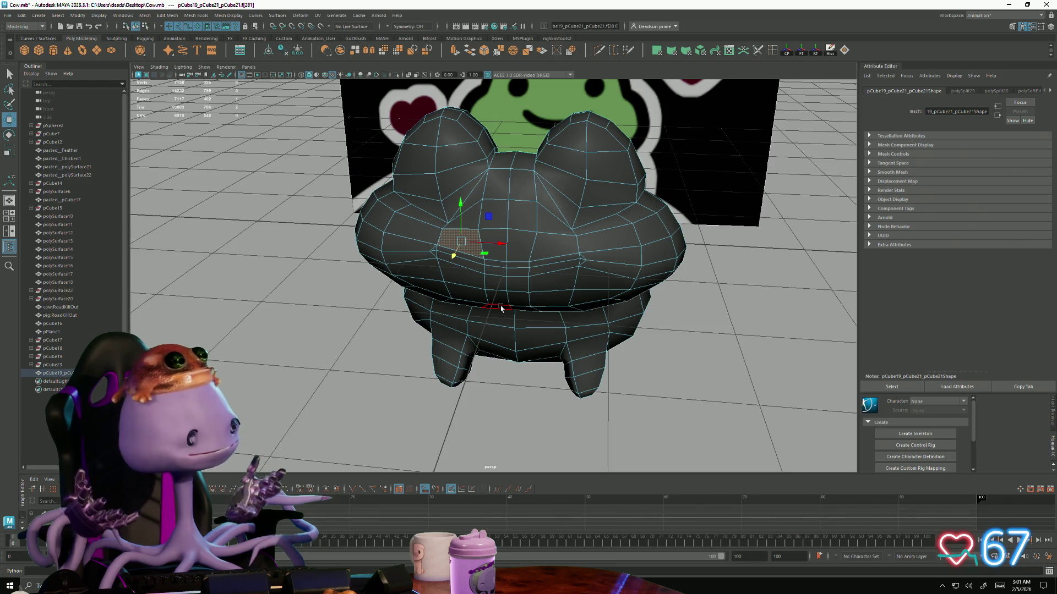
alt+drag(501, 308, 455, 278)
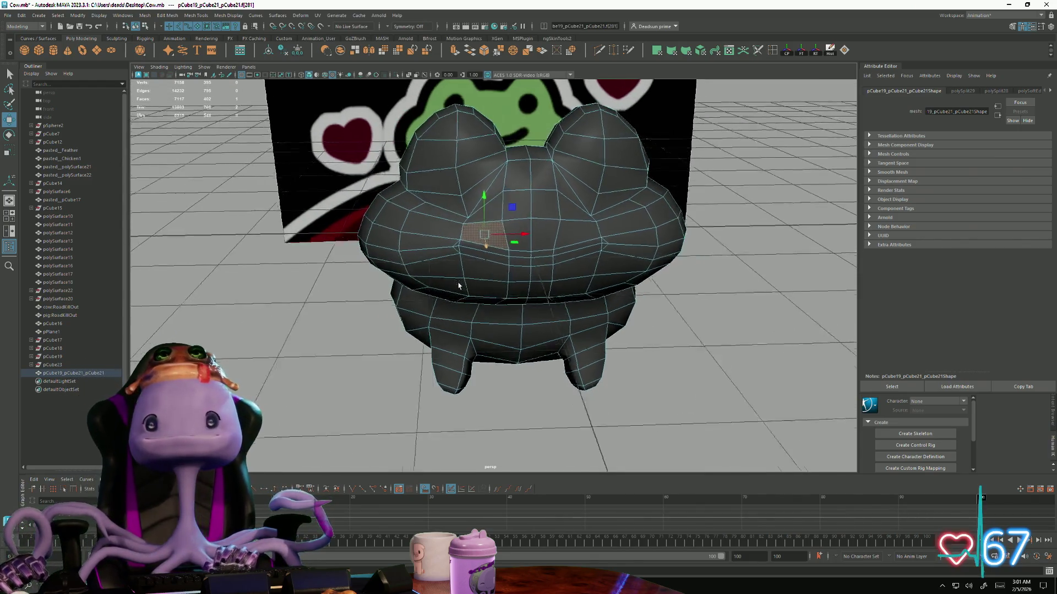
scroll(454, 278, down, 3)
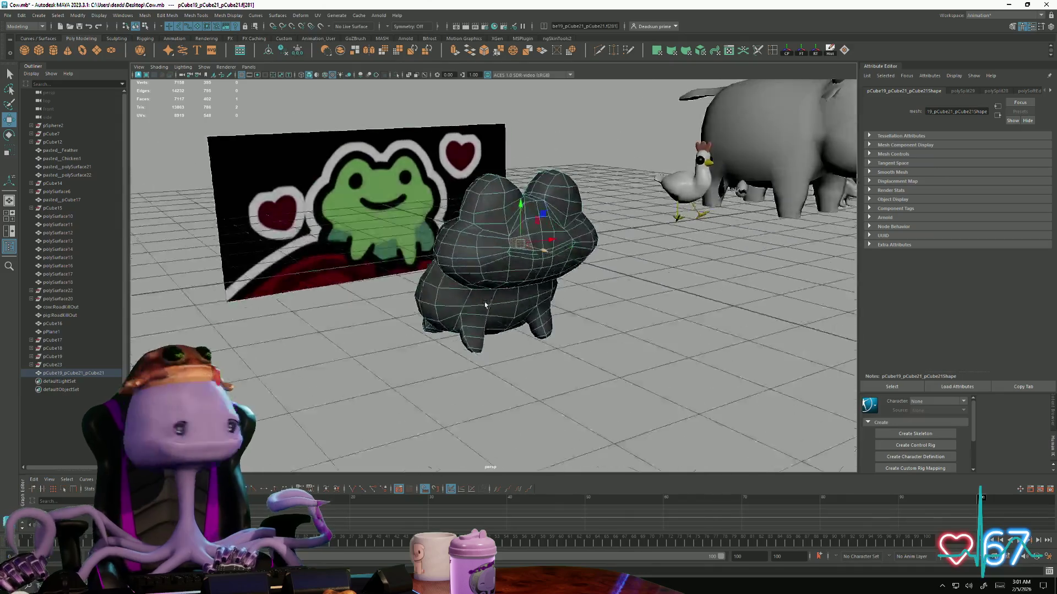
alt+drag(454, 279, 449, 307)
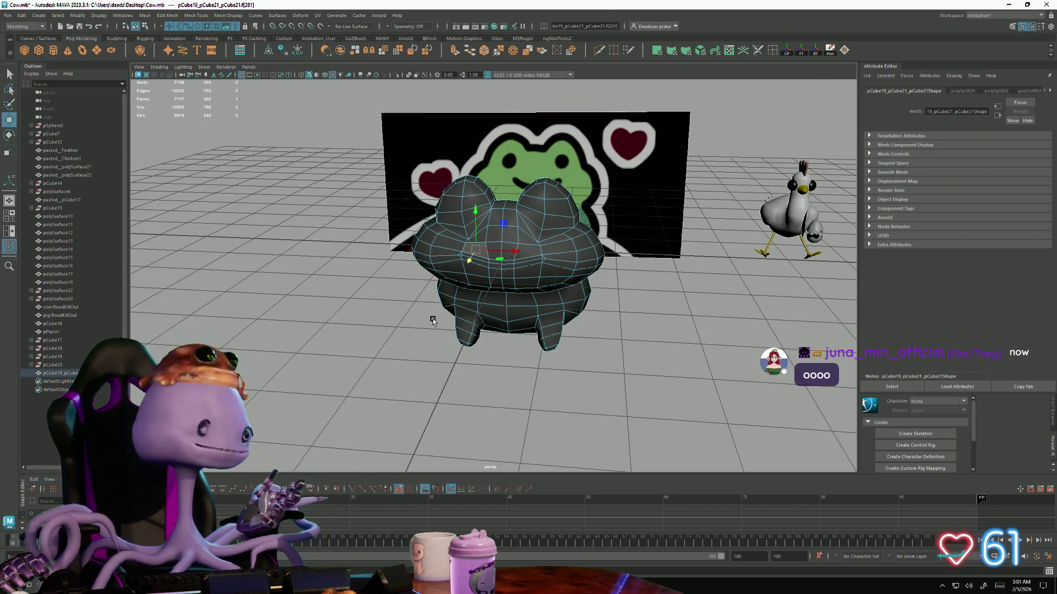
mouse_move(419, 328)
alt+mouse_down()
mouse_move(486, 240)
mouse_move(435, 262)
alt+mouse_up()
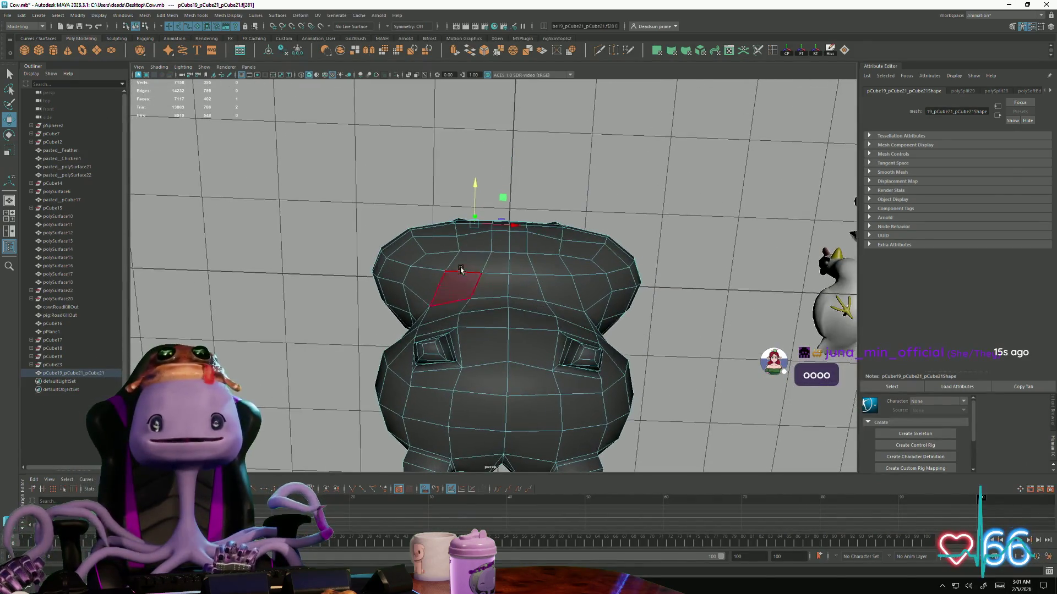
Inspect vertices on the frog's back and upper edge from several angles
click(459, 248)
alt+right_drag(459, 248, 601, 222)
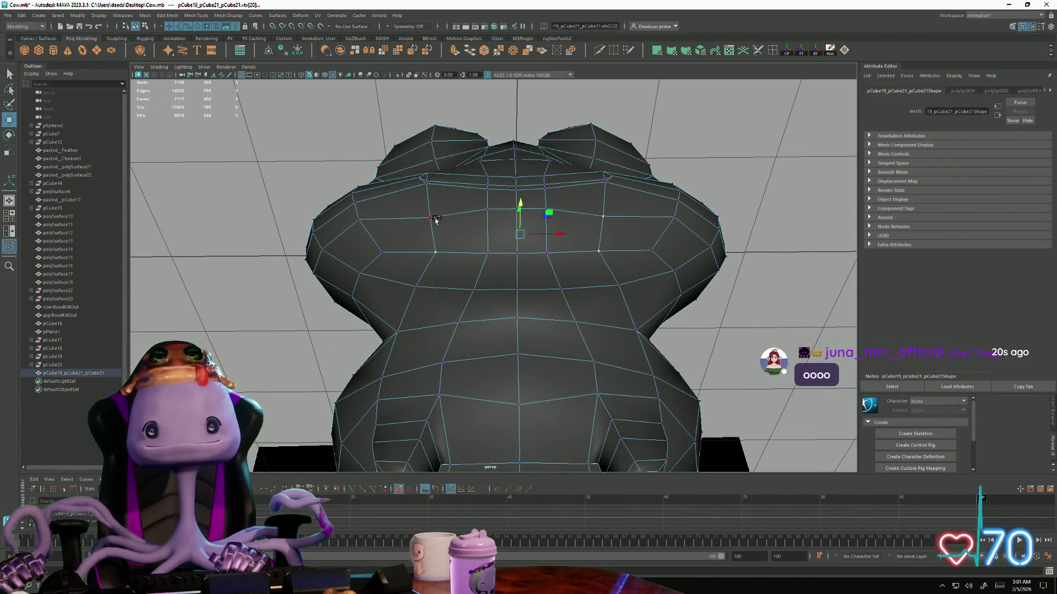
alt+drag(434, 230, 520, 307)
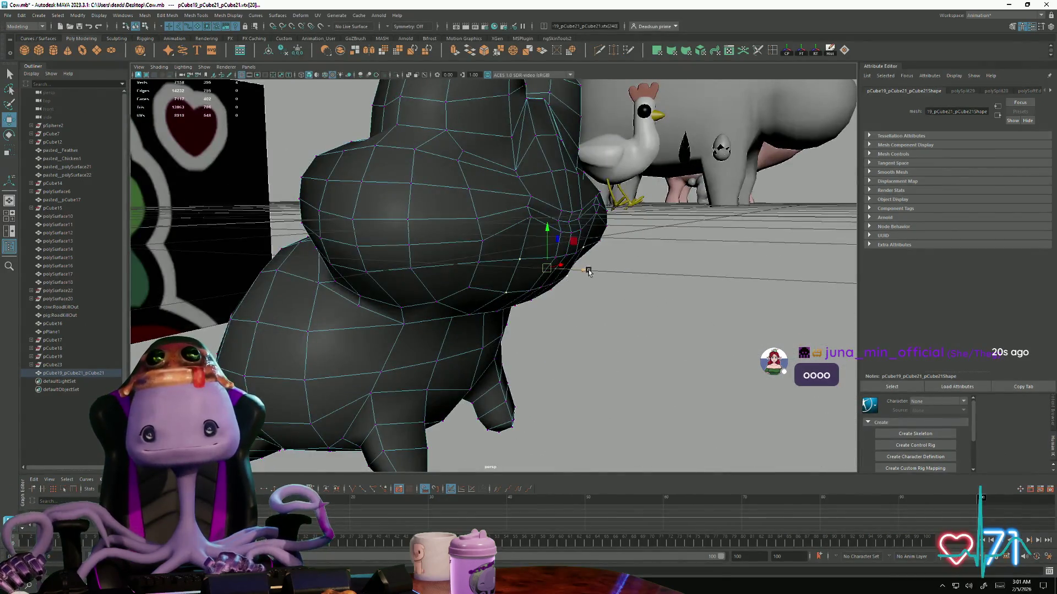
alt+drag(593, 276, 513, 250)
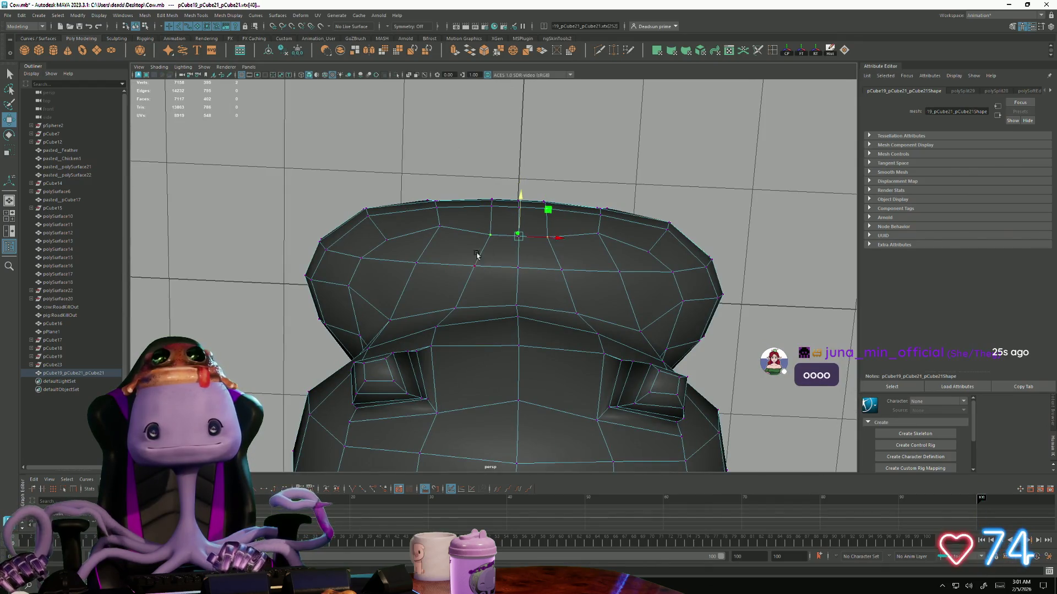
click(545, 198)
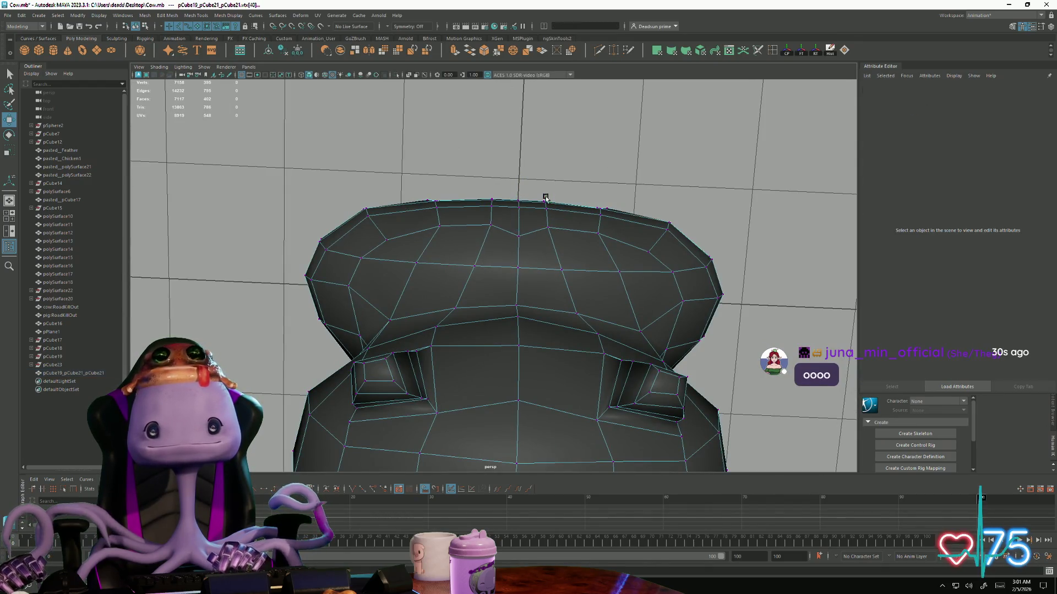
click(521, 238)
mouse_move(521, 191)
alt+mouse_down()
mouse_move(453, 300)
mouse_move(440, 258)
mouse_move(410, 313)
alt+mouse_up()
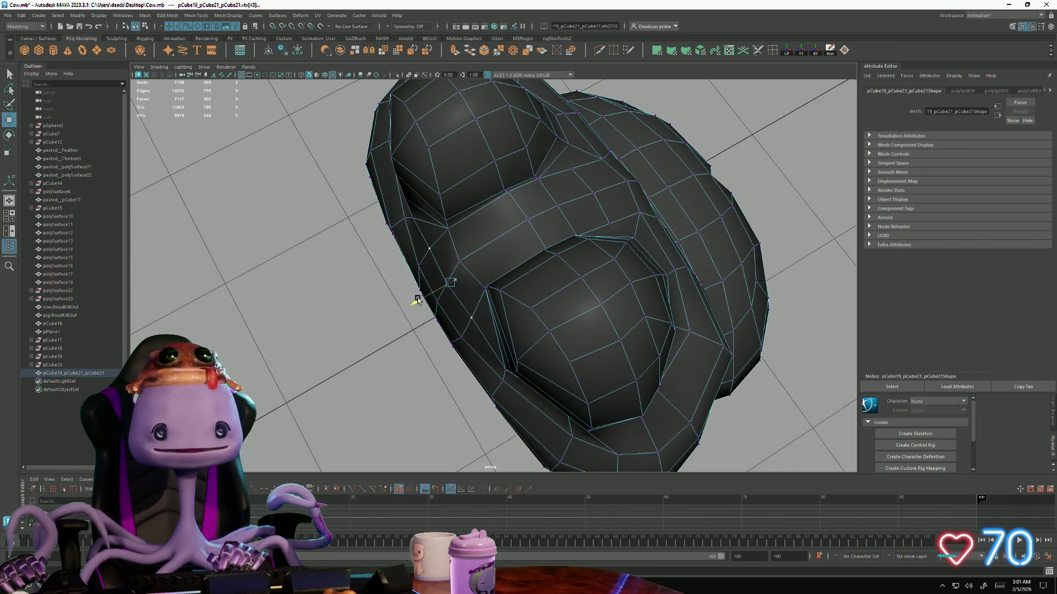
mouse_move(416, 301)
alt+mouse_down()
mouse_move(446, 360)
mouse_move(374, 371)
mouse_move(506, 378)
mouse_move(335, 239)
alt+mouse_up()
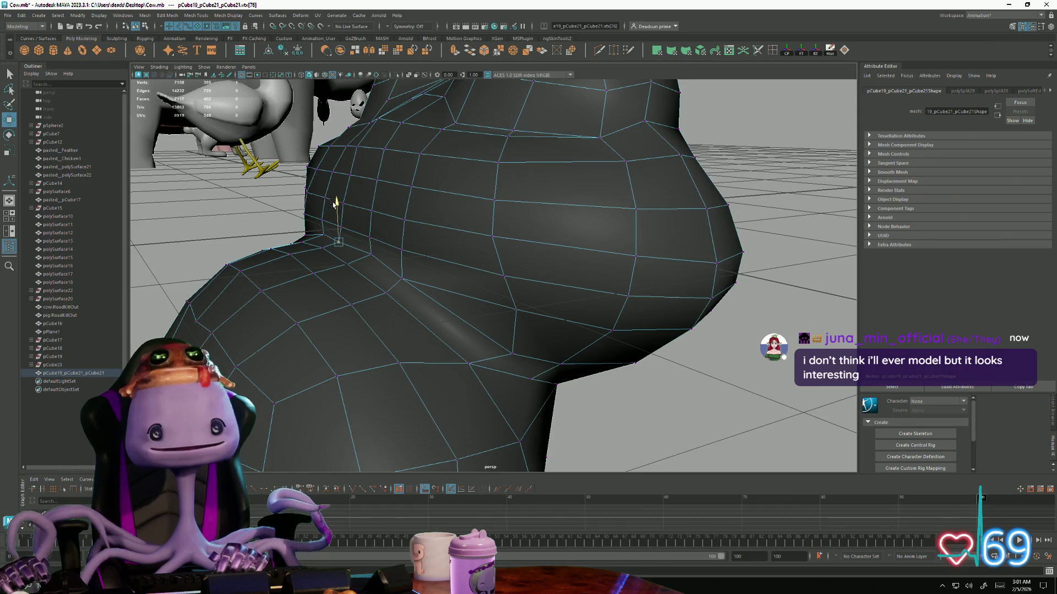
mouse_move(334, 239)
alt+mouse_down()
mouse_move(430, 330)
mouse_move(434, 158)
alt+mouse_up()
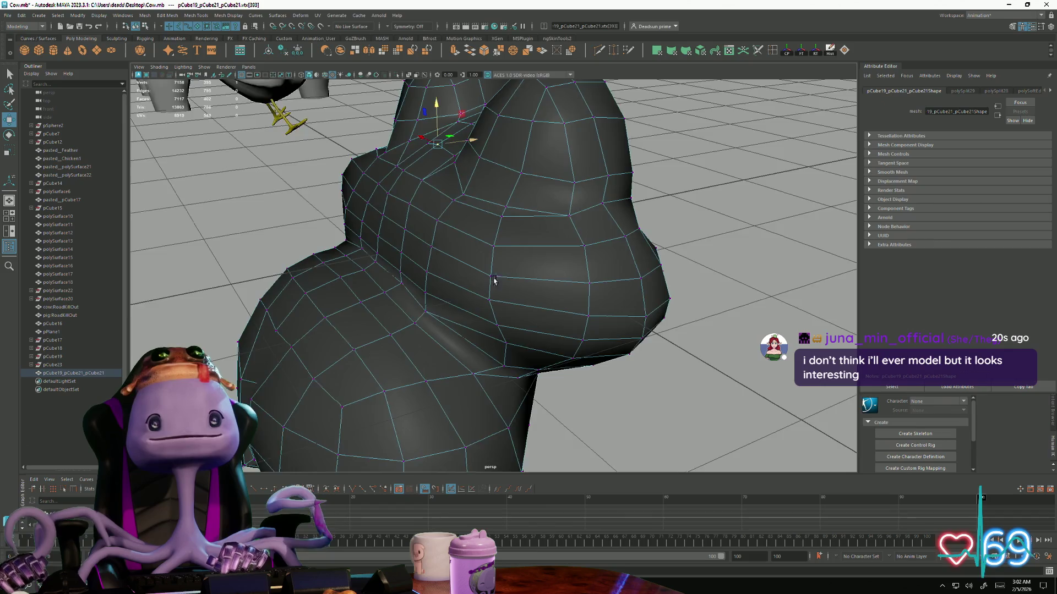
mouse_move(494, 281)
alt+mouse_down()
mouse_move(421, 310)
mouse_move(289, 251)
mouse_move(487, 322)
alt+mouse_up()
scroll(495, 326, up, 3)
scroll(495, 326, up, 2)
scroll(495, 326, up, 2)
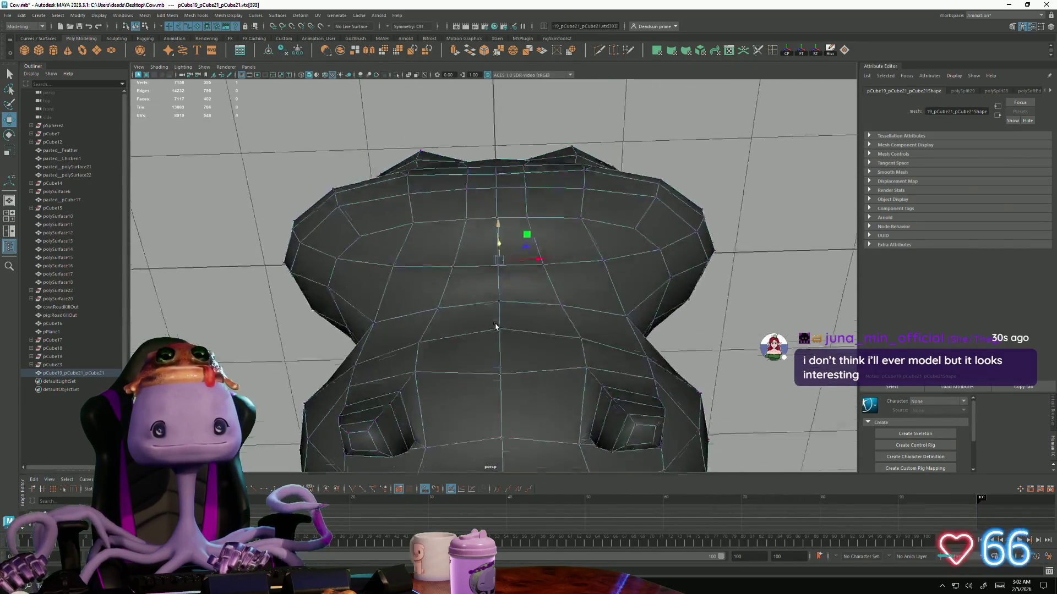
scroll(495, 326, down, 3)
alt+drag(496, 326, 494, 330)
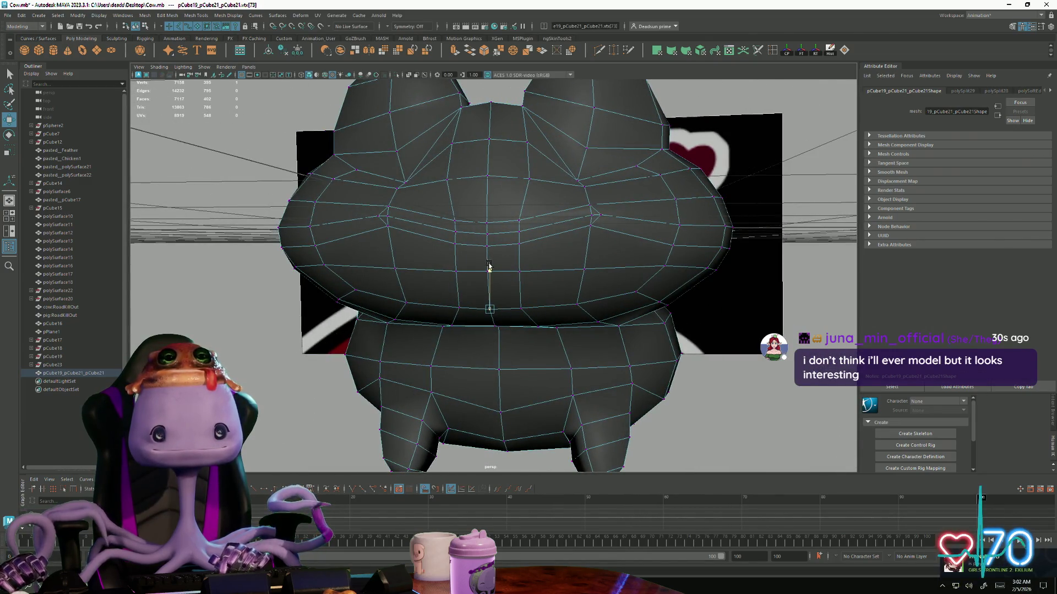
Select the frog and cut a new edge with Multi-Cut where the leg meets the body
click(777, 389)
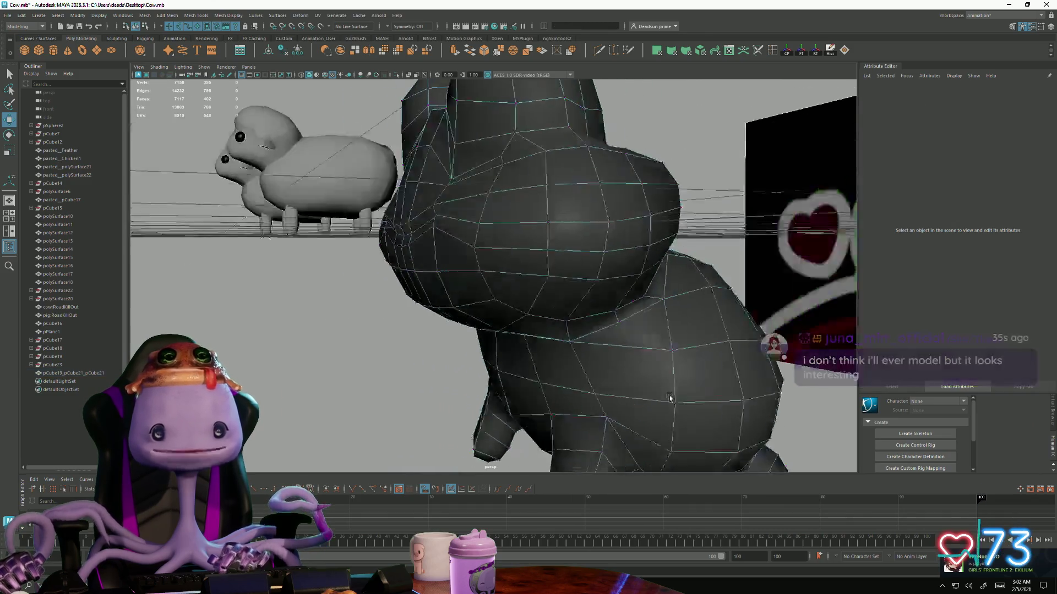
alt+drag(777, 389, 669, 397)
scroll(463, 364, down, 3)
alt+drag(463, 364, 501, 357)
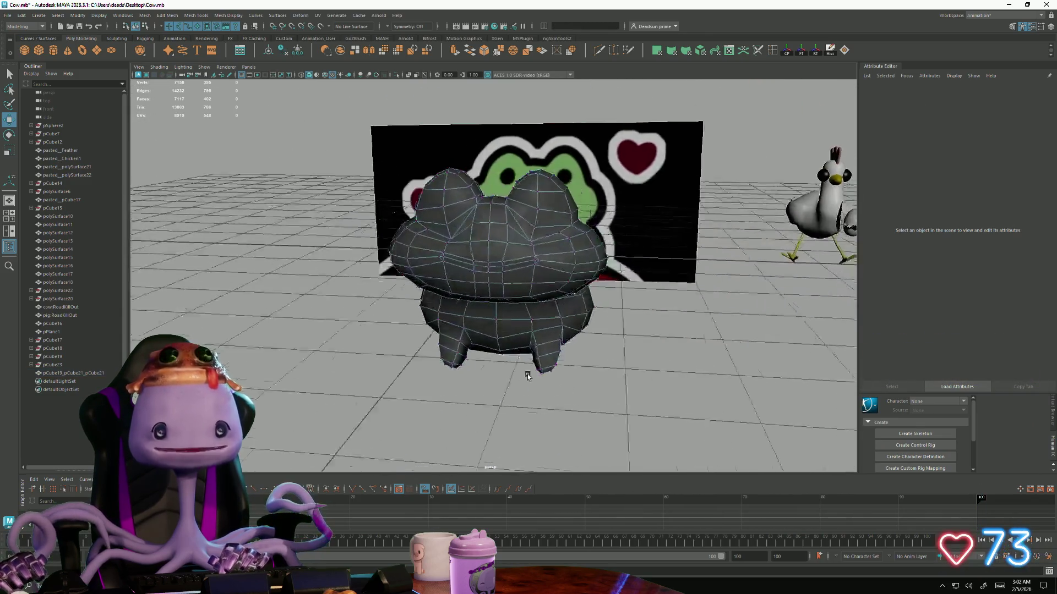
click(486, 256)
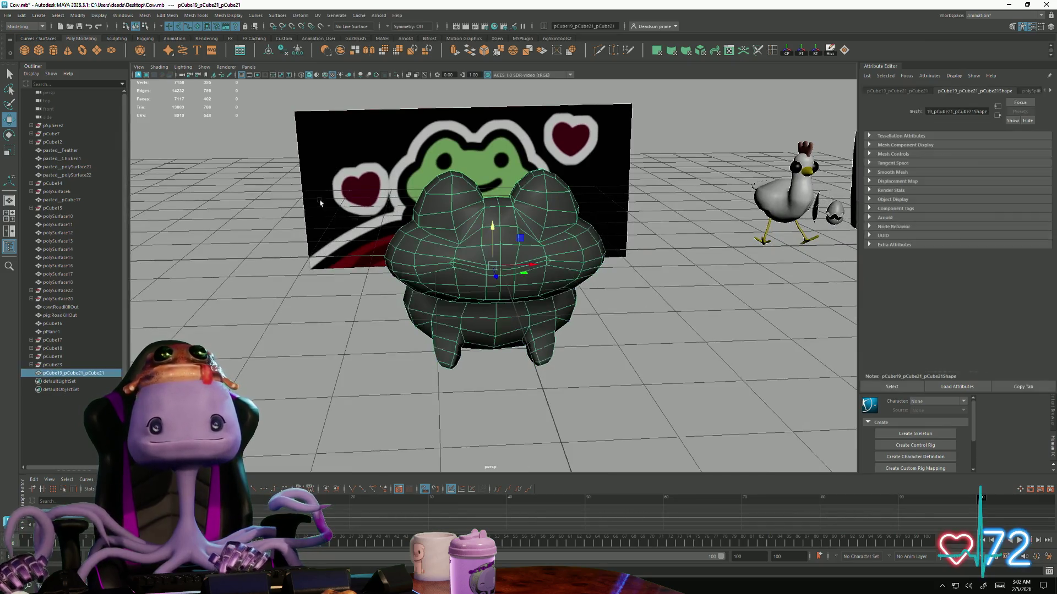
click(6, 16)
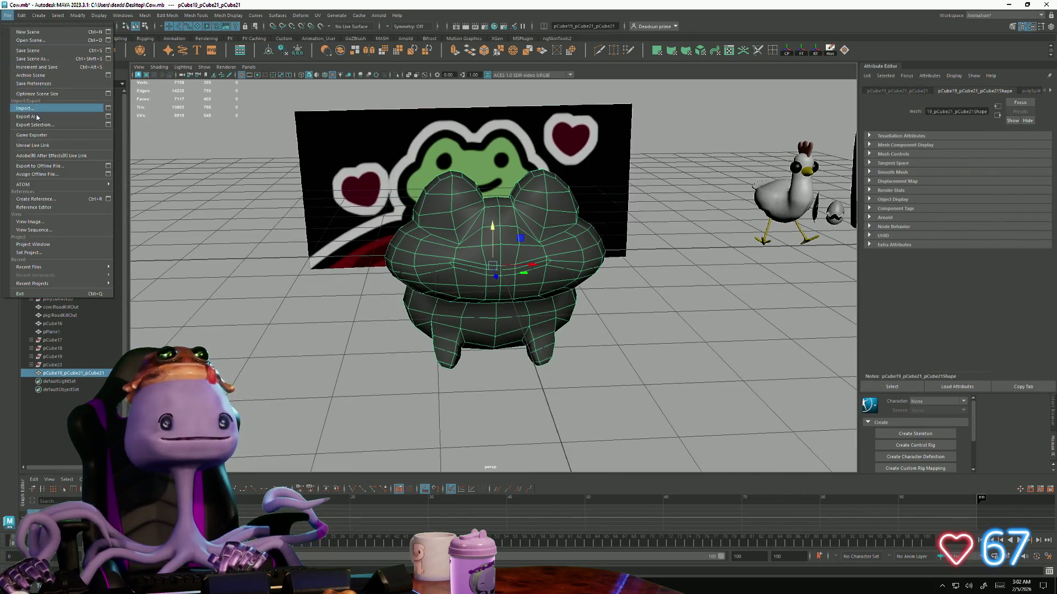
mouse_move(495, 330)
alt+mouse_down()
mouse_move(513, 321)
mouse_move(483, 373)
mouse_move(432, 361)
alt+mouse_up()
click(599, 51)
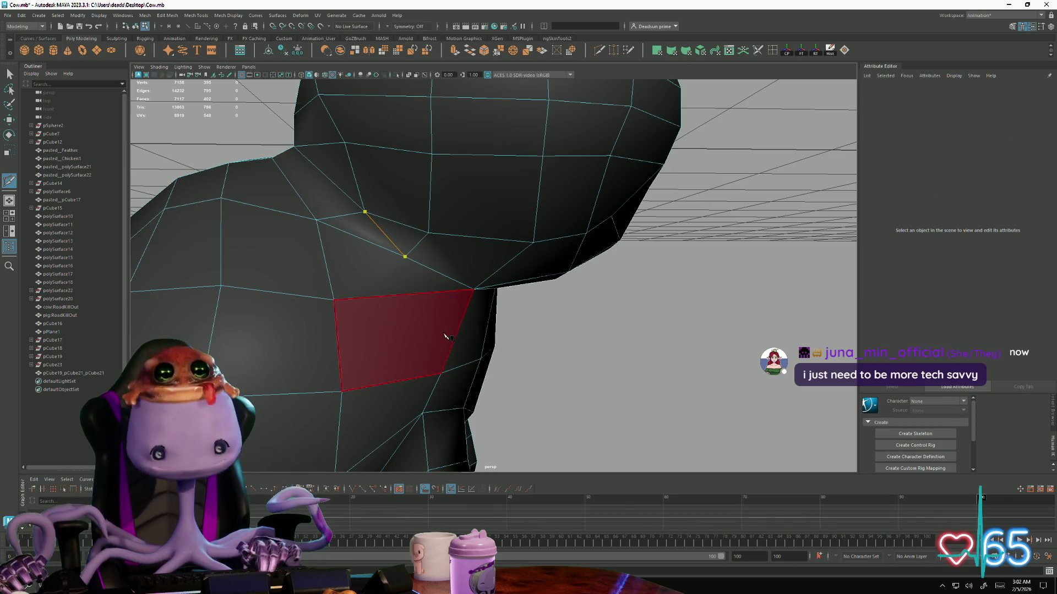
mouse_move(242, 342)
alt+mouse_down()
mouse_move(422, 355)
mouse_move(502, 325)
alt+mouse_up()
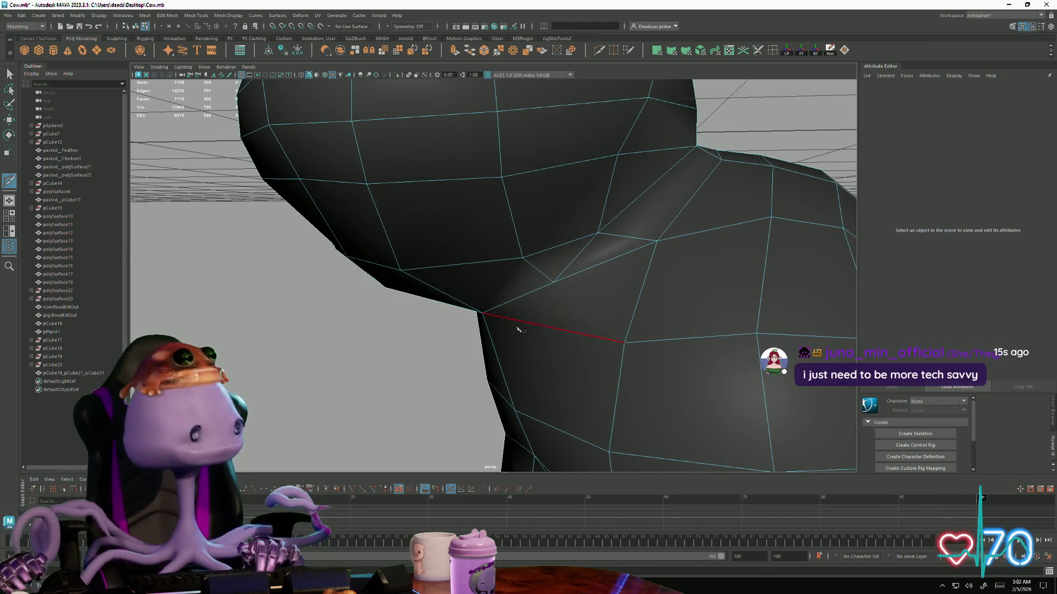
Check a body vertex and the neck area from several angles, then deselect the frog
alt+right_drag(566, 322, 392, 324)
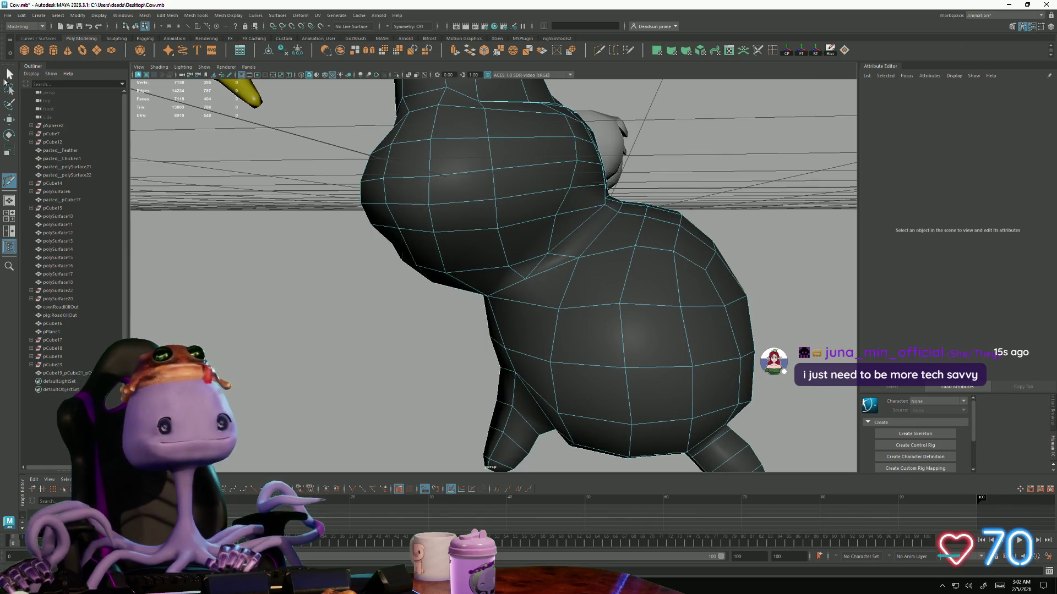
mouse_move(360, 322)
alt+mouse_down()
mouse_move(372, 320)
mouse_move(370, 332)
mouse_move(382, 323)
mouse_move(343, 323)
mouse_move(353, 326)
alt+mouse_up()
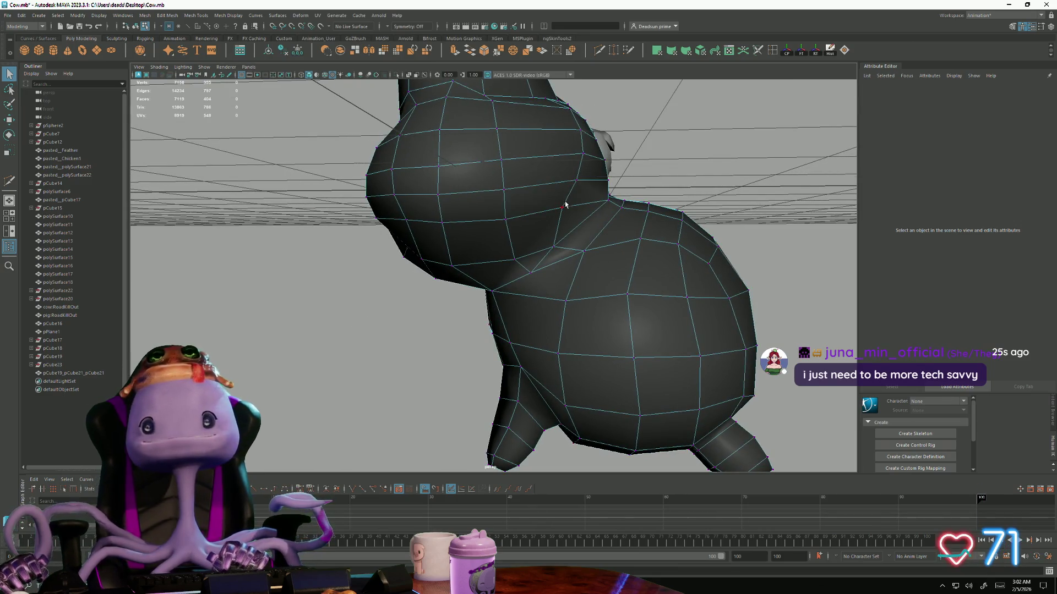
click(564, 208)
mouse_move(564, 208)
alt+mouse_down()
mouse_move(459, 238)
mouse_move(481, 269)
alt+mouse_up()
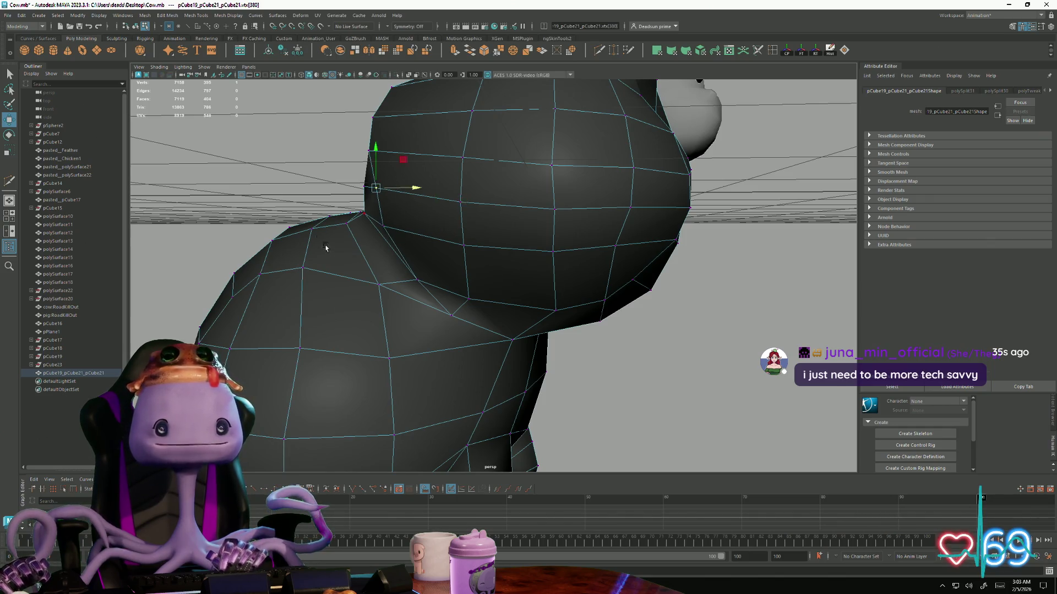
alt+drag(323, 243, 512, 249)
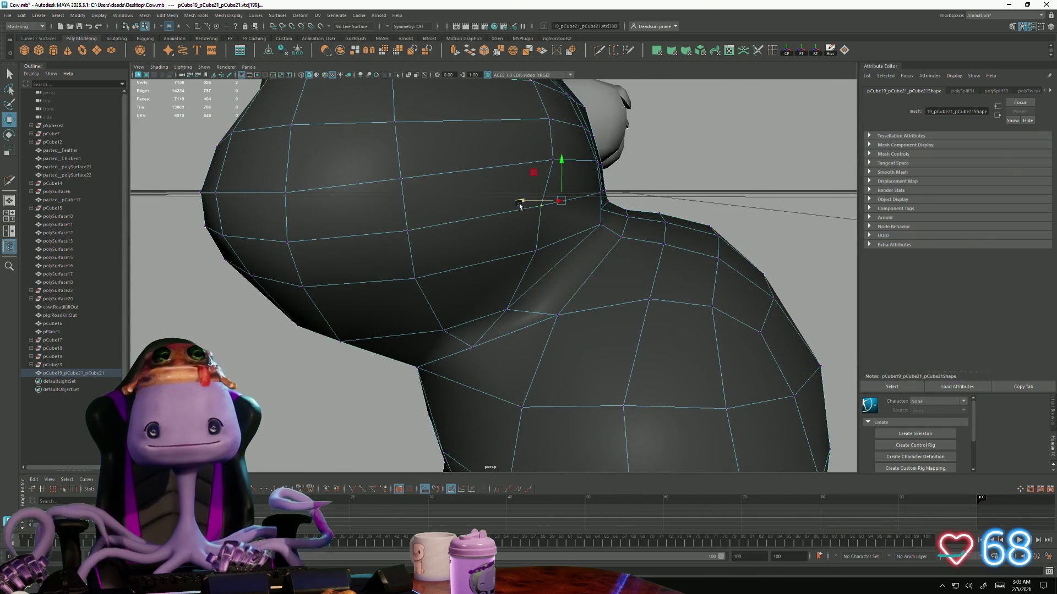
alt+drag(524, 203, 502, 248)
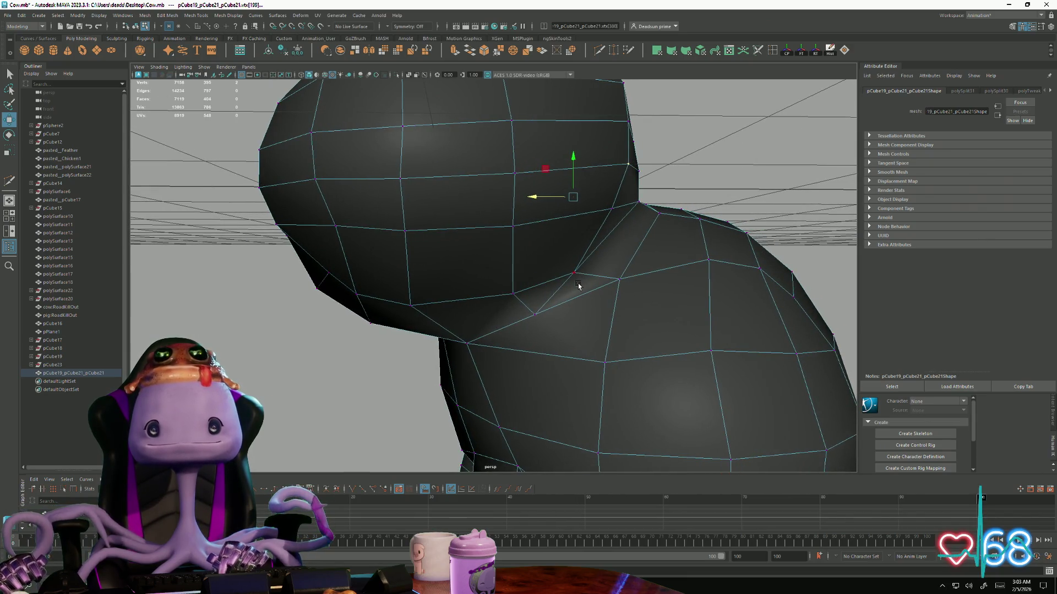
mouse_move(578, 284)
alt+mouse_down()
mouse_move(503, 297)
mouse_move(561, 282)
mouse_move(594, 237)
mouse_move(632, 267)
mouse_move(578, 283)
mouse_move(535, 238)
alt+mouse_up()
right_click(535, 237)
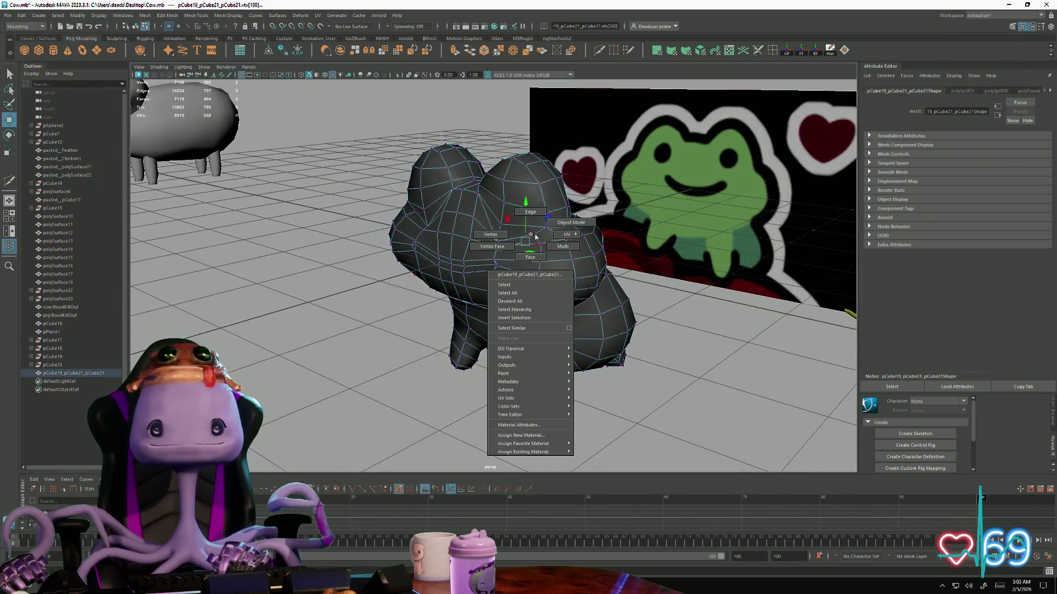
click(354, 361)
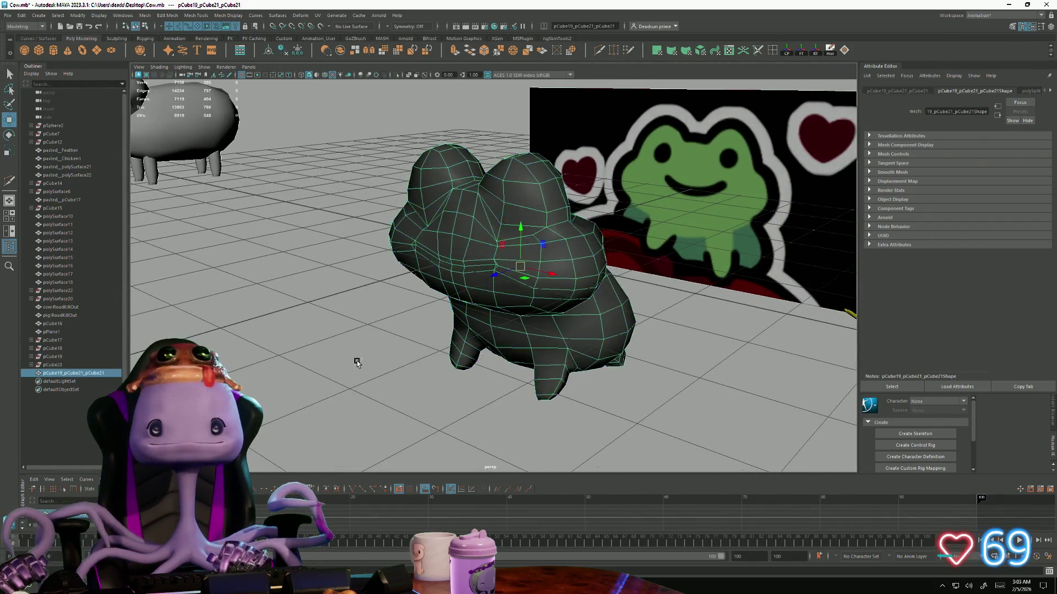
Export the edited frog selection over the existing Frog.obj on the Desktop, replacing it
mouse_move(353, 361)
alt+mouse_down()
mouse_move(597, 401)
mouse_move(670, 385)
mouse_move(581, 331)
mouse_move(439, 345)
mouse_move(390, 366)
mouse_move(425, 382)
mouse_move(489, 331)
mouse_move(342, 382)
mouse_move(507, 349)
mouse_move(491, 328)
mouse_move(506, 357)
mouse_move(419, 291)
mouse_move(238, 366)
alt+mouse_up()
click(481, 299)
key(f)
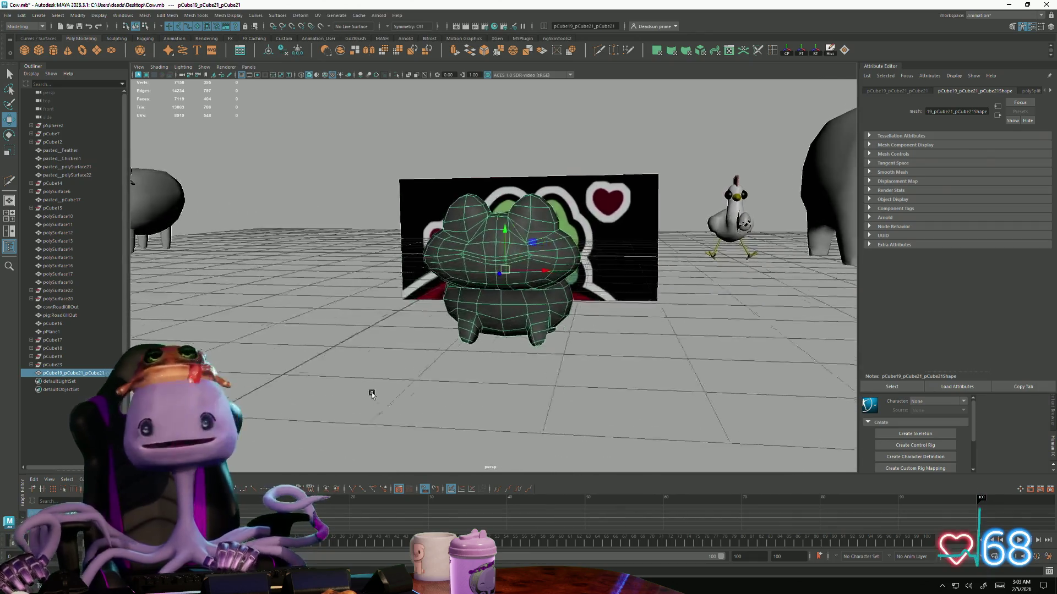
click(11, 16)
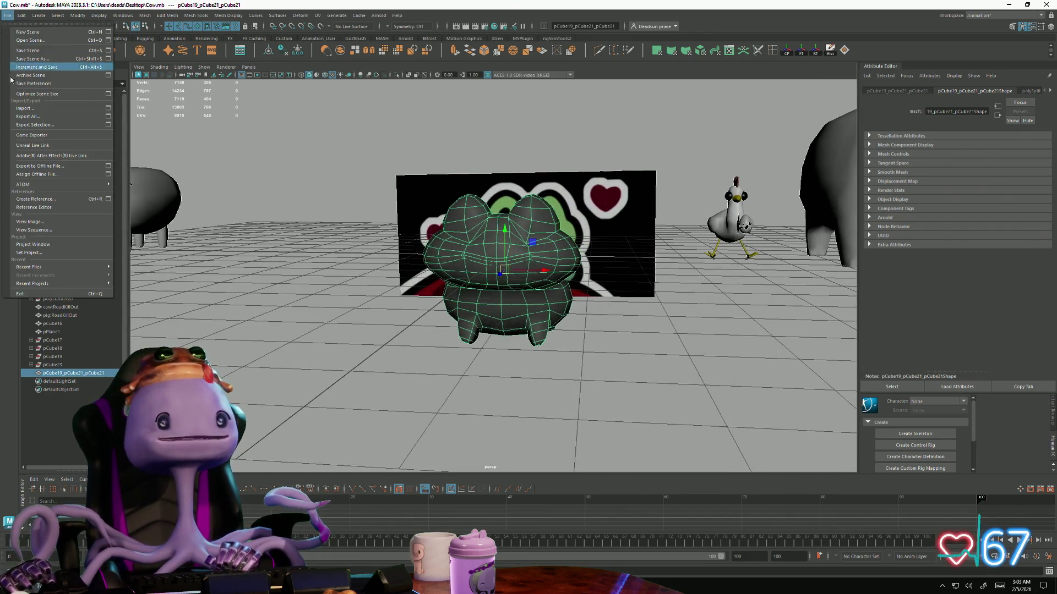
click(33, 124)
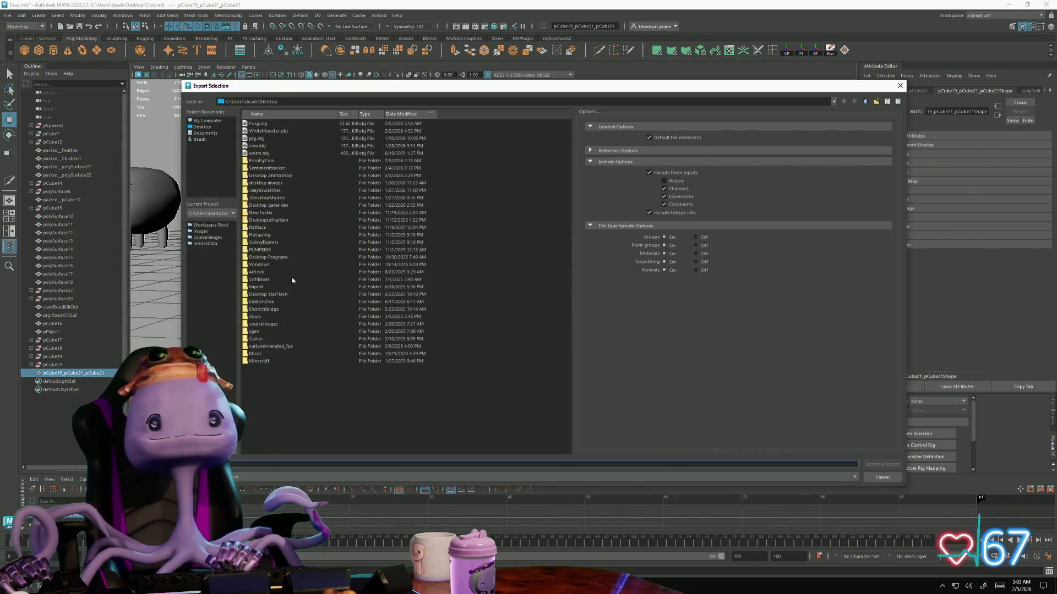
click(263, 124)
click(877, 466)
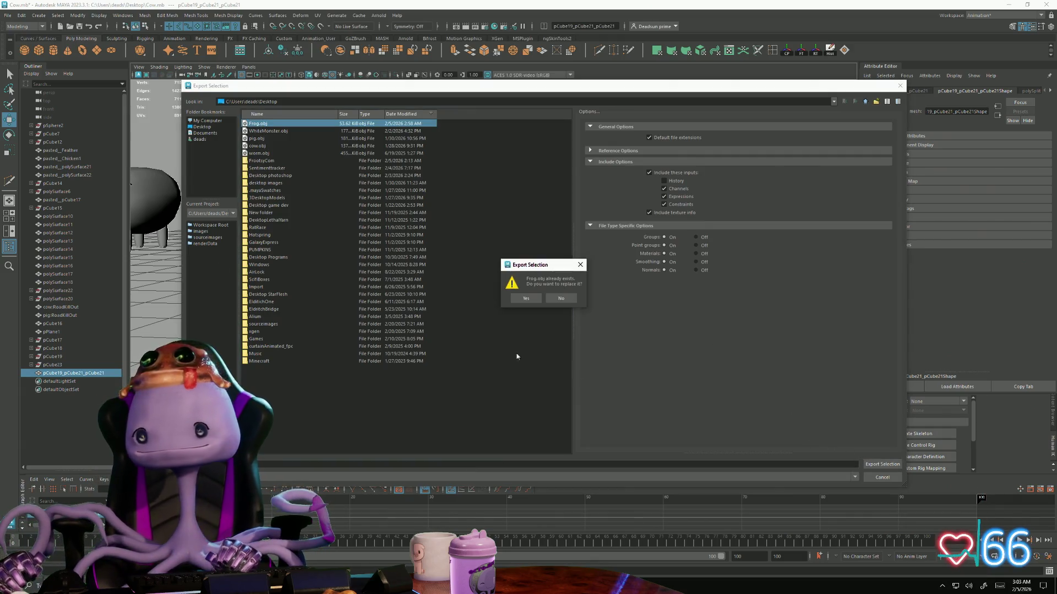
click(529, 300)
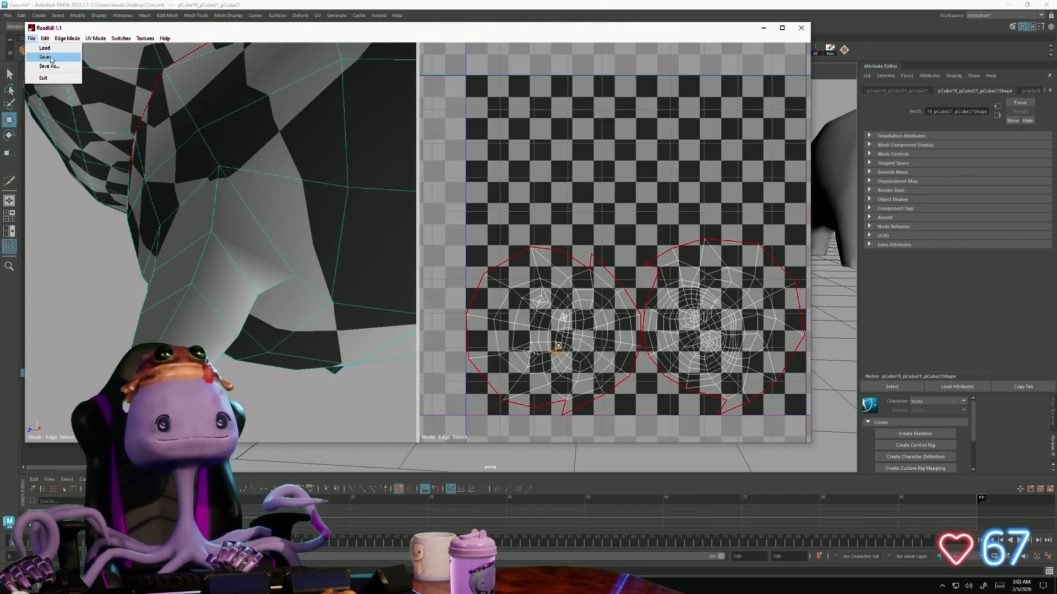
Reload Frog.obj into RoadKill and frame the whole frog in view
key(ctrl+o)
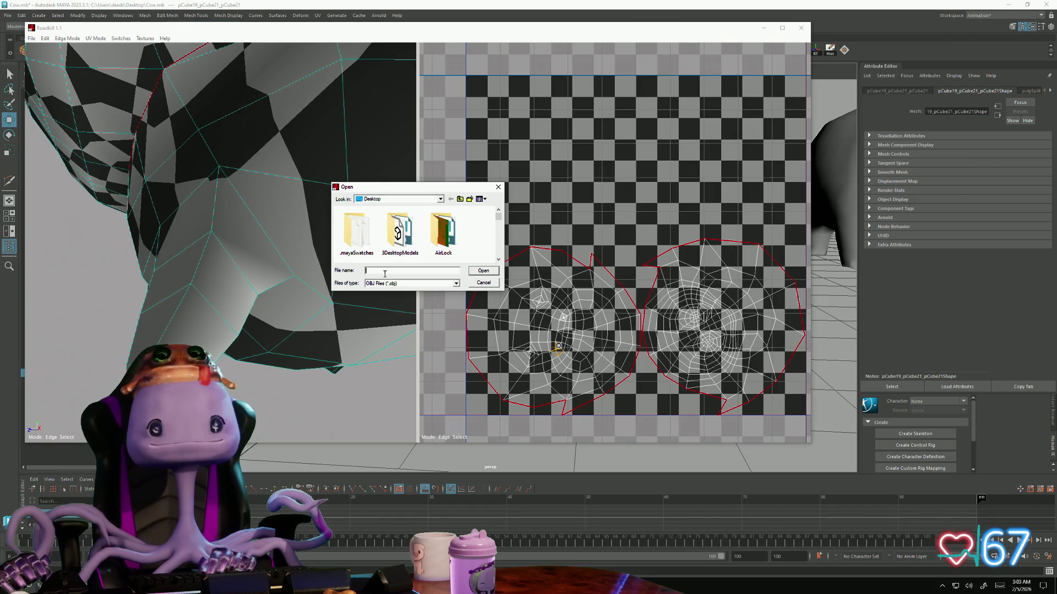
text(f)
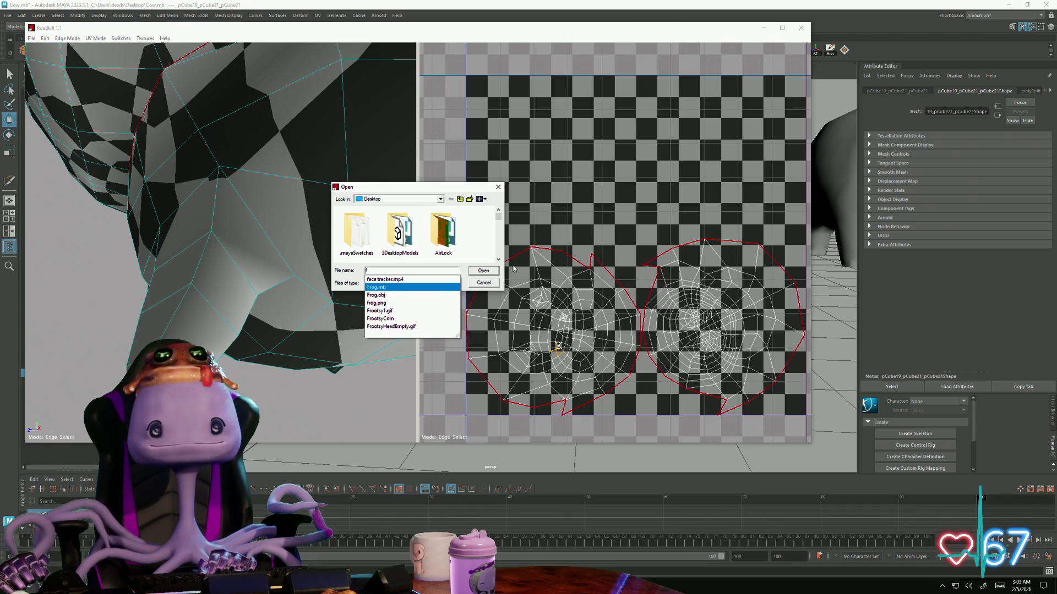
key(Down)
key(Return)
key(Return)
key(f)
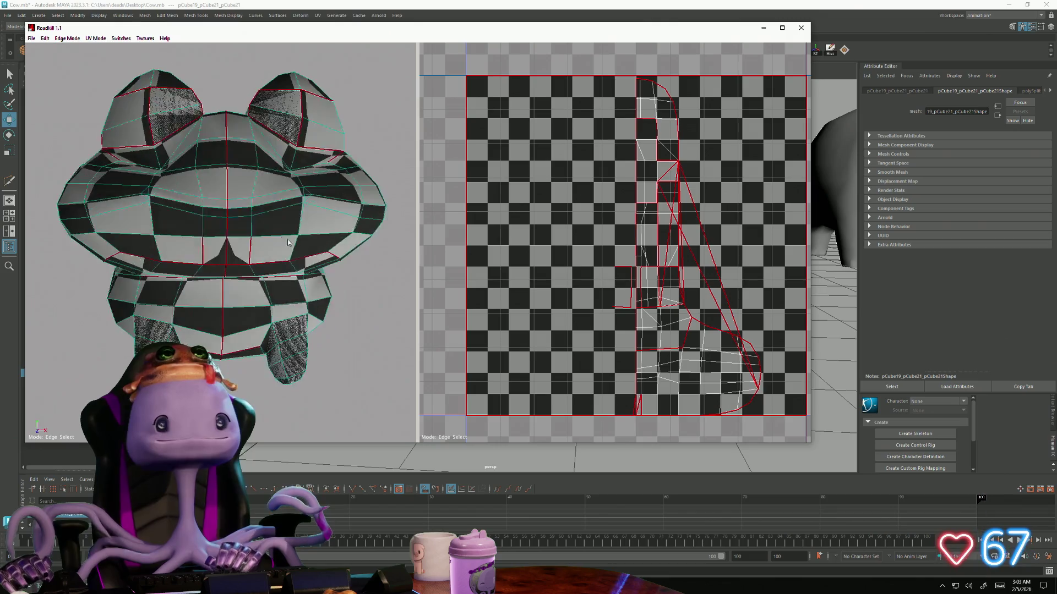
scroll(248, 198, down, 5)
key(f)
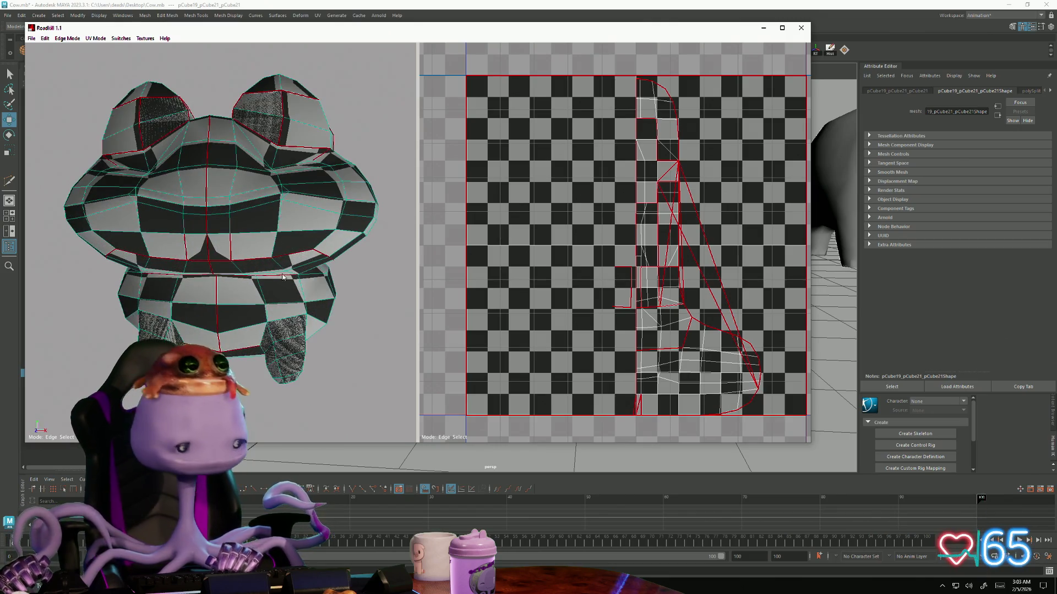
scroll(253, 265, down, 2)
Select a seam edge loop around the frog's body and unwrap it into two UV islands
mouse_move(106, 99)
mouse_down()
mouse_move(336, 360)
mouse_move(234, 308)
mouse_move(220, 240)
mouse_up()
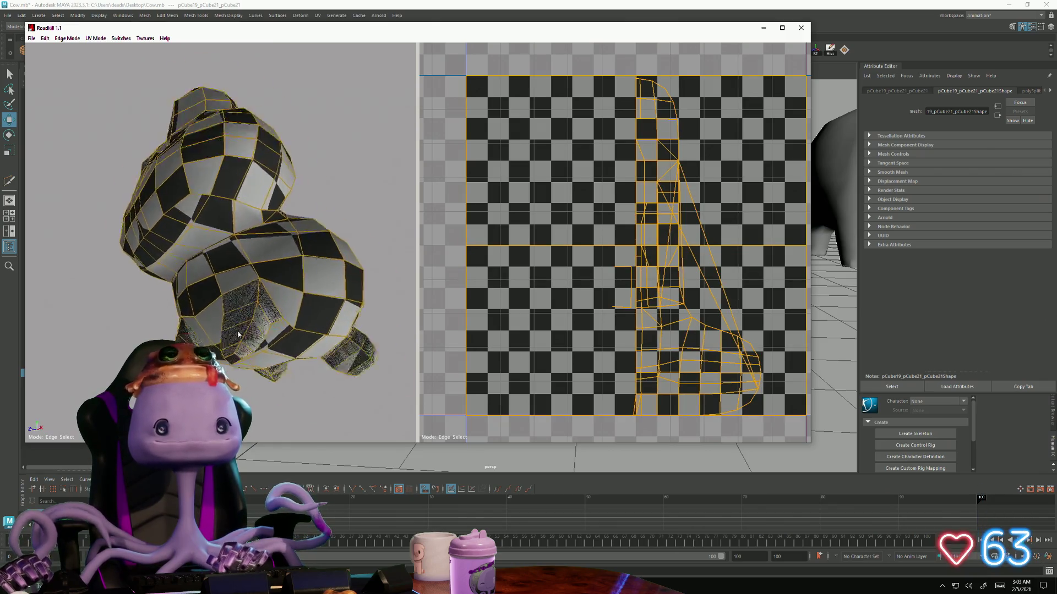
scroll(220, 241, up, 5)
click(218, 239)
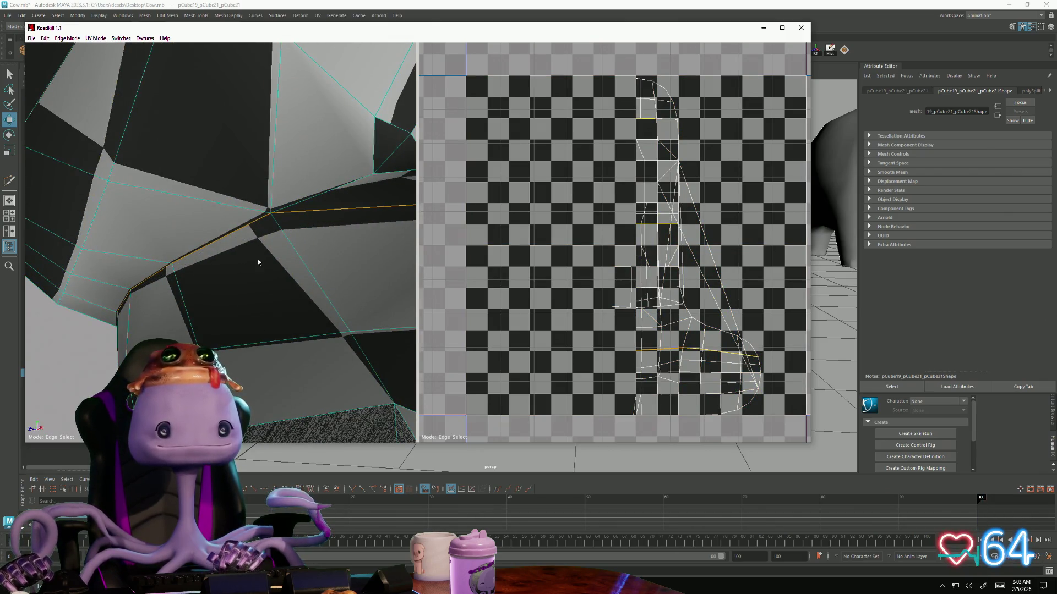
scroll(219, 239, down, 5)
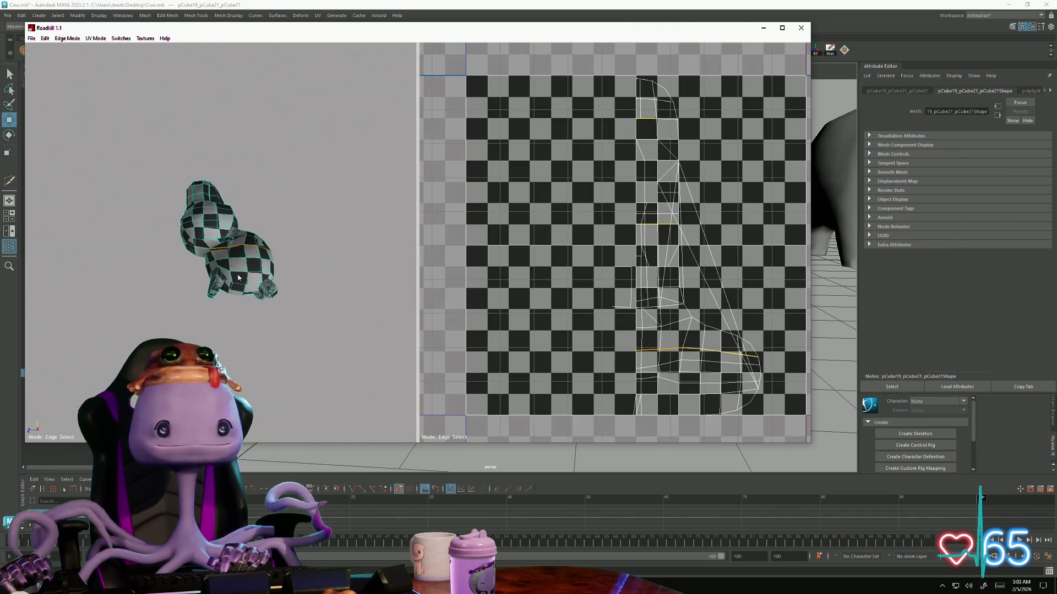
scroll(232, 205, up, 2)
alt+drag(352, 308, 160, 299)
scroll(252, 305, up, 4)
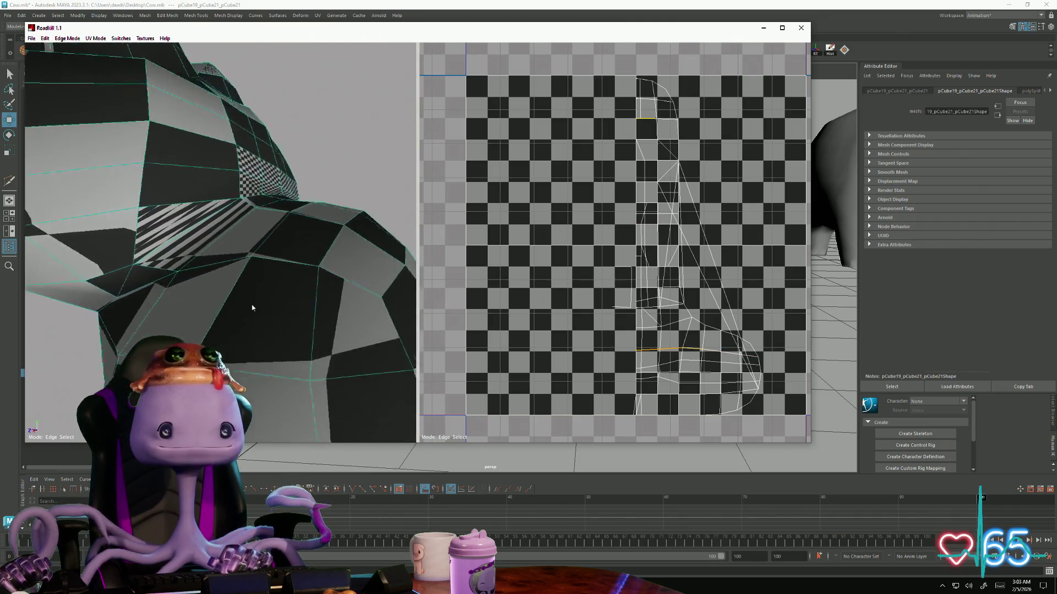
alt+drag(252, 305, 232, 328)
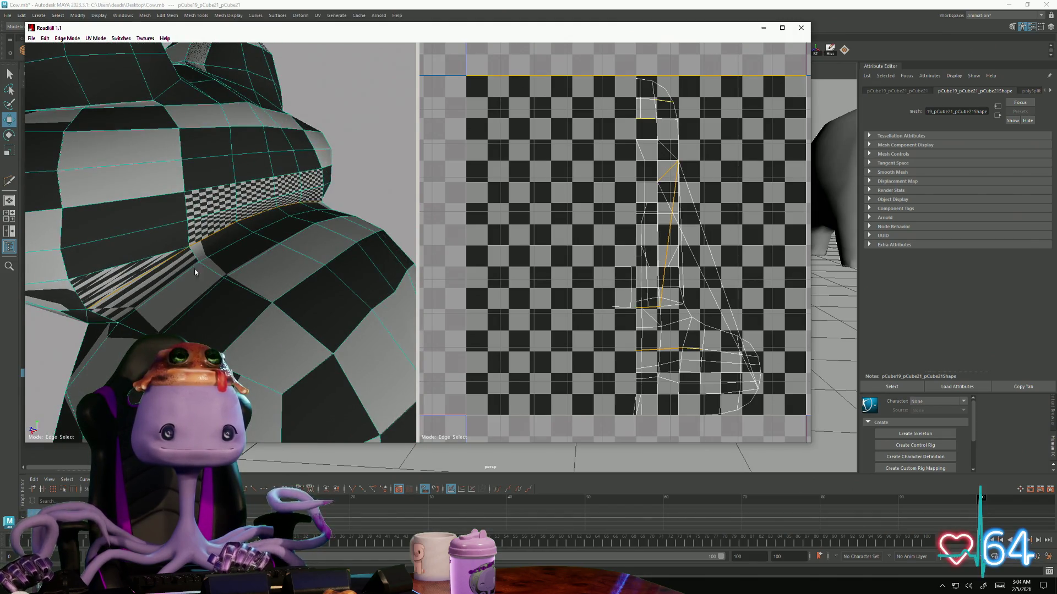
mouse_move(195, 272)
alt+mouse_down()
mouse_move(209, 284)
mouse_move(364, 299)
mouse_move(293, 186)
alt+mouse_up()
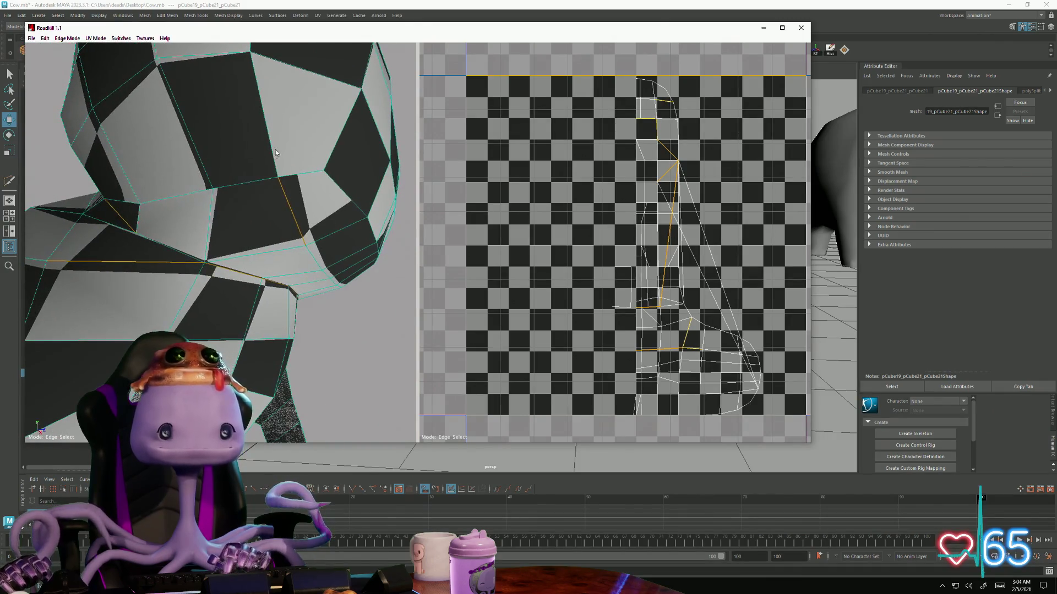
alt+drag(105, 192, 80, 269)
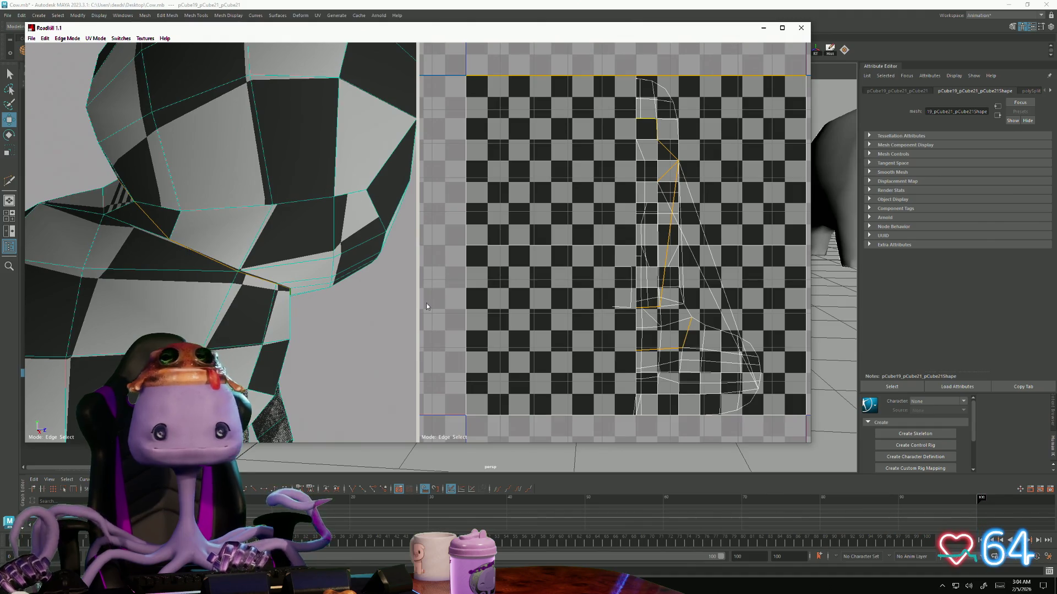
key(u)
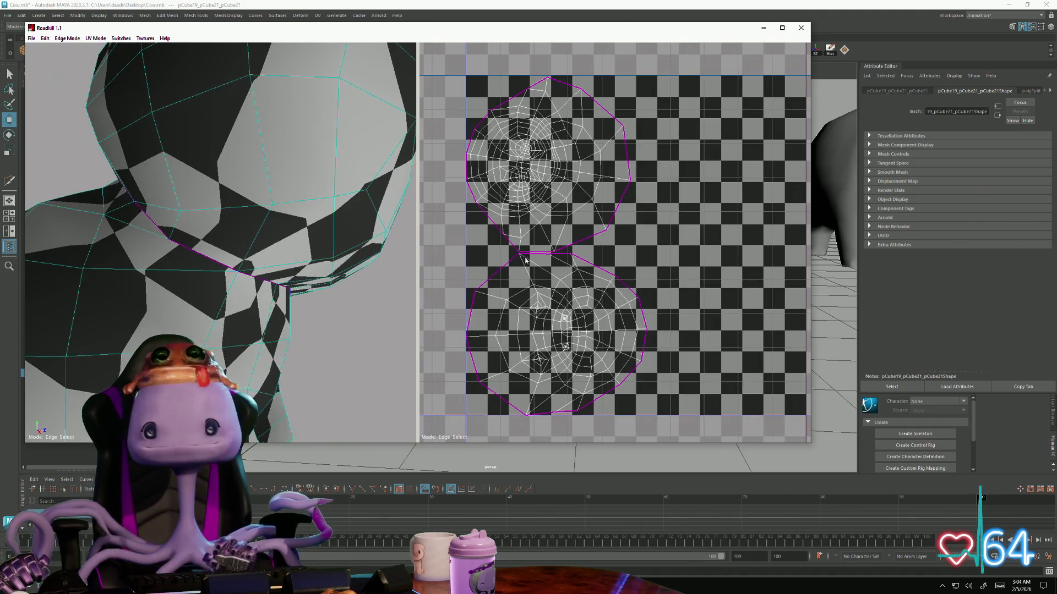
scroll(525, 261, up, 3)
scroll(525, 261, down, 4)
scroll(192, 306, down, 2)
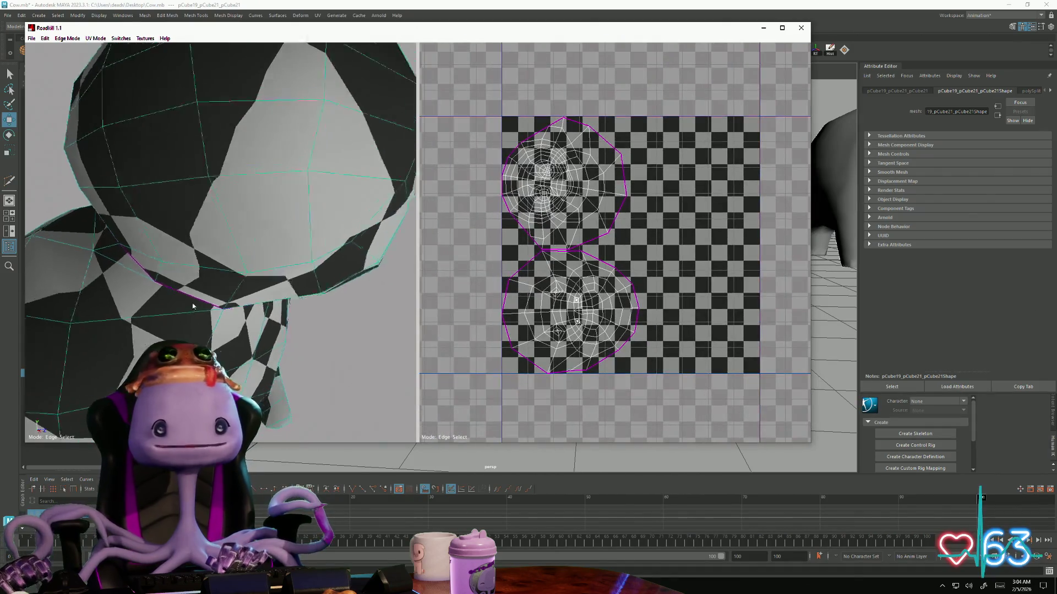
scroll(193, 307, up, 3)
scroll(201, 303, down, 3)
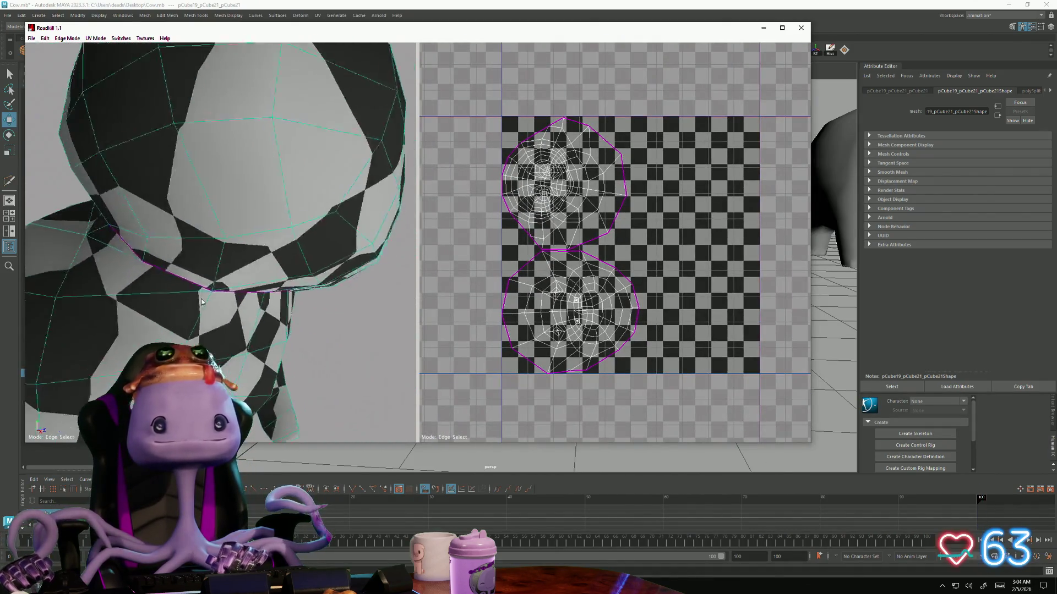
scroll(201, 302, down, 5)
Add a seam across the frog's head and re-unwrap the UVs into three islands
mouse_move(200, 306)
alt+mouse_down()
mouse_move(168, 326)
mouse_move(226, 278)
mouse_move(187, 231)
mouse_move(261, 292)
alt+mouse_up()
key(c)
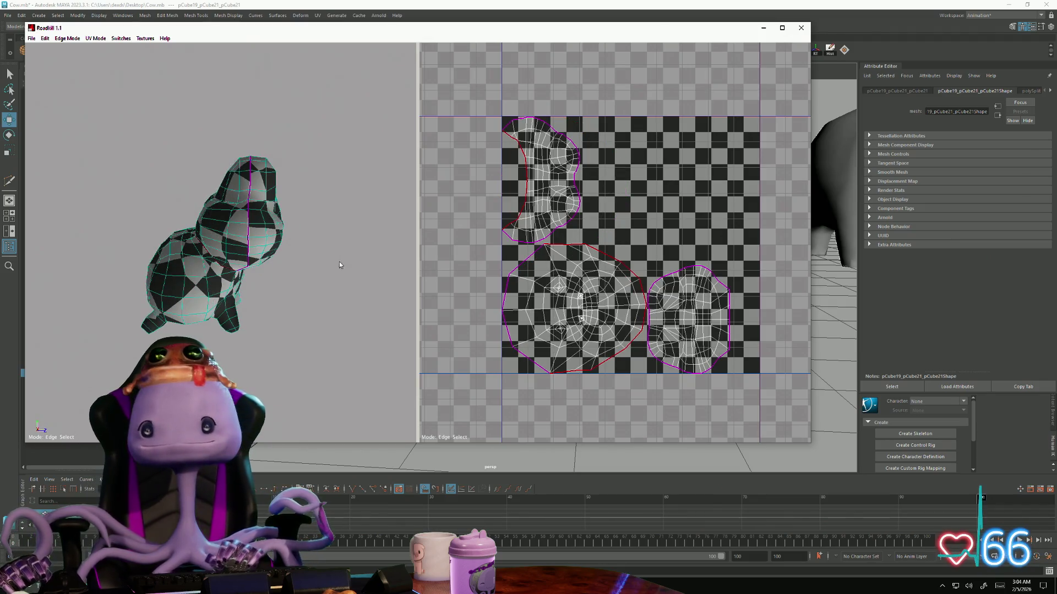
mouse_move(339, 266)
alt+mouse_down()
mouse_move(113, 274)
mouse_move(177, 264)
mouse_move(248, 328)
mouse_move(214, 322)
alt+mouse_up()
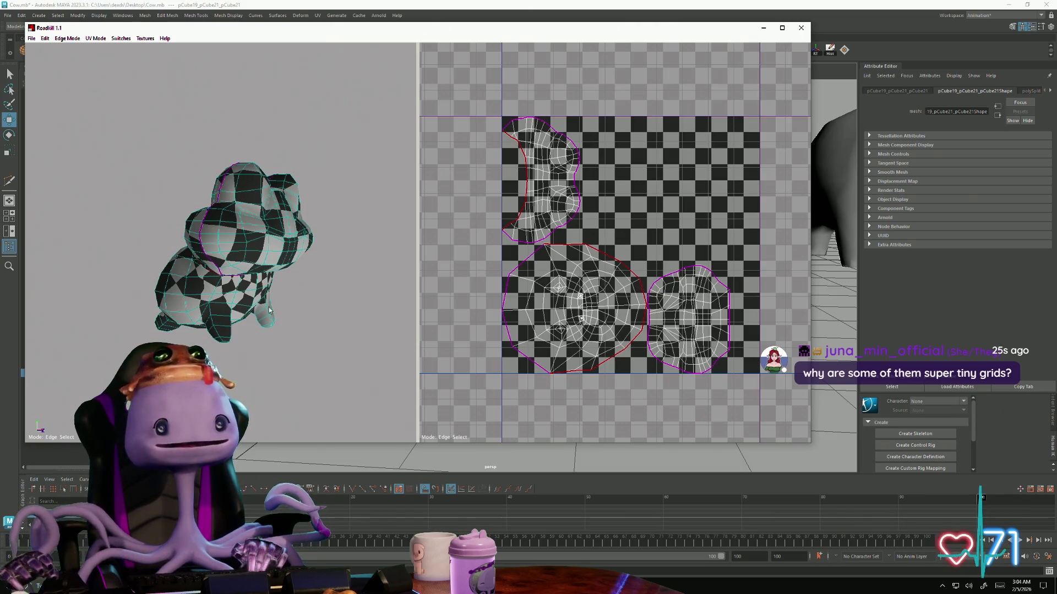
alt+drag(270, 309, 247, 330)
scroll(248, 331, up, 5)
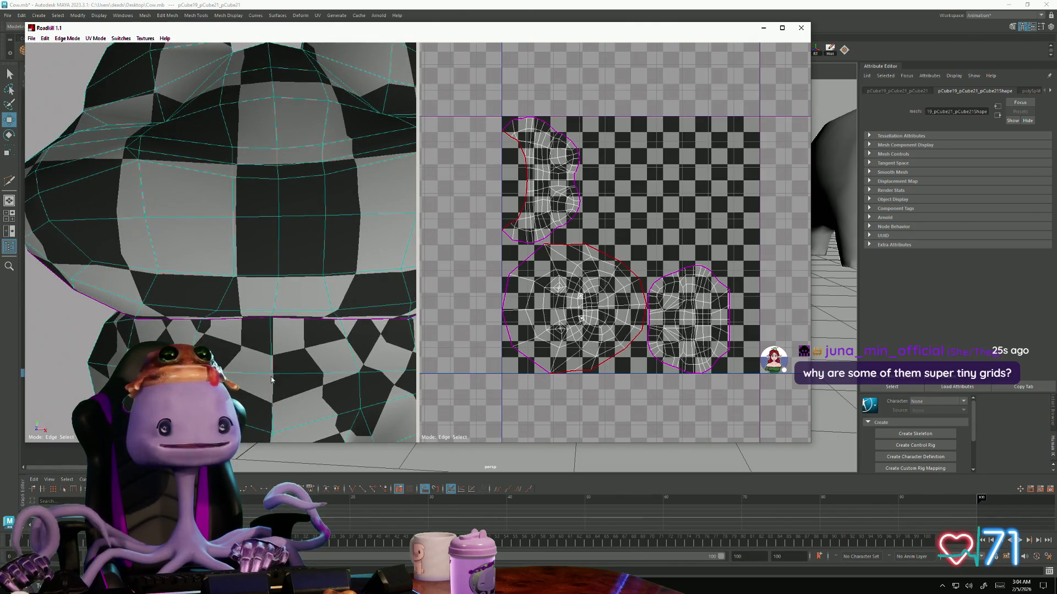
scroll(248, 331, down, 3)
mouse_move(248, 330)
alt+mouse_down()
mouse_move(244, 389)
mouse_move(248, 355)
alt+mouse_up()
scroll(244, 388, down, 4)
scroll(248, 355, up, 3)
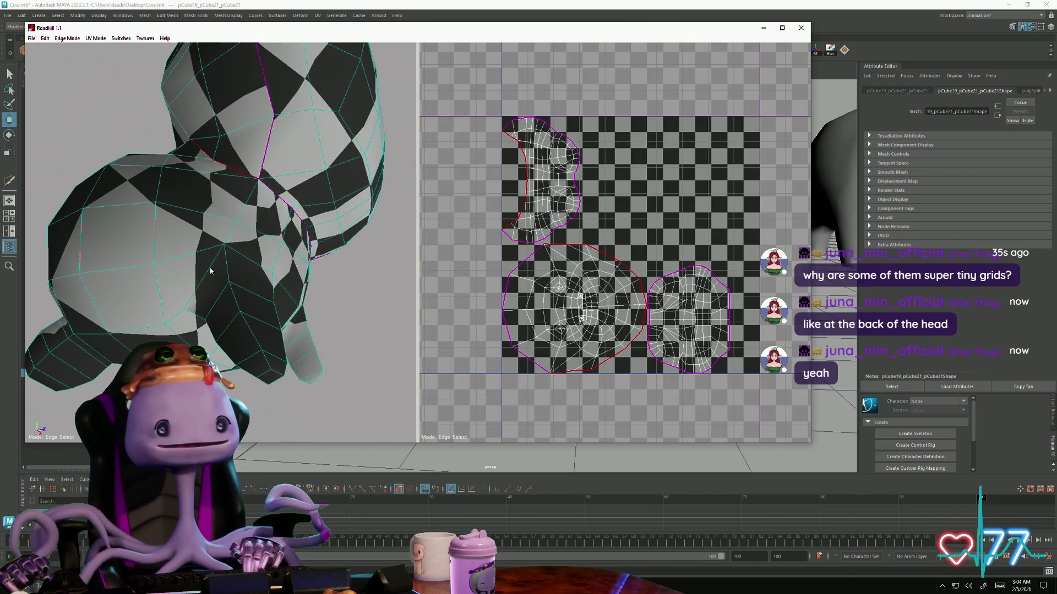
Select a problem edge, frame the tiny collapsed UV face, and look through the display options
click(211, 269)
mouse_move(244, 259)
alt+mouse_down()
mouse_move(190, 326)
mouse_move(217, 207)
alt+mouse_up()
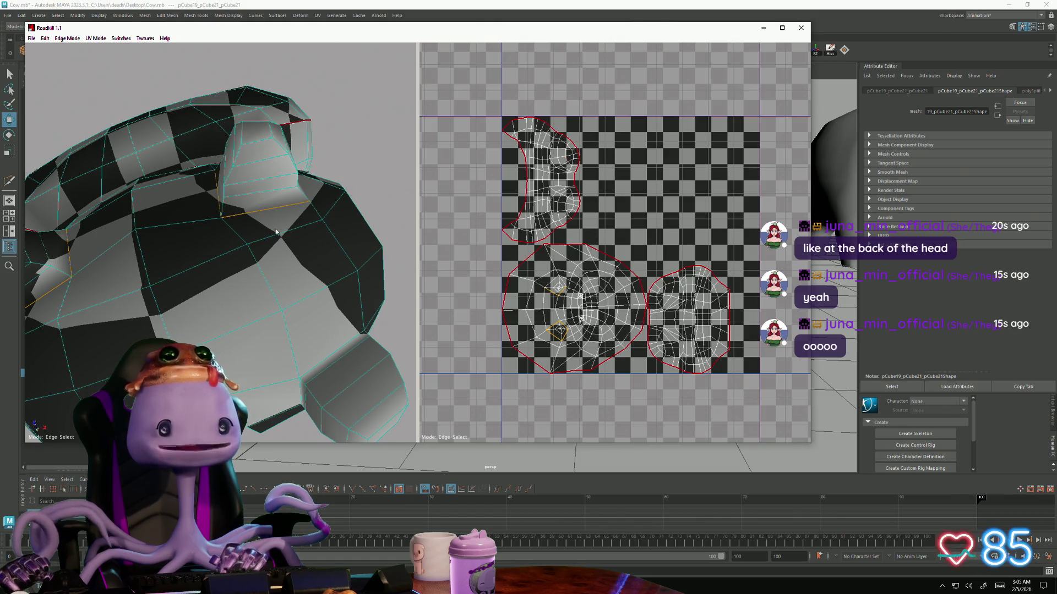
alt+drag(277, 231, 226, 298)
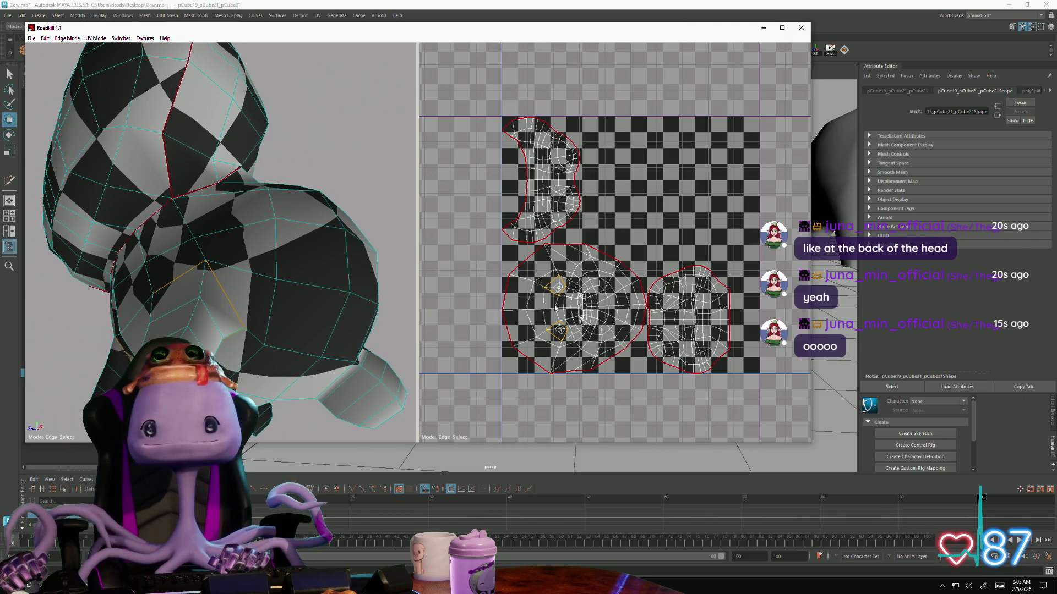
scroll(536, 323, up, 5)
scroll(579, 338, down, 4)
scroll(578, 338, up, 2)
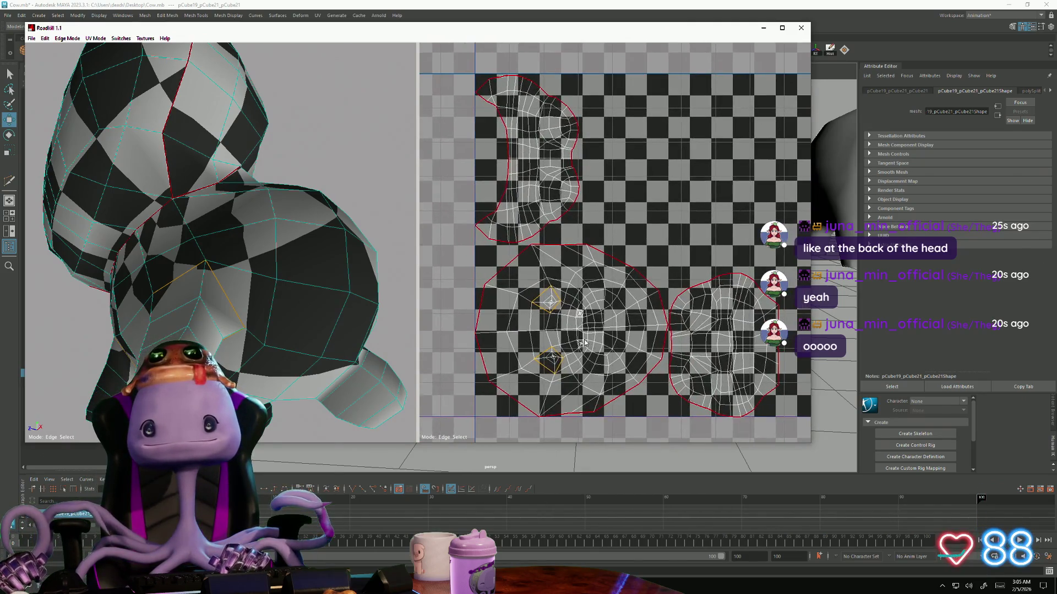
scroll(455, 308, up, 2)
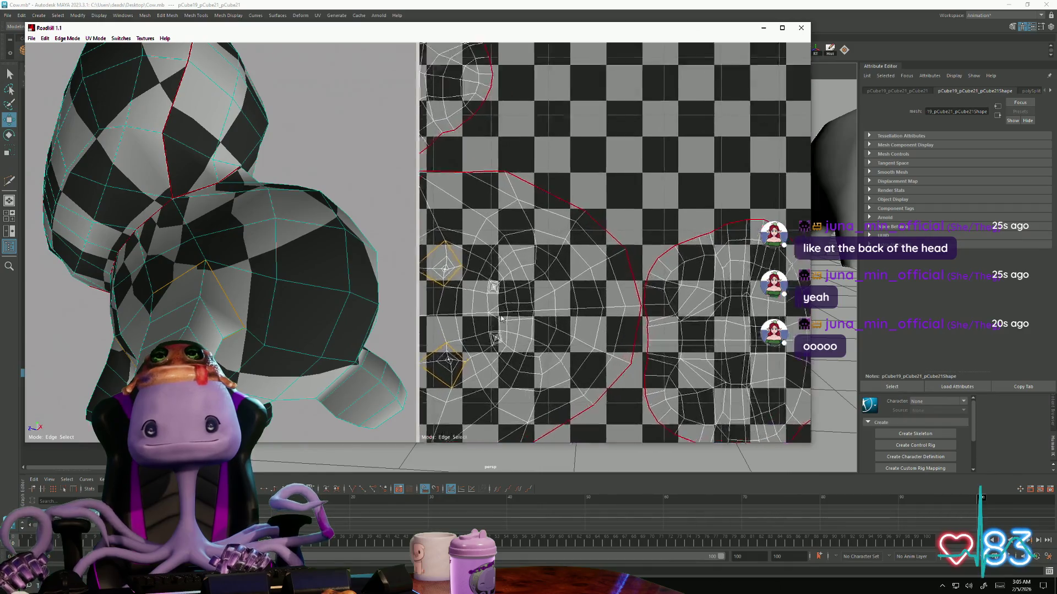
scroll(536, 273, up, 2)
scroll(559, 275, up, 3)
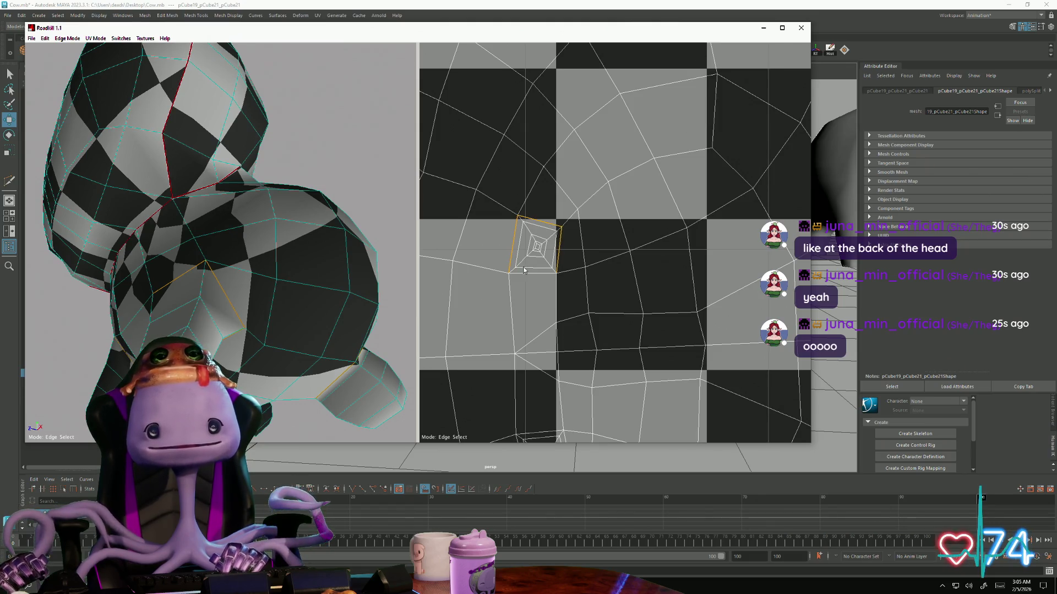
middle_drag(549, 332, 505, 292)
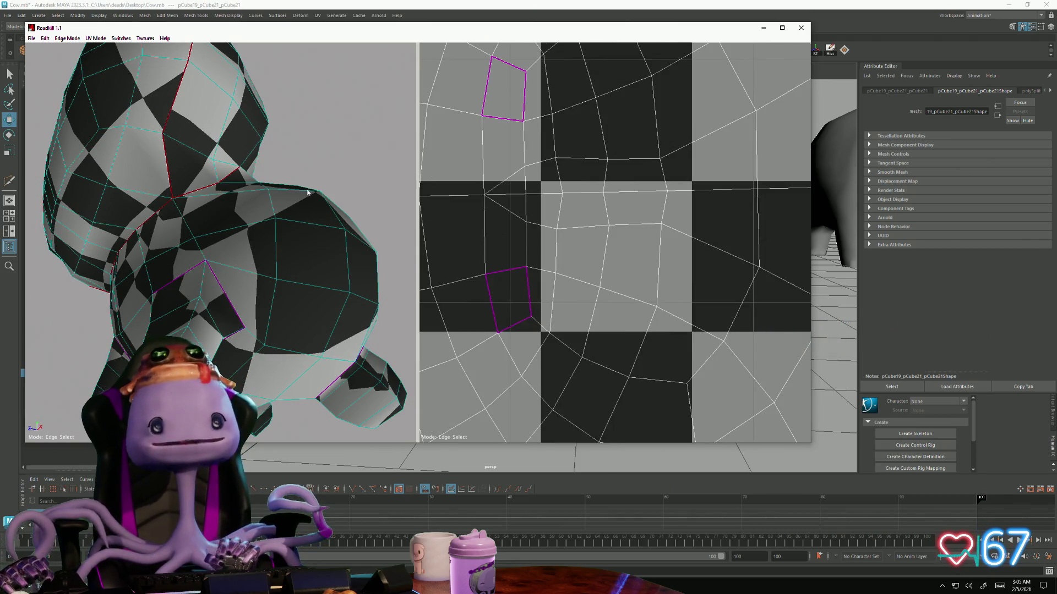
scroll(304, 238, down, 3)
scroll(273, 240, down, 2)
click(121, 39)
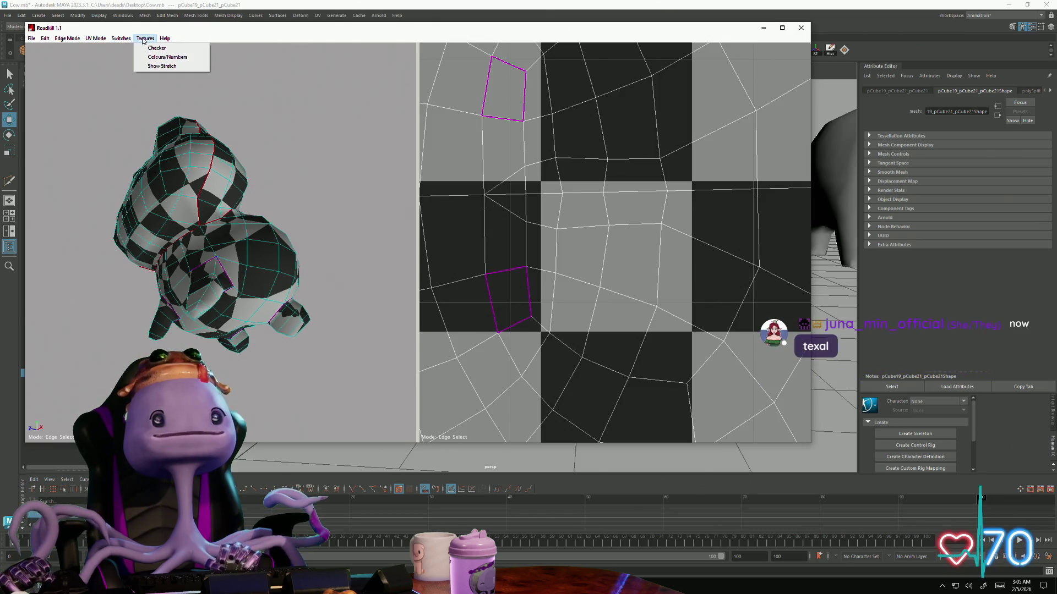
Turn on UV stretch colouring and orbit the frog to check it from below
click(162, 66)
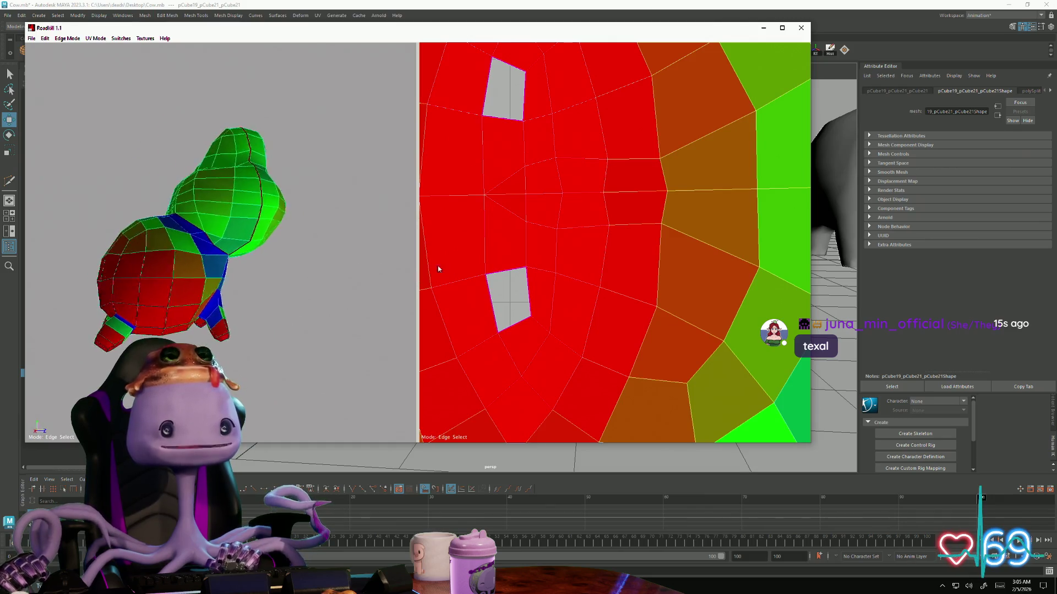
scroll(167, 260, up, 3)
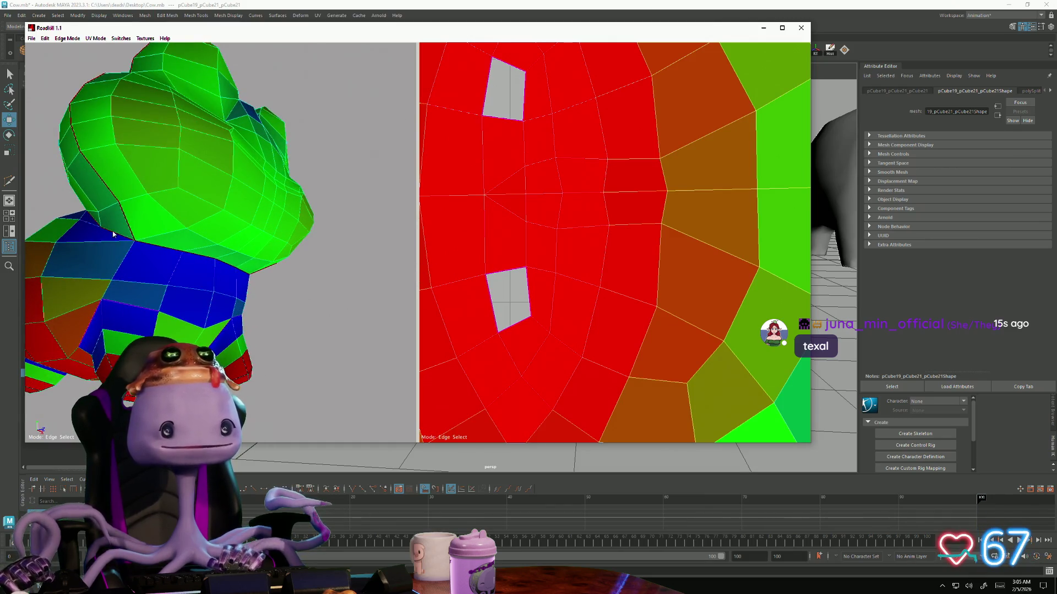
alt+drag(257, 283, 162, 276)
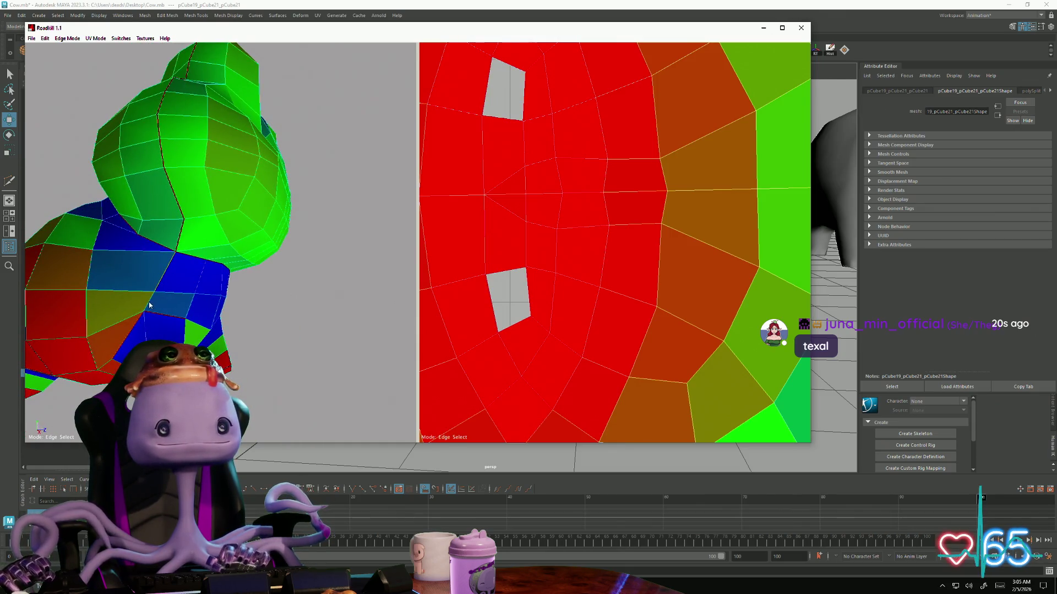
alt+drag(296, 305, 193, 288)
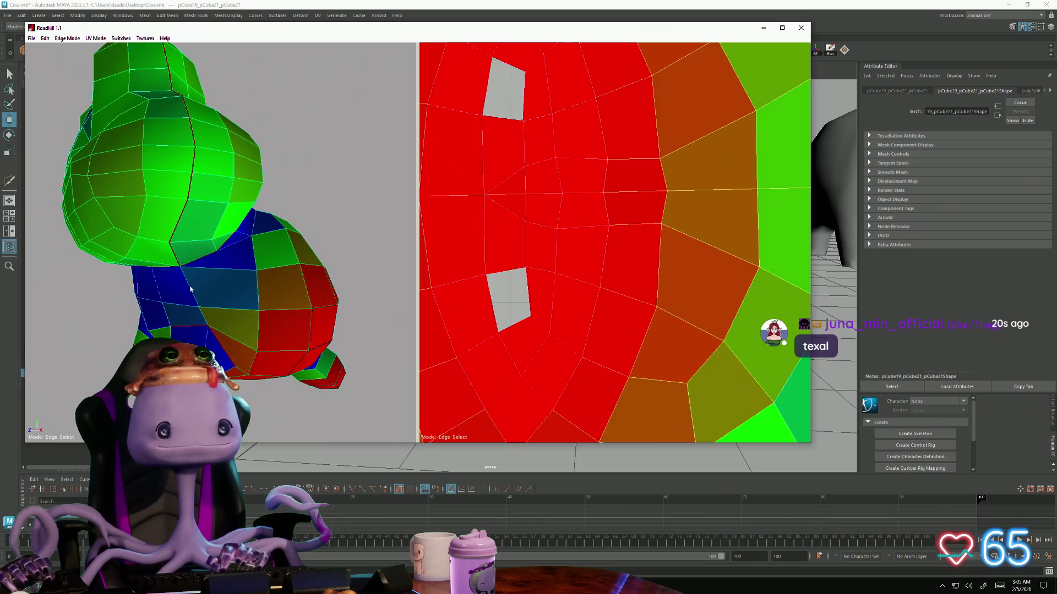
mouse_move(232, 327)
alt+mouse_down()
mouse_move(254, 345)
mouse_move(317, 327)
mouse_move(243, 318)
mouse_move(255, 323)
alt+mouse_up()
Box-select the edge loop running down the frog's belly as the new seam
key(f)
scroll(591, 310, up, 3)
scroll(616, 277, up, 2)
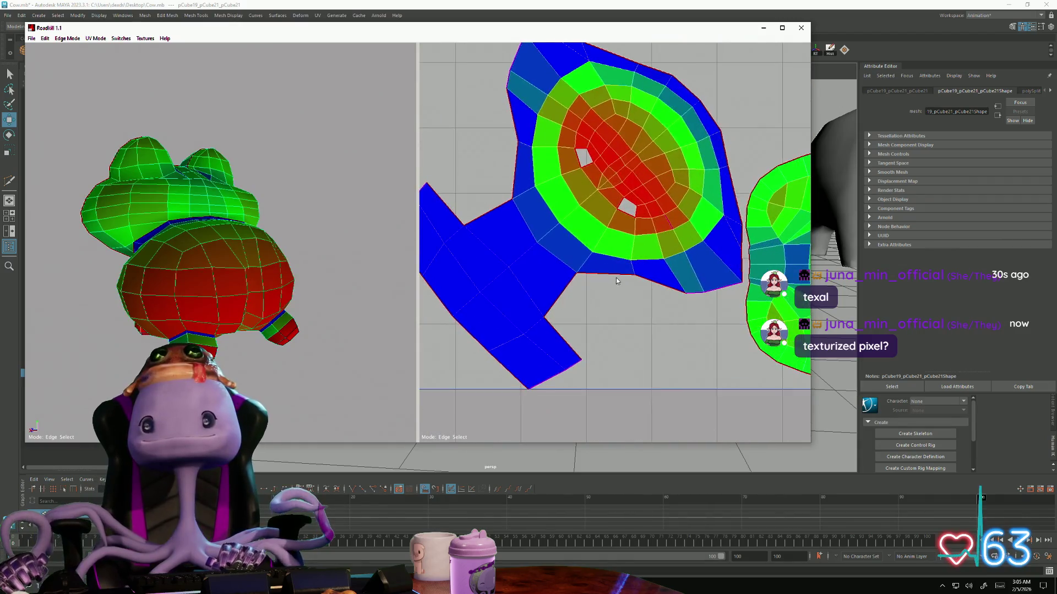
alt+middle_drag(616, 277, 605, 319)
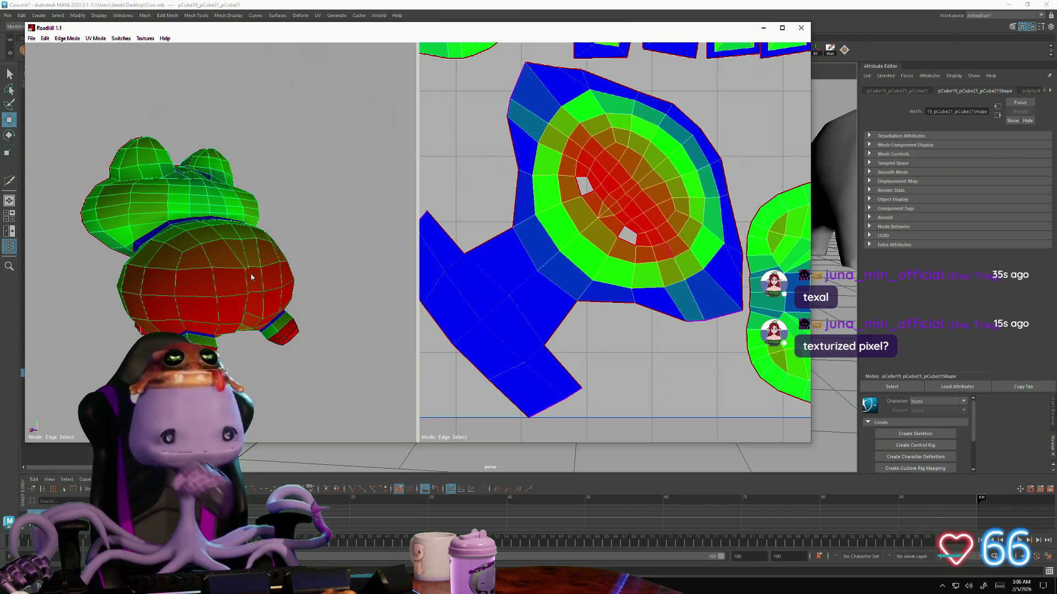
mouse_move(252, 278)
alt+mouse_down()
mouse_move(205, 289)
mouse_move(222, 268)
alt+mouse_up()
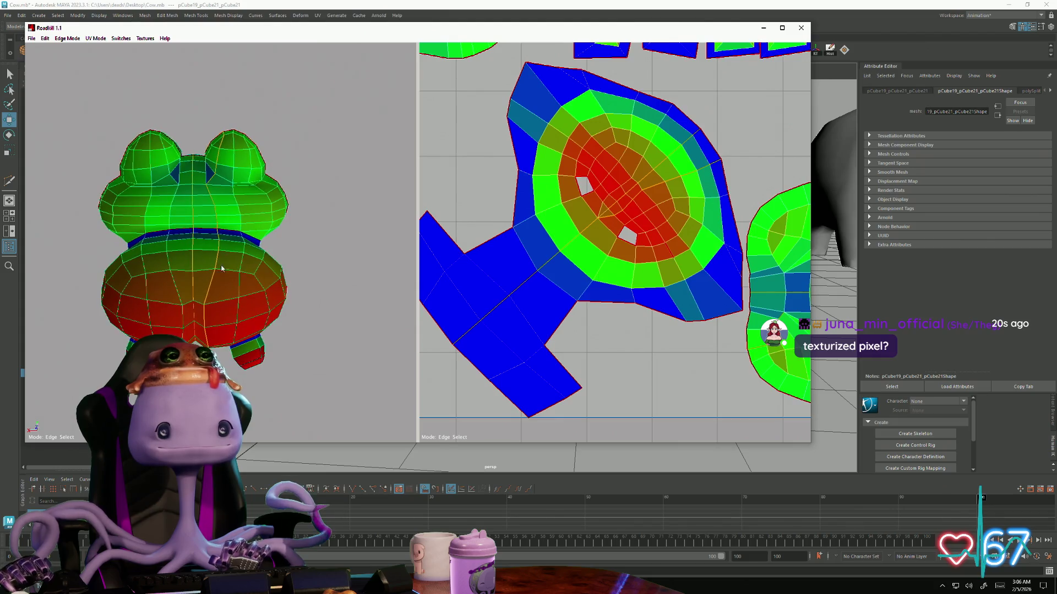
mouse_move(264, 148)
mouse_down()
mouse_move(202, 380)
mouse_move(73, 335)
mouse_move(200, 299)
mouse_move(190, 273)
mouse_up()
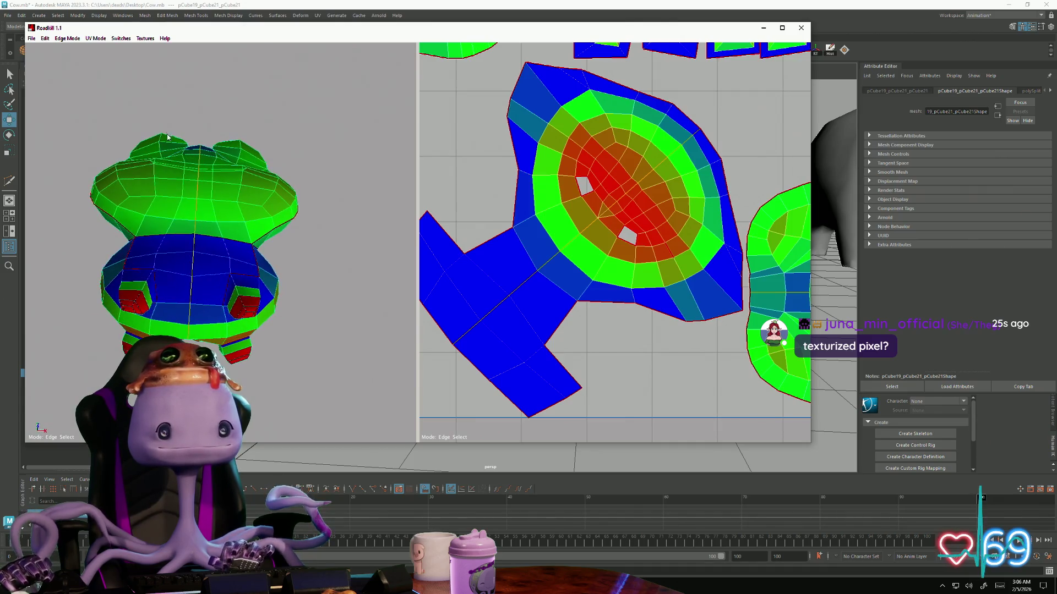
mouse_move(161, 126)
mouse_down()
mouse_move(321, 379)
mouse_move(164, 198)
mouse_up()
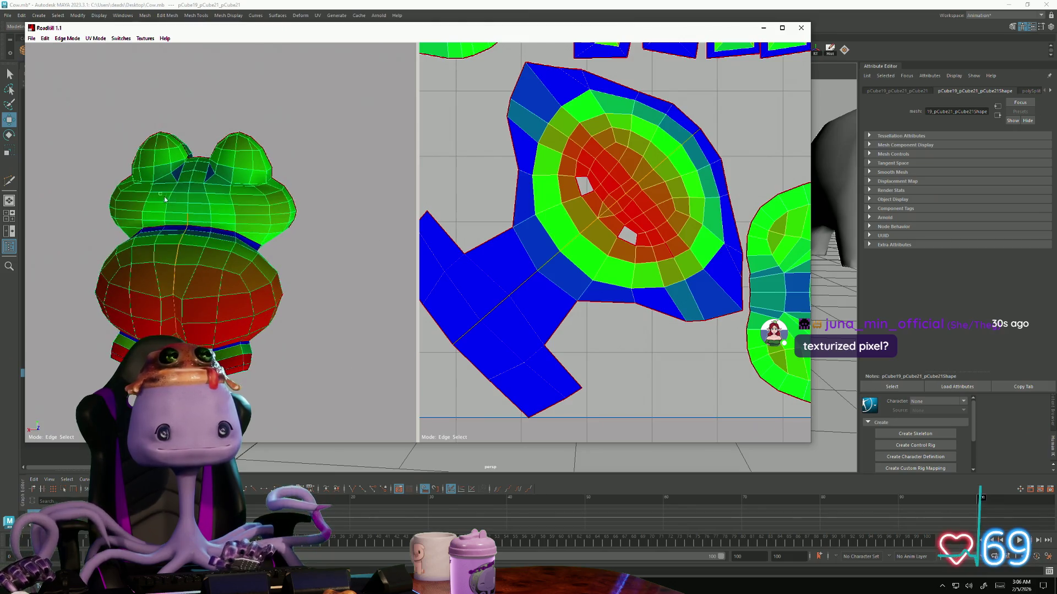
scroll(608, 249, down, 3)
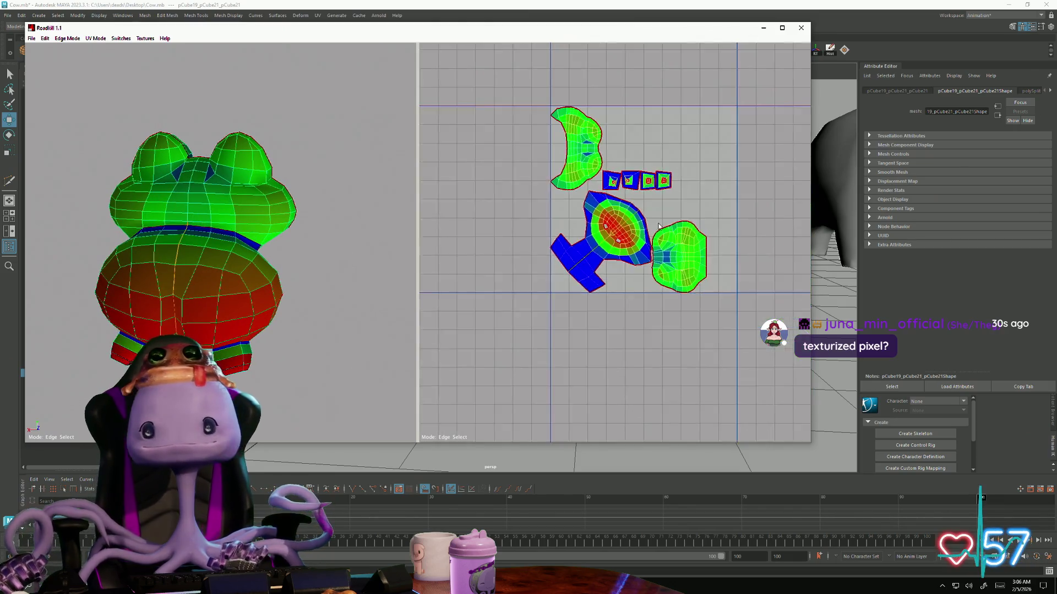
scroll(653, 248, up, 1)
scroll(649, 278, up, 2)
Re-unwrap the UVs with the belly seam and inspect the split body and leg stubs
key(c)
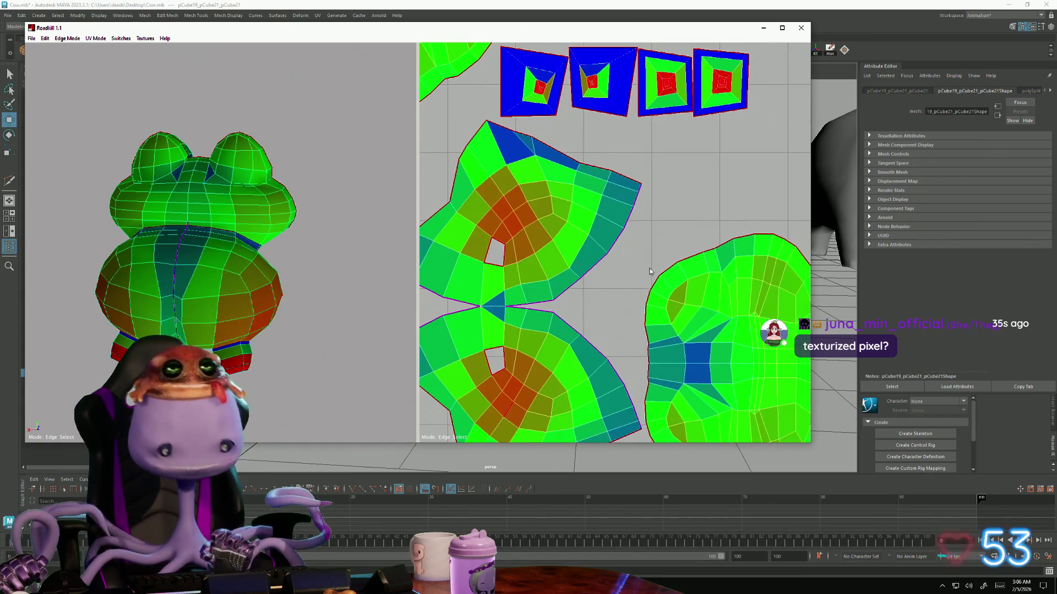
mouse_move(207, 248)
alt+mouse_down()
mouse_move(311, 272)
mouse_move(218, 308)
alt+mouse_up()
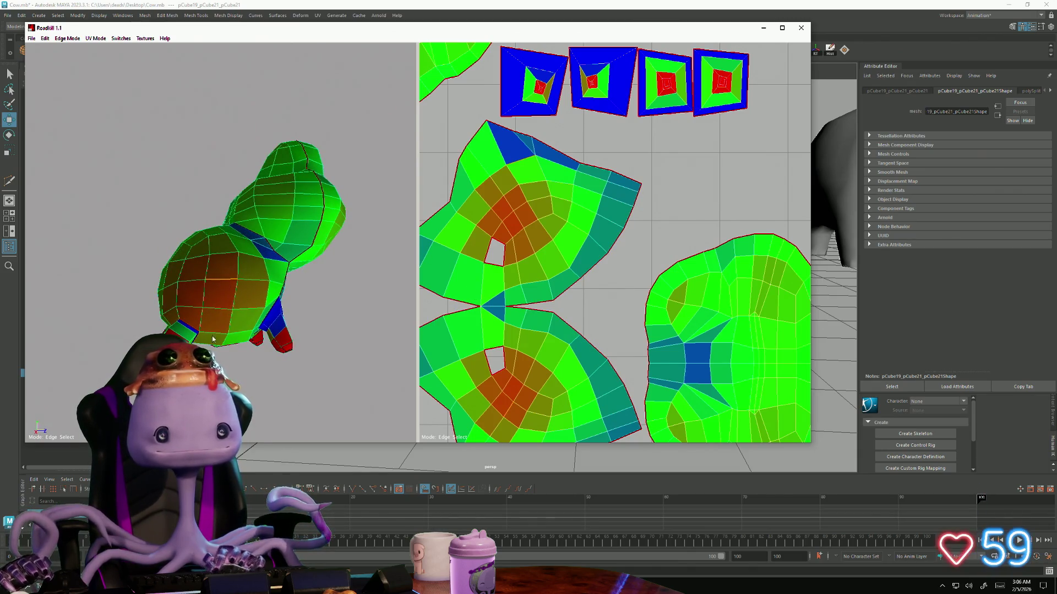
alt+drag(211, 338, 405, 368)
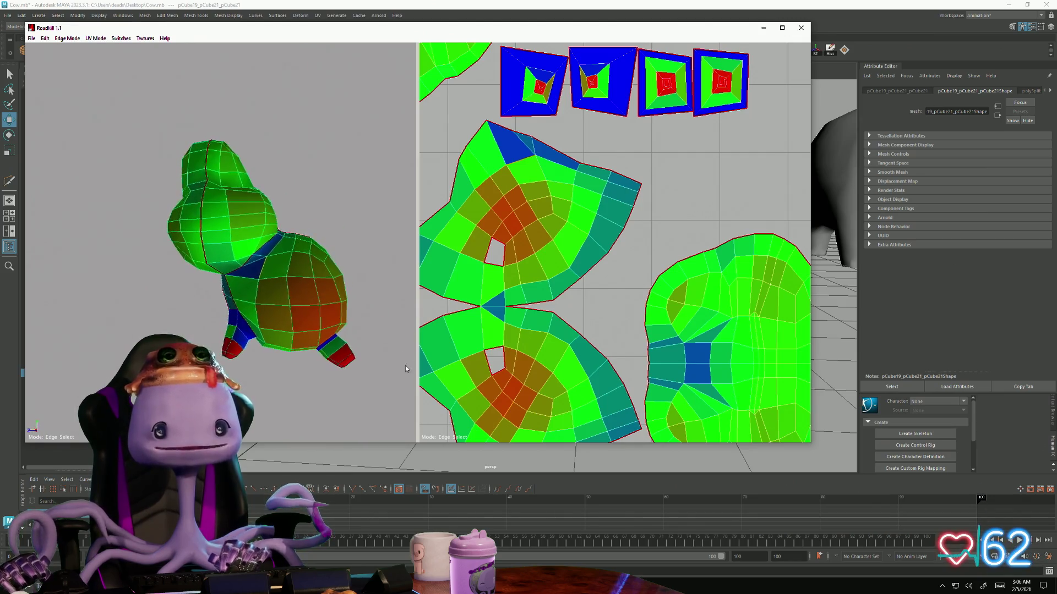
mouse_move(350, 228)
alt+mouse_down()
mouse_move(272, 248)
mouse_move(543, 266)
alt+mouse_up()
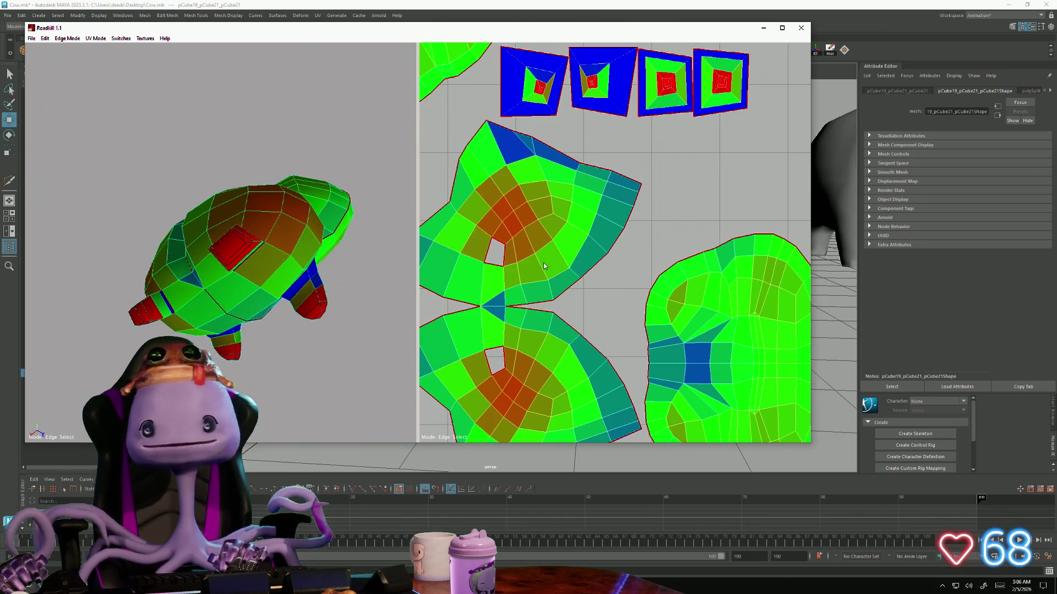
alt+middle_drag(544, 266, 557, 318)
mouse_move(248, 248)
alt+mouse_down()
mouse_move(184, 289)
mouse_move(159, 248)
alt+mouse_up()
scroll(183, 289, up, 3)
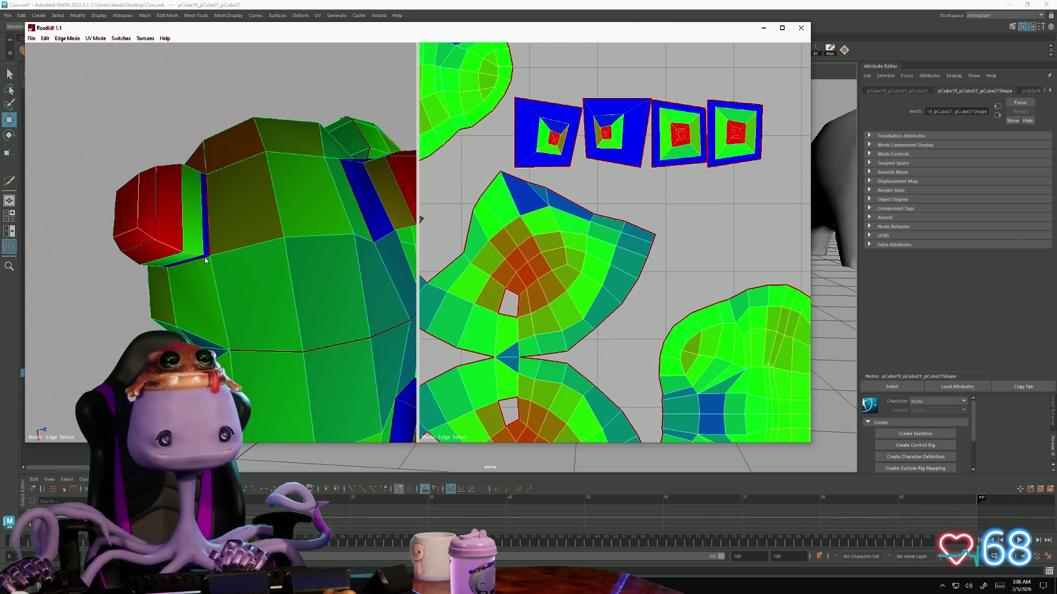
scroll(221, 308, up, 2)
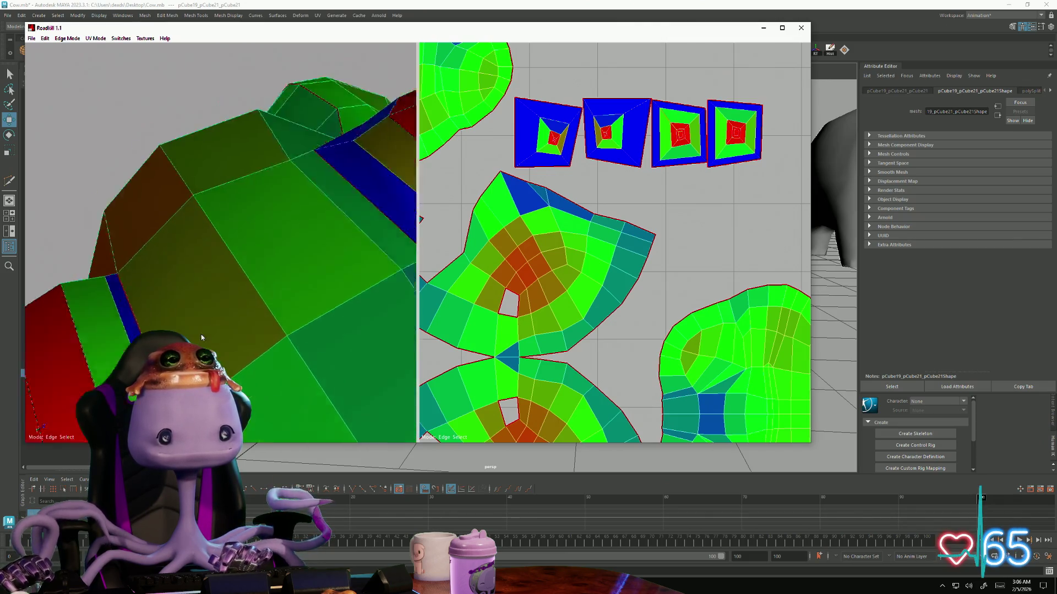
scroll(198, 305, up, 2)
scroll(174, 302, up, 2)
scroll(146, 295, up, 2)
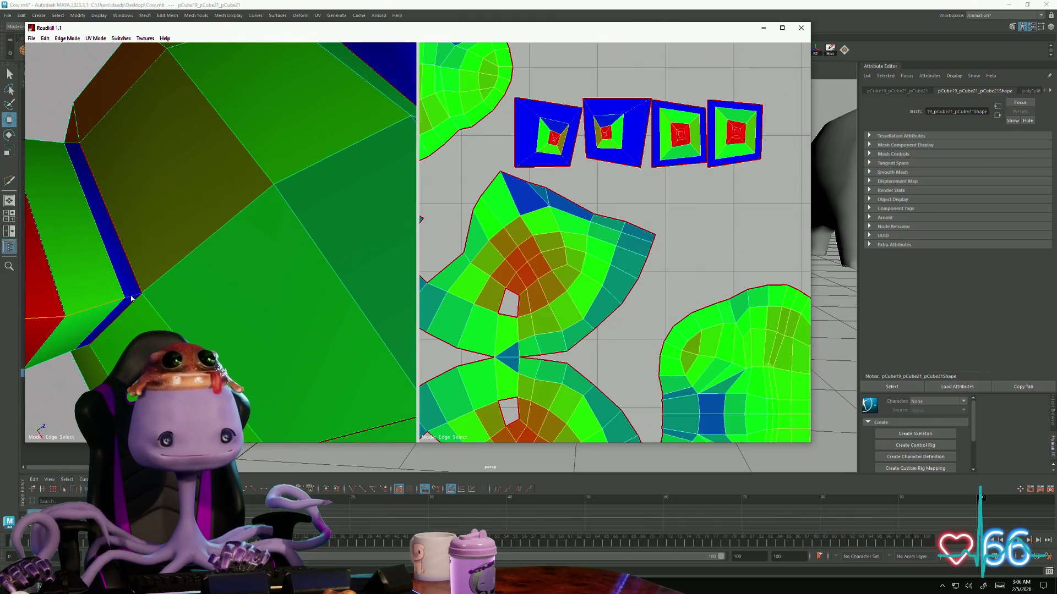
scroll(272, 339, down, 2)
scroll(271, 339, down, 2)
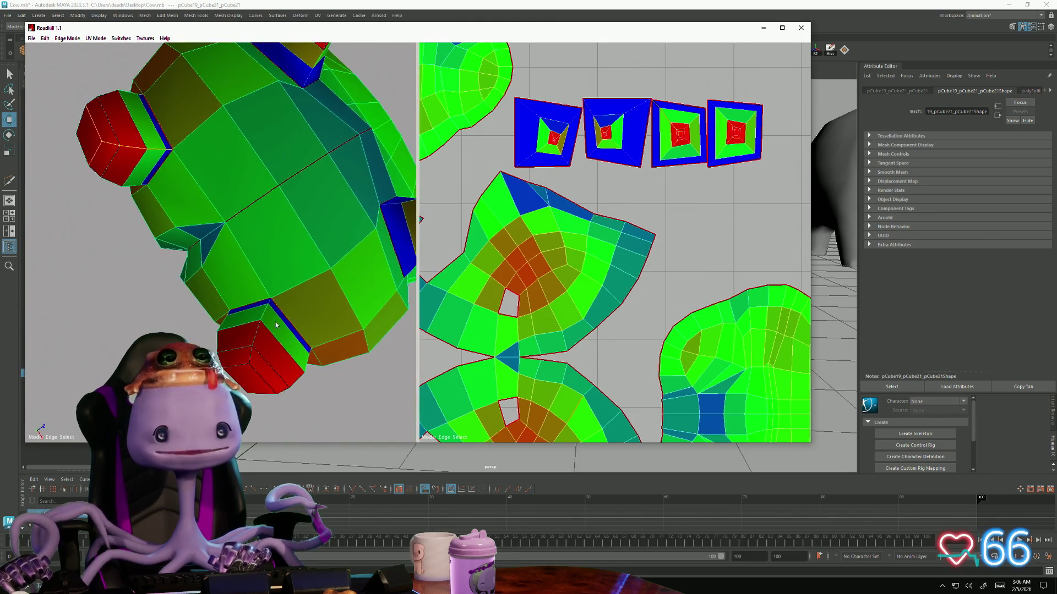
scroll(271, 340, up, 2)
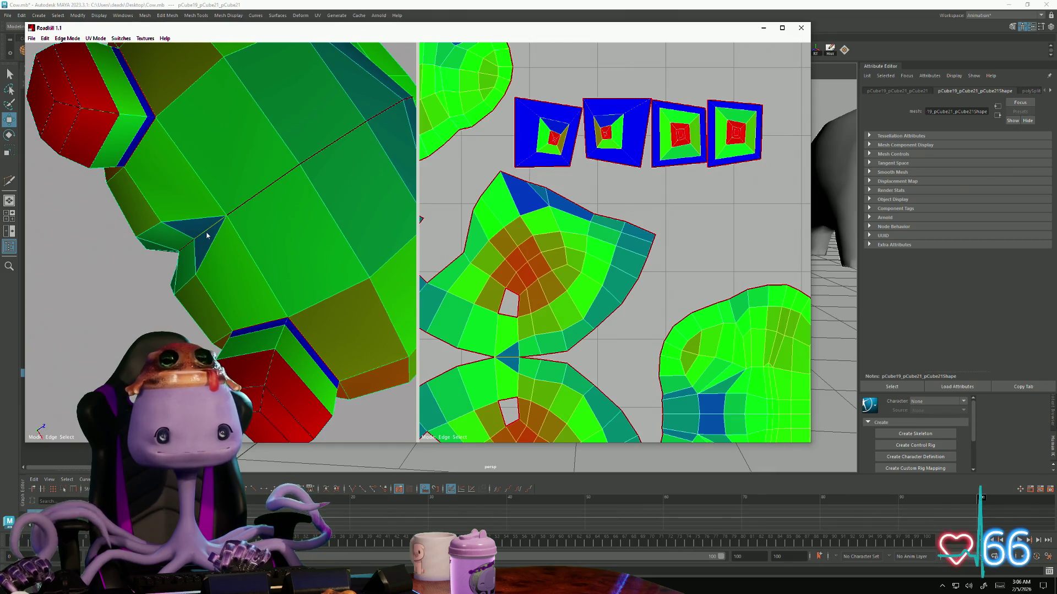
Repack the UV islands twice into eight shells, checking a leg joint between runs
click(130, 195)
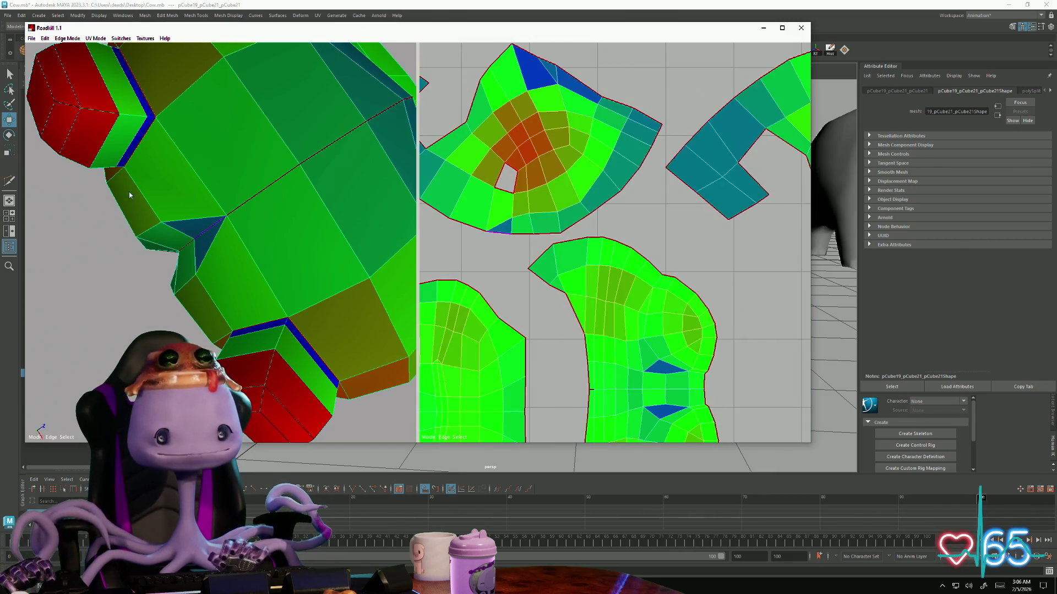
alt+drag(199, 201, 238, 253)
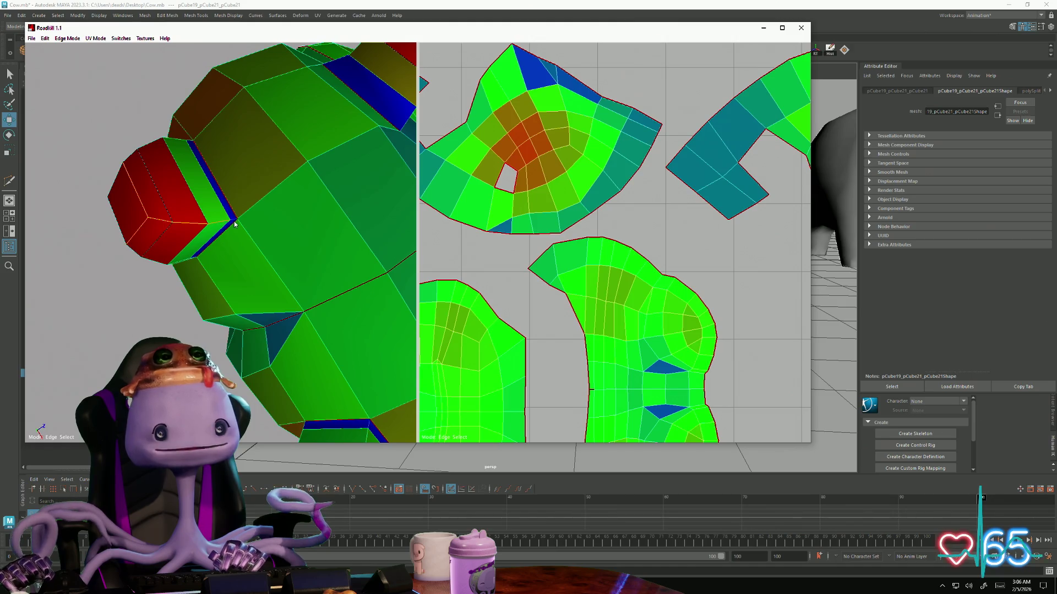
alt+drag(235, 221, 244, 259)
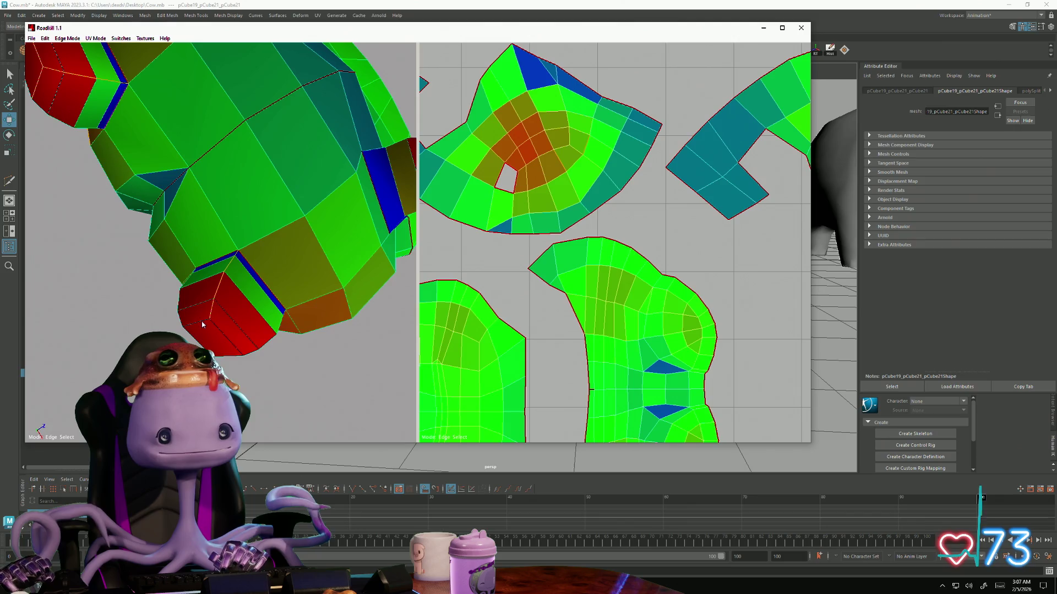
click(221, 328)
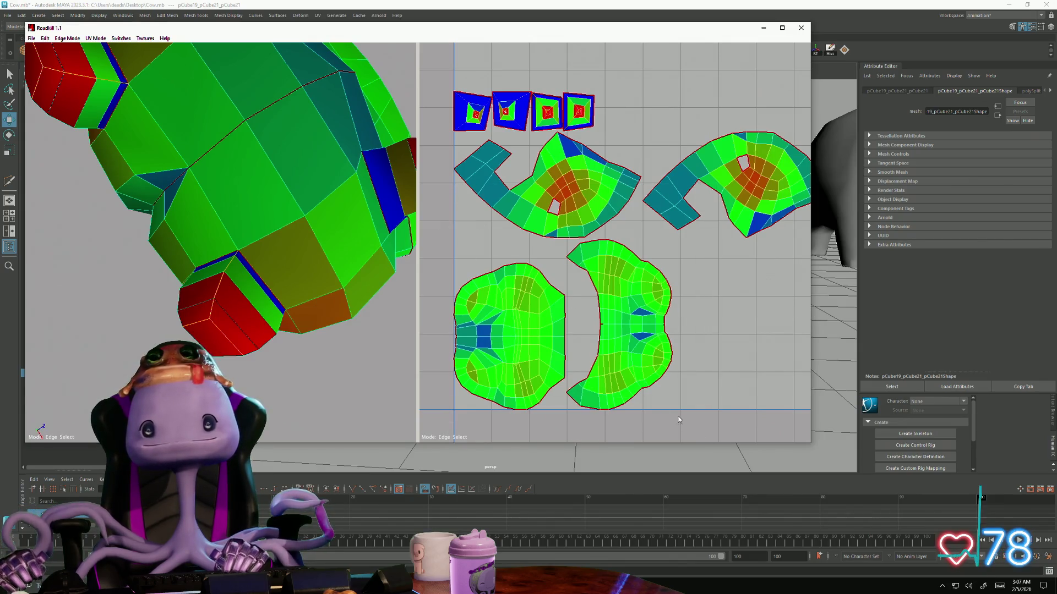
Select the four leg-stub cube islands in the UV view and unfold them into flat shapes
alt+middle_drag(477, 348, 527, 398)
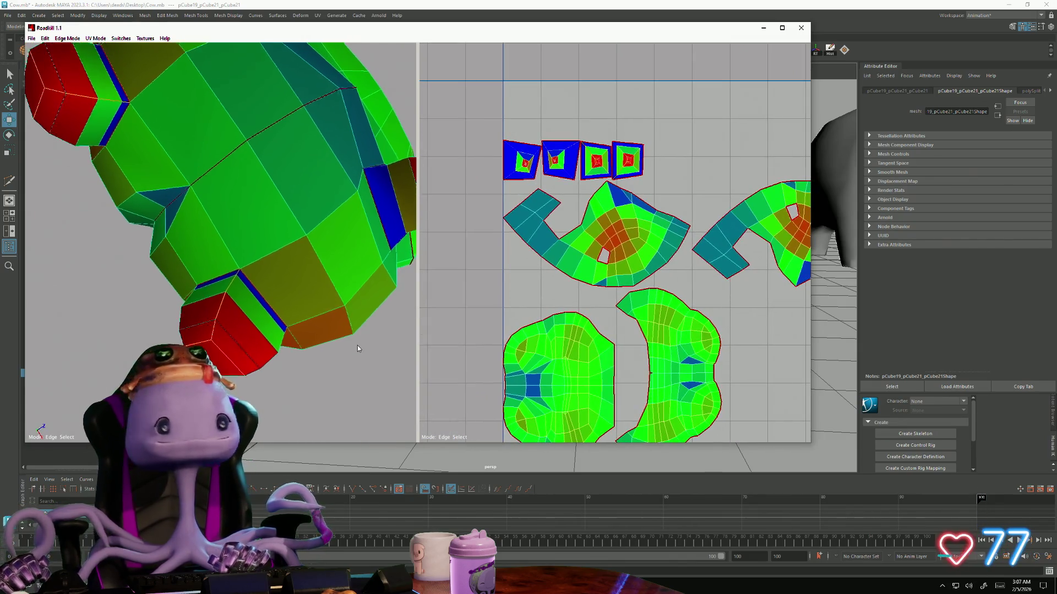
mouse_move(417, 342)
alt+mouse_down()
mouse_move(339, 337)
mouse_move(226, 177)
mouse_move(239, 178)
mouse_move(255, 190)
mouse_move(171, 225)
alt+mouse_up()
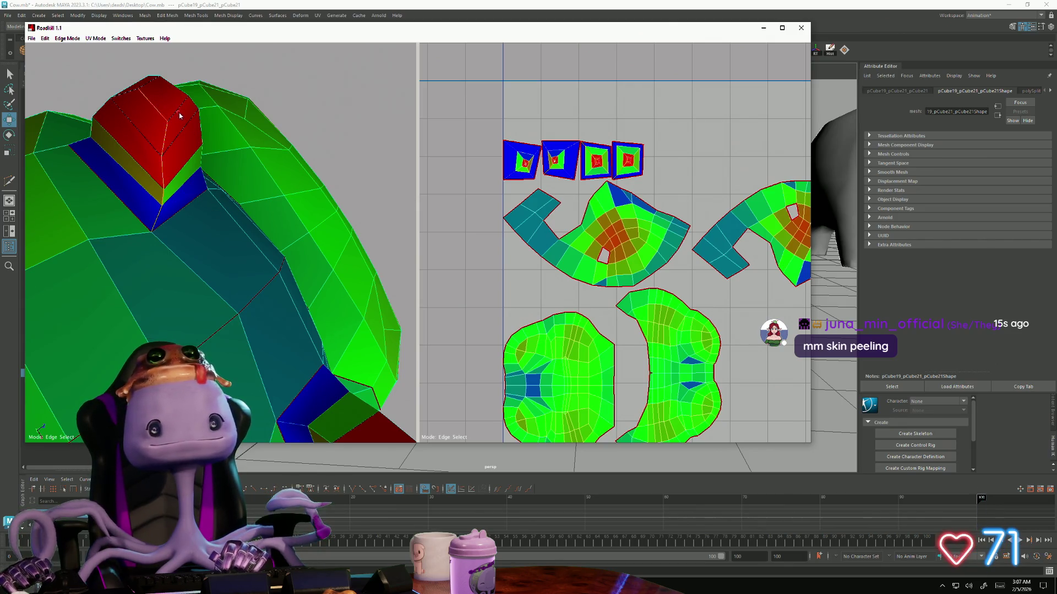
alt+drag(177, 112, 208, 230)
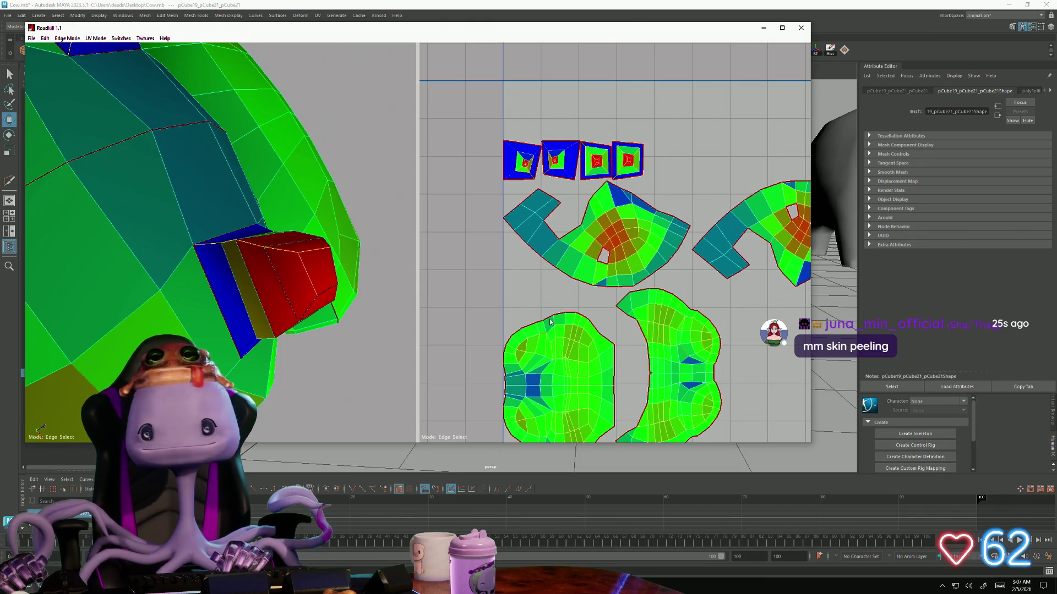
drag(455, 219, 904, 496)
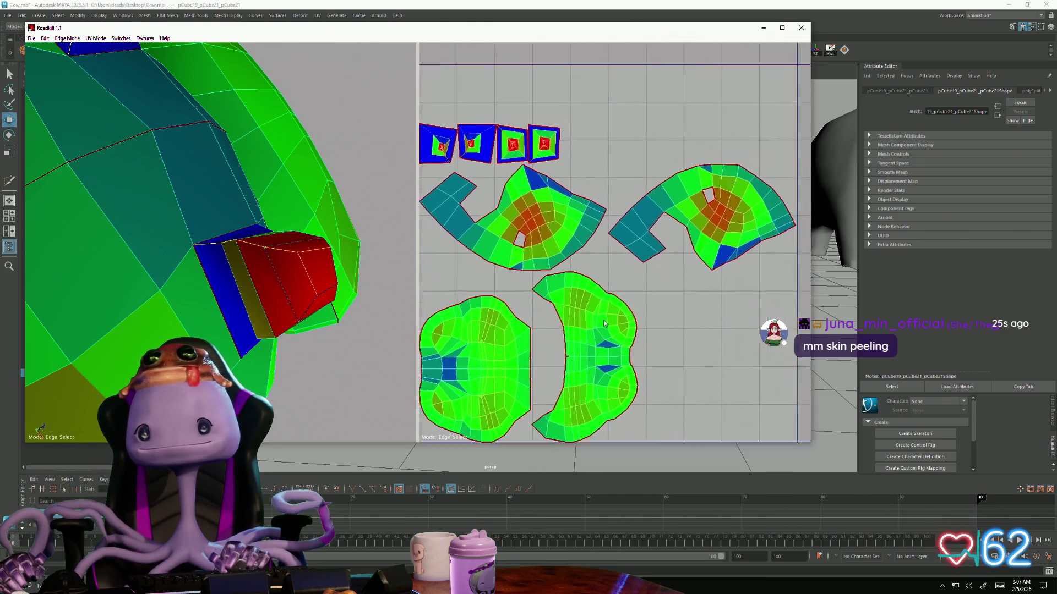
mouse_move(722, 317)
middle_down()
mouse_move(650, 324)
mouse_move(702, 355)
middle_up()
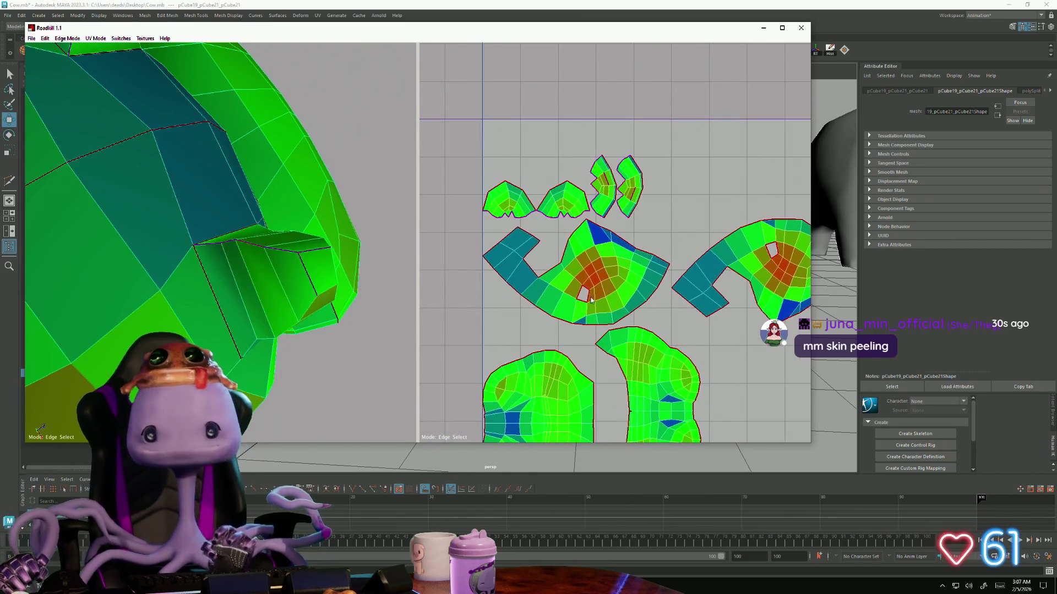
mouse_move(577, 297)
right_down()
mouse_move(615, 276)
mouse_move(647, 309)
mouse_move(625, 172)
right_up()
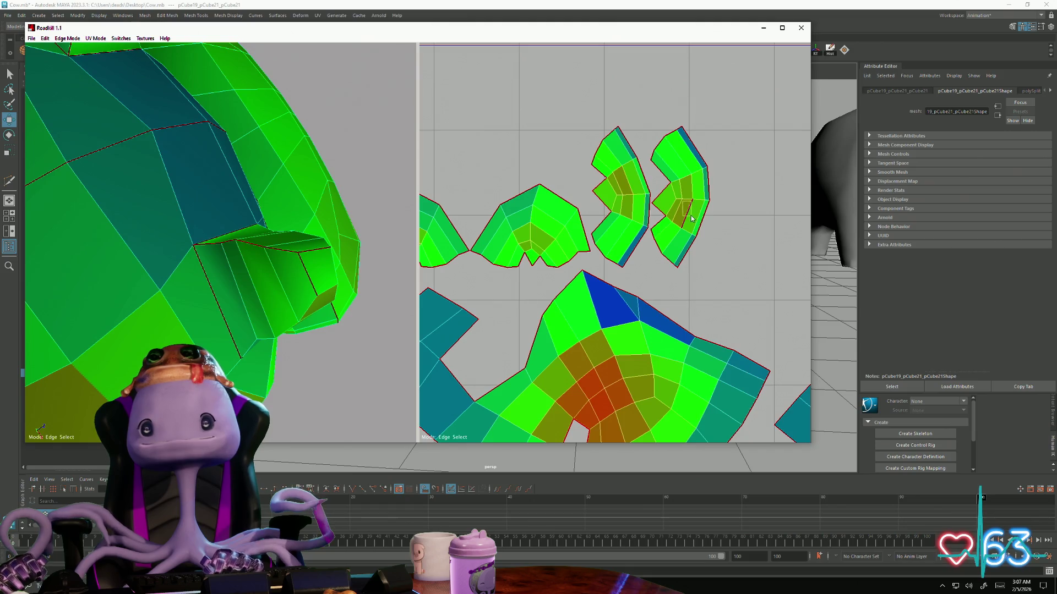
alt+right_drag(556, 333, 578, 314)
mouse_move(206, 247)
alt+mouse_down()
mouse_move(255, 323)
mouse_move(382, 406)
mouse_move(414, 450)
alt+mouse_up()
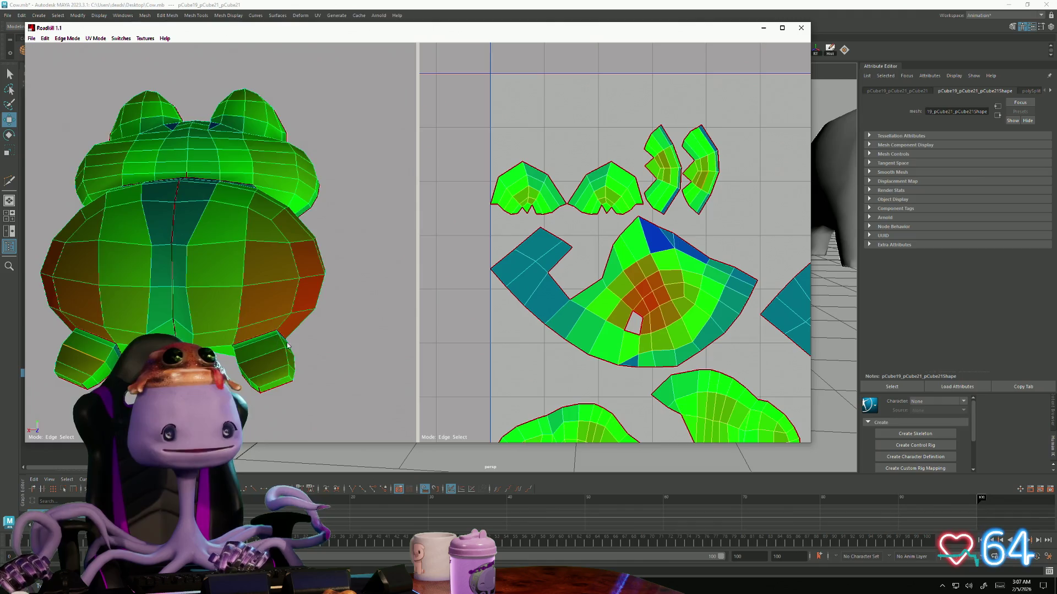
Orbit the frog and review the packed UV layout before saving
mouse_move(413, 450)
alt+mouse_down()
mouse_move(161, 312)
mouse_move(242, 376)
mouse_move(188, 262)
alt+mouse_up()
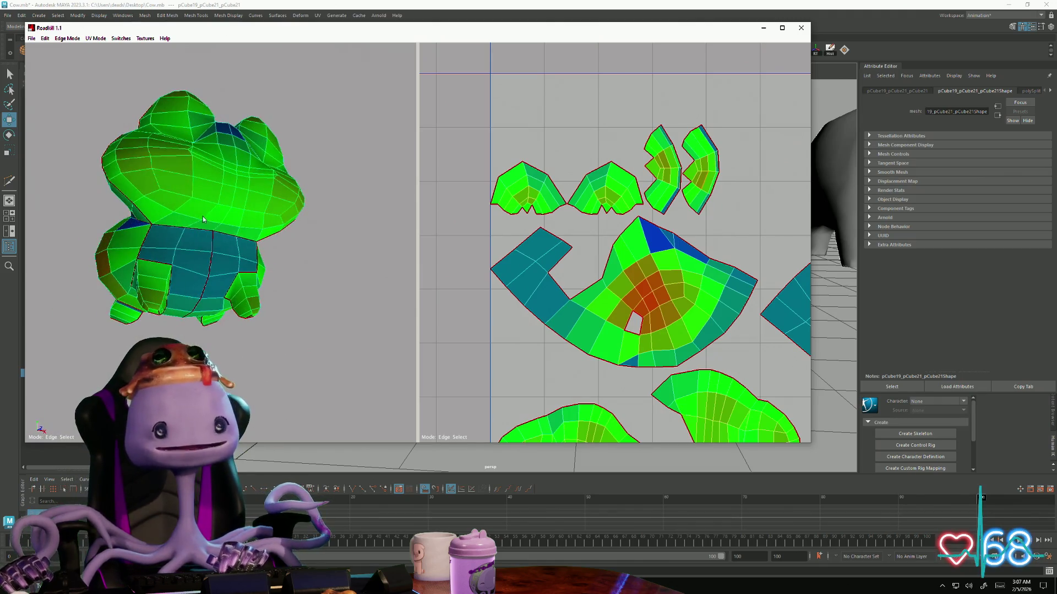
scroll(136, 235, up, 3)
scroll(136, 236, up, 2)
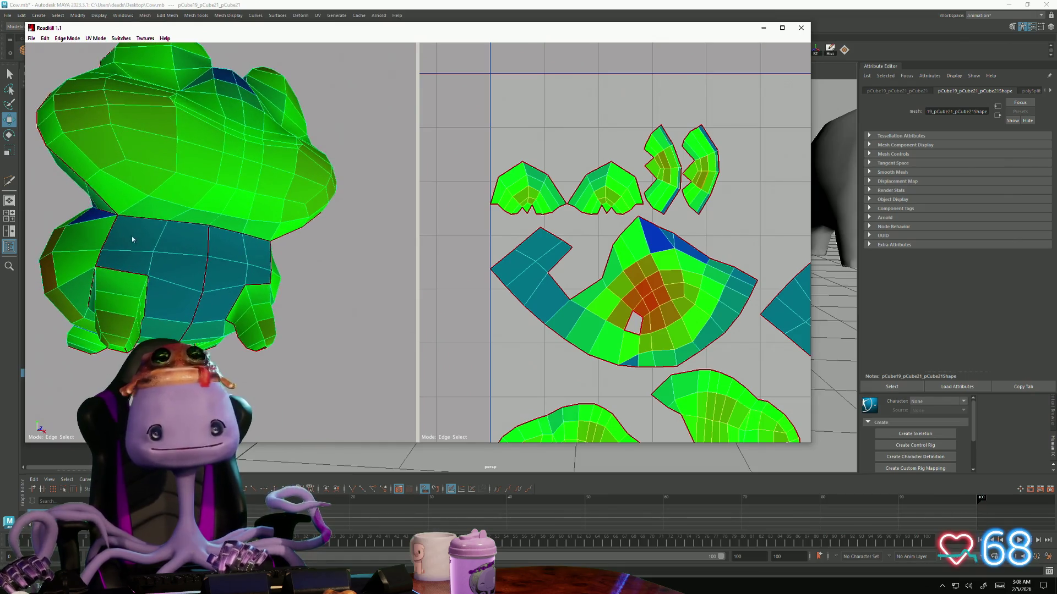
alt+drag(136, 235, 216, 328)
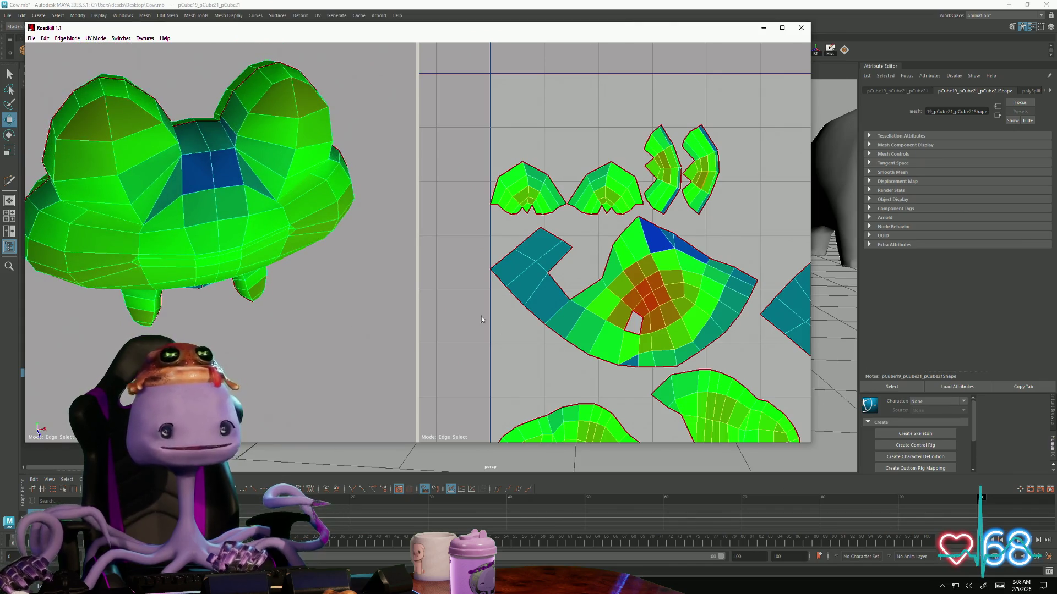
scroll(569, 342, down, 5)
scroll(569, 342, up, 2)
scroll(570, 335, up, 2)
scroll(571, 327, up, 2)
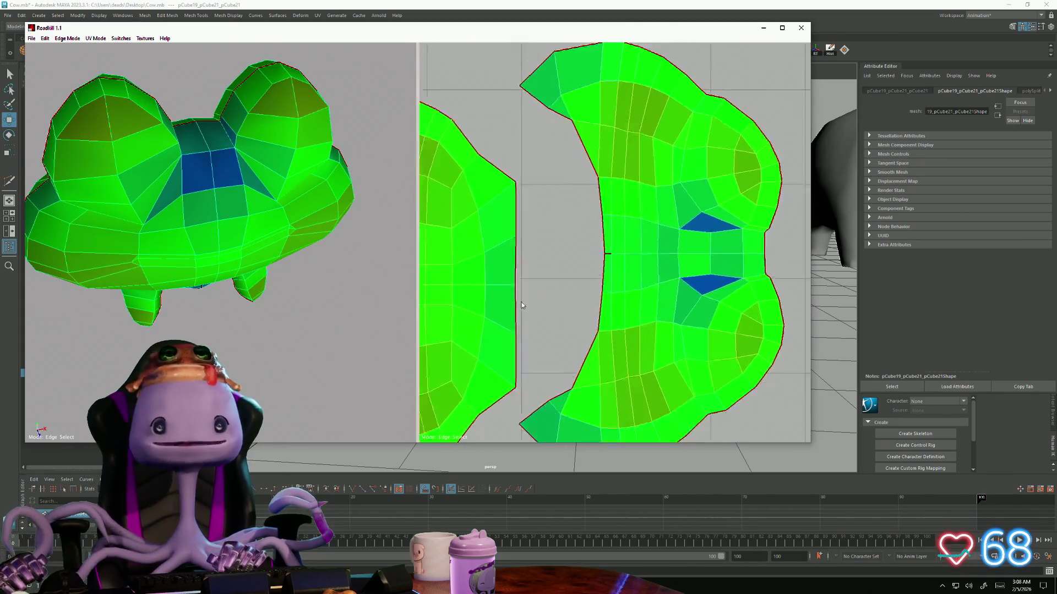
scroll(571, 321, up, 1)
alt+middle_drag(571, 320, 604, 325)
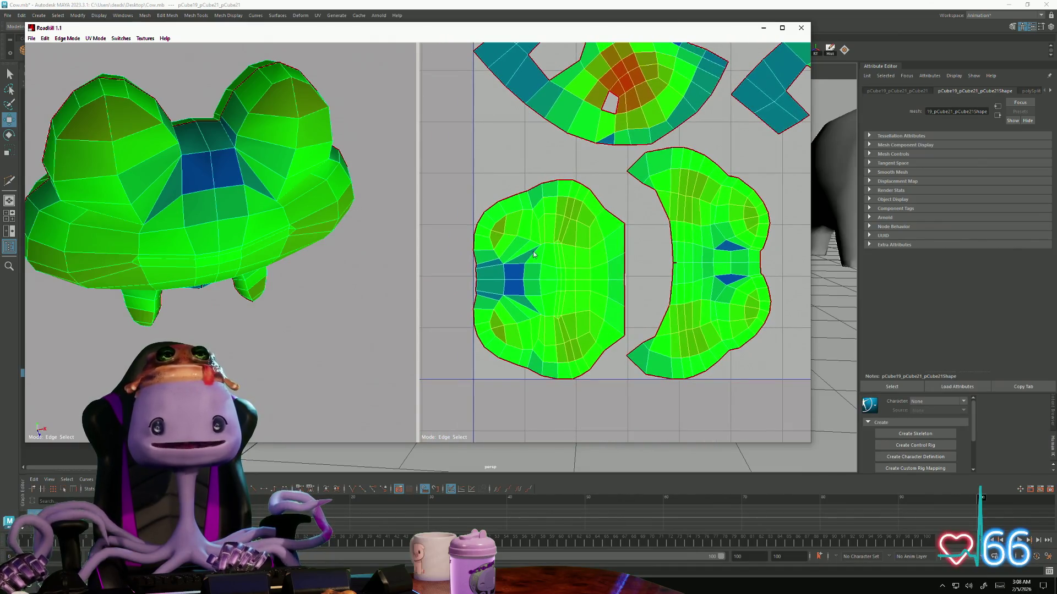
scroll(596, 339, down, 3)
scroll(537, 388, up, 3)
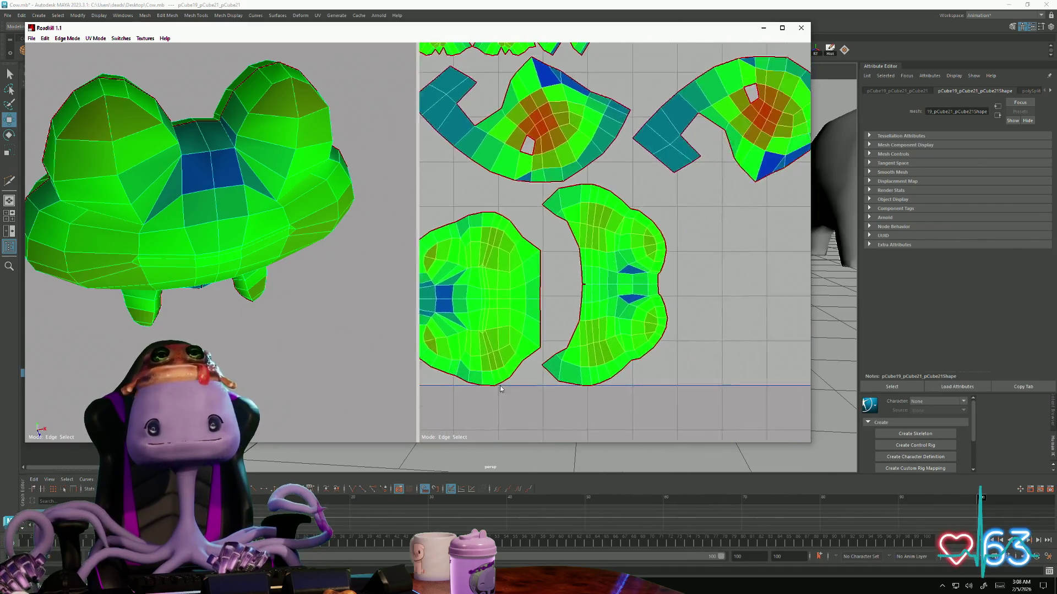
scroll(512, 405, up, 1)
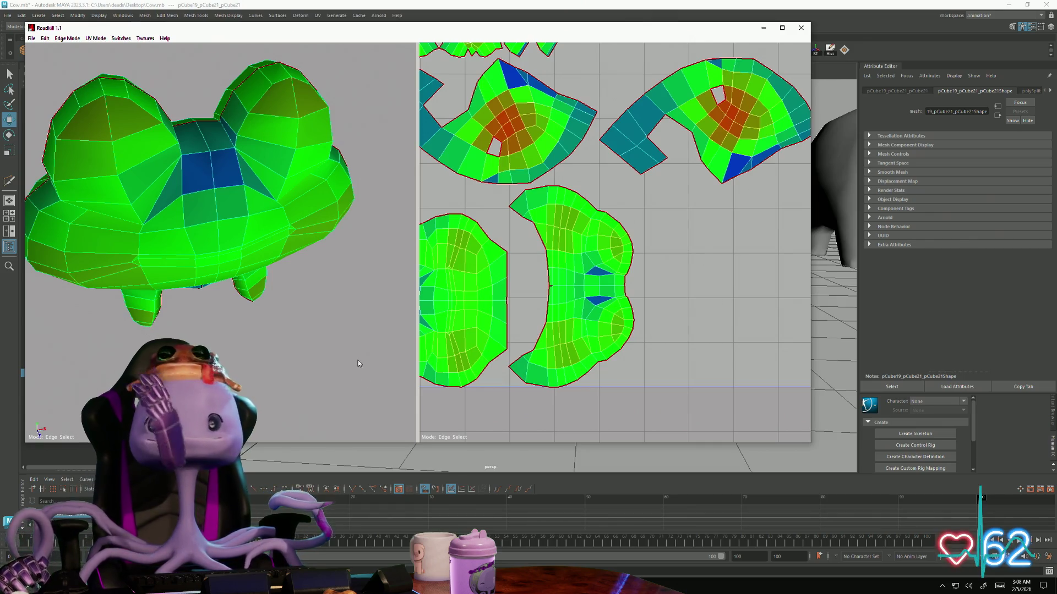
mouse_move(358, 361)
middle_down()
mouse_move(208, 313)
mouse_move(327, 286)
mouse_move(355, 255)
middle_up()
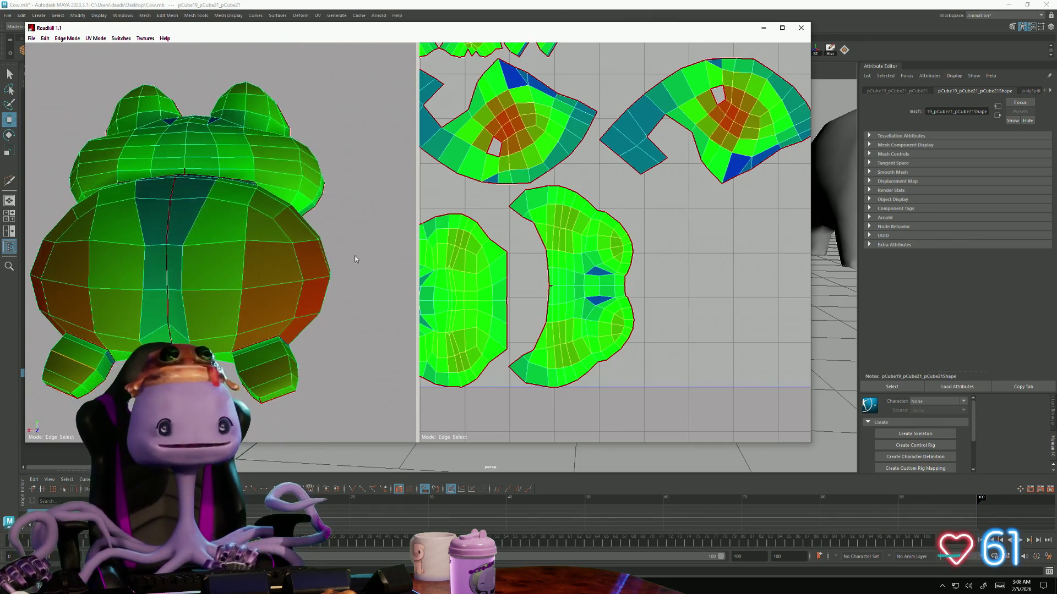
mouse_move(168, 307)
middle_down()
mouse_move(179, 328)
mouse_move(169, 363)
middle_up()
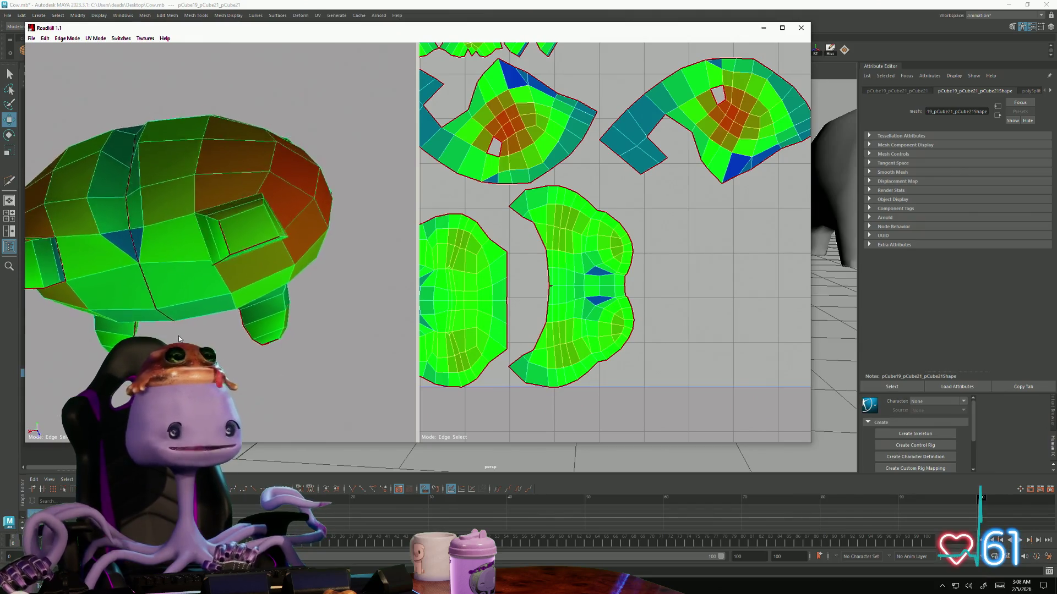
middle_drag(165, 323, 186, 281)
Save the finished UV layout via File > Save and close RoadKill to return to Maya
click(30, 38)
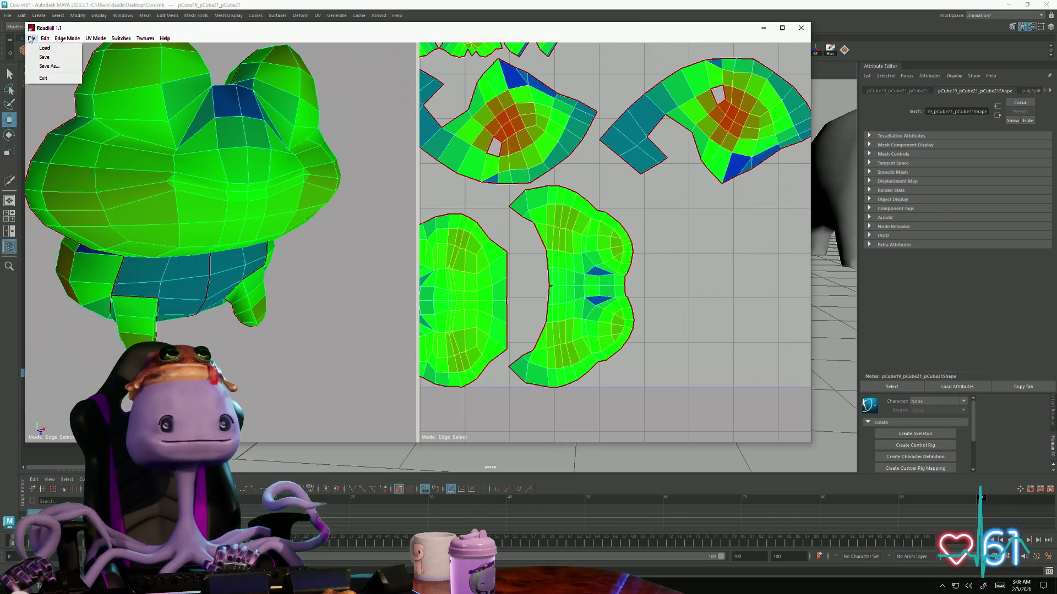
click(51, 58)
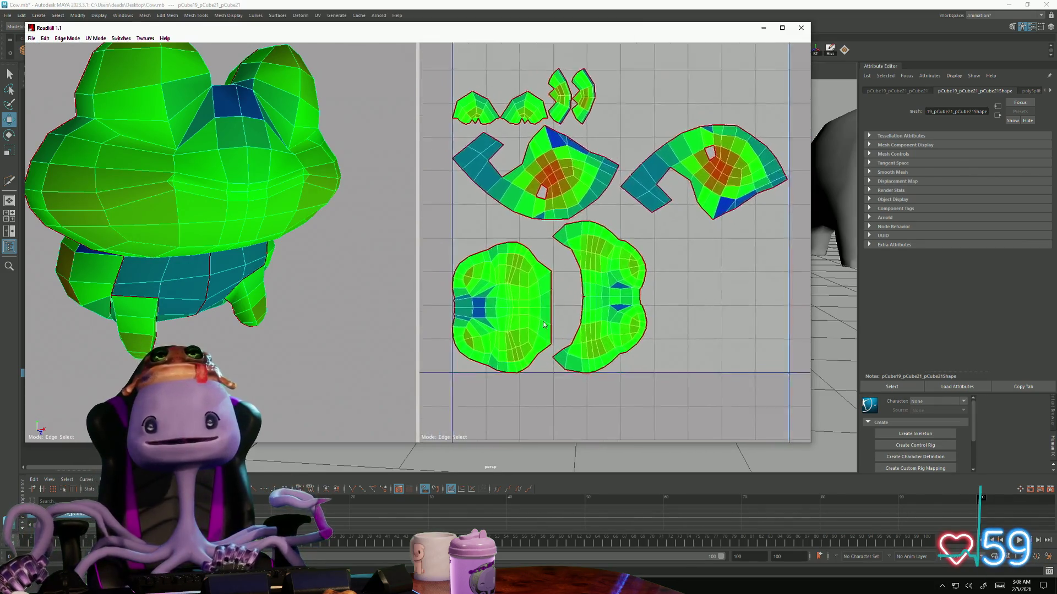
middle_drag(544, 325, 563, 342)
click(30, 39)
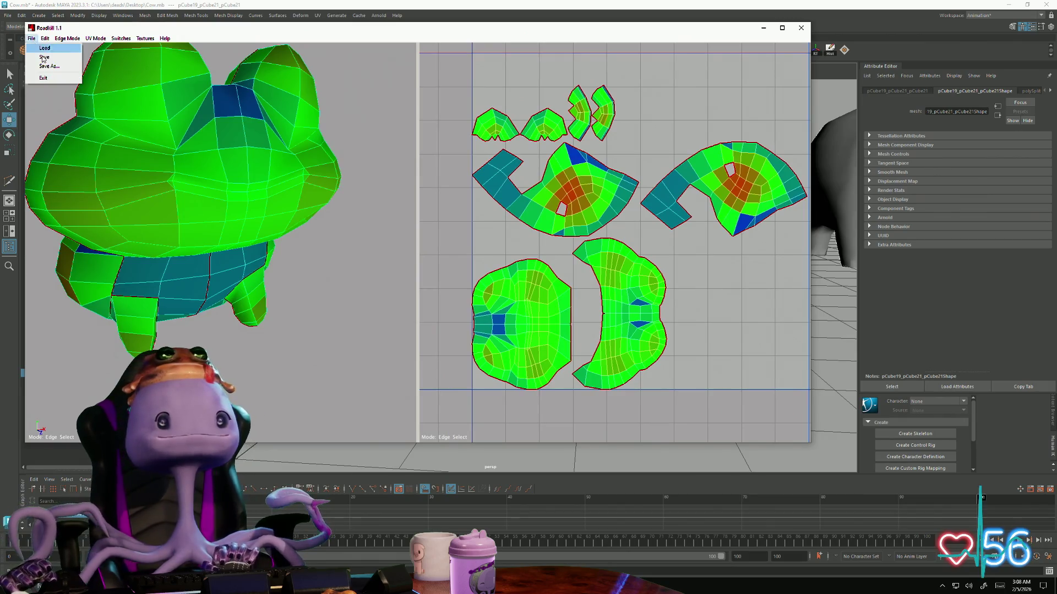
click(37, 58)
click(800, 27)
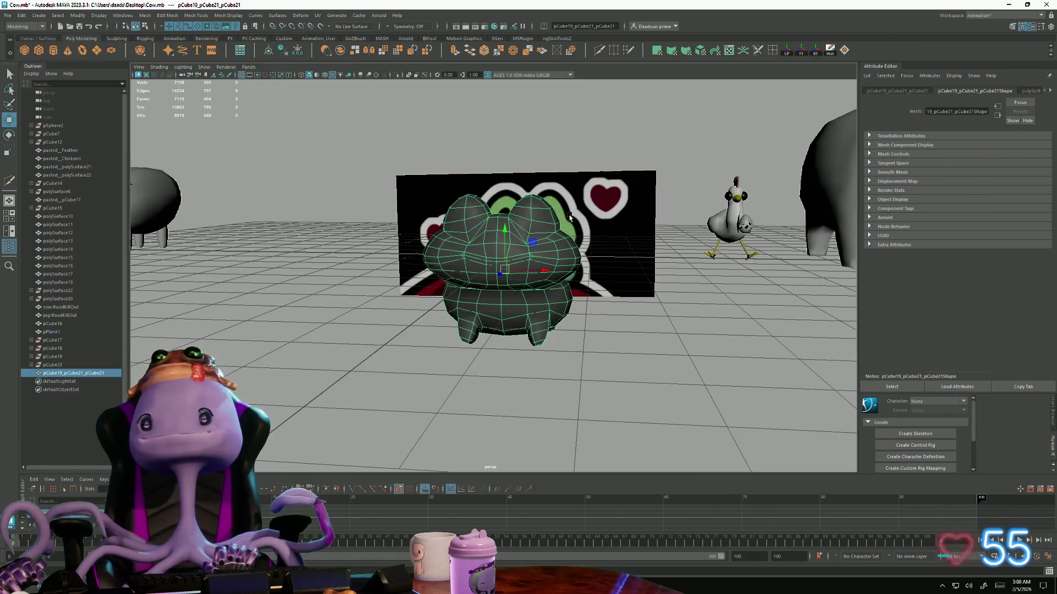
Delete the old frog mesh from the Maya scene
click(405, 366)
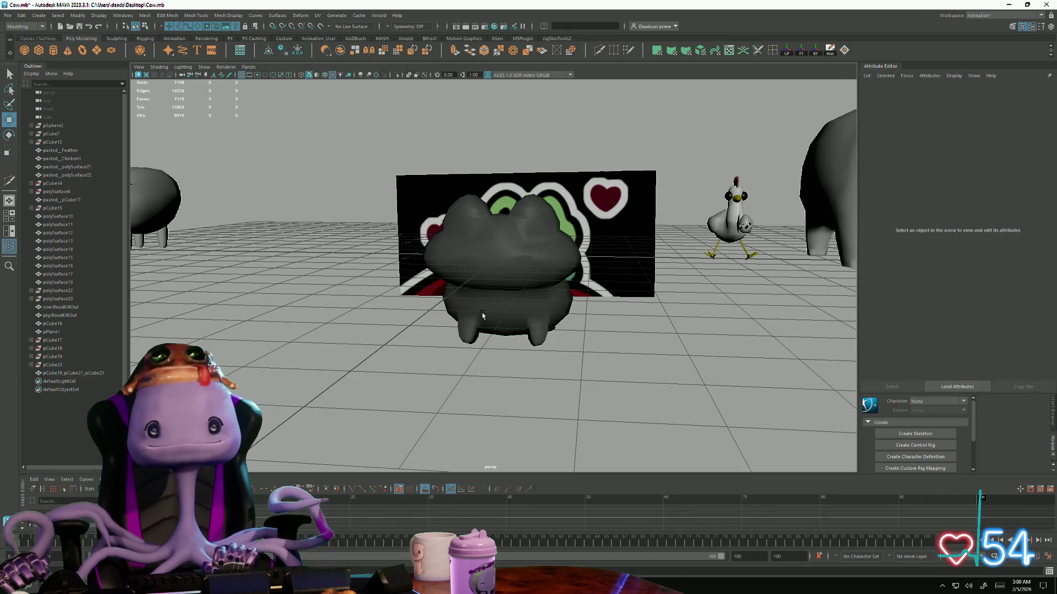
key(ctrl+z)
key(Delete)
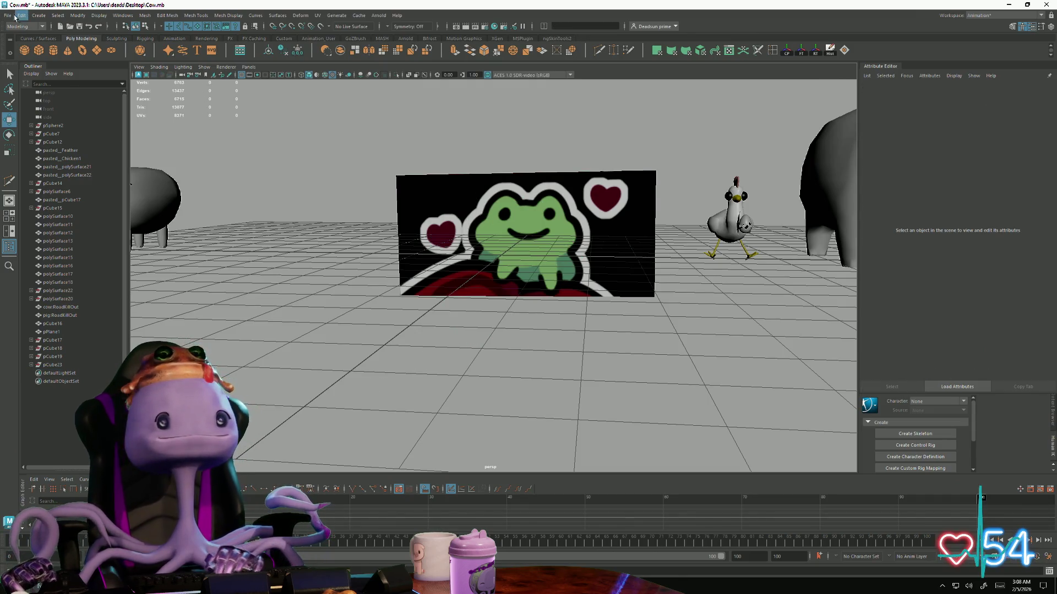
Import Frog.obj from the Desktop and select the imported frog
click(14, 16)
click(37, 110)
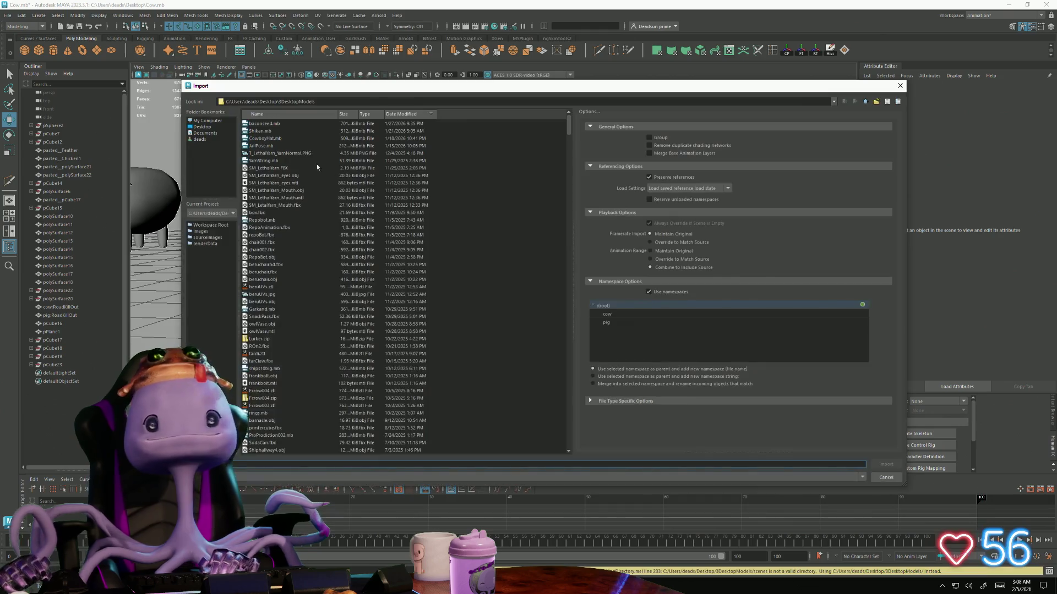
click(202, 126)
click(272, 243)
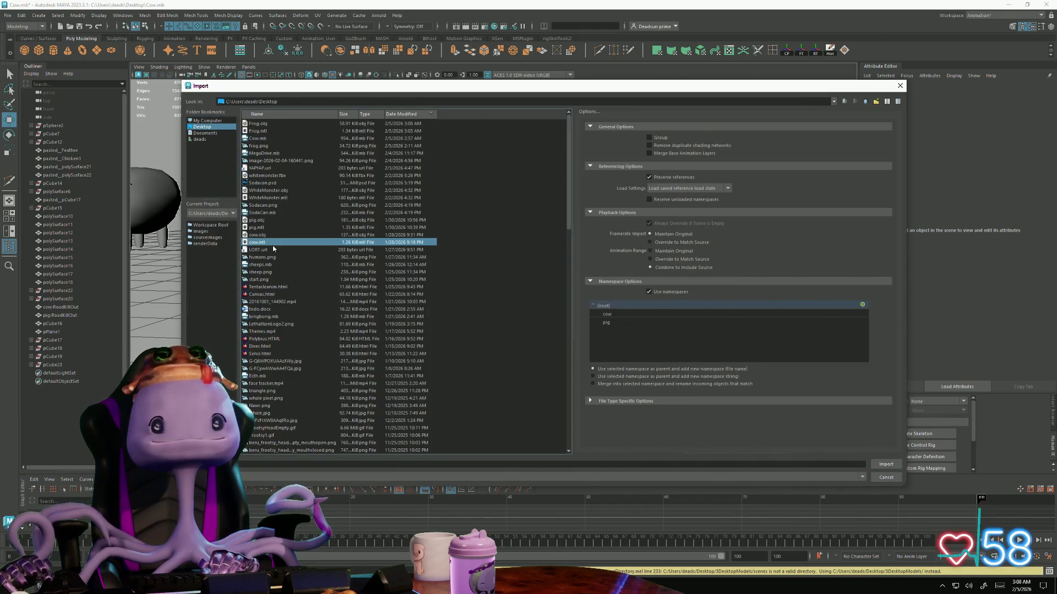
text(froo)
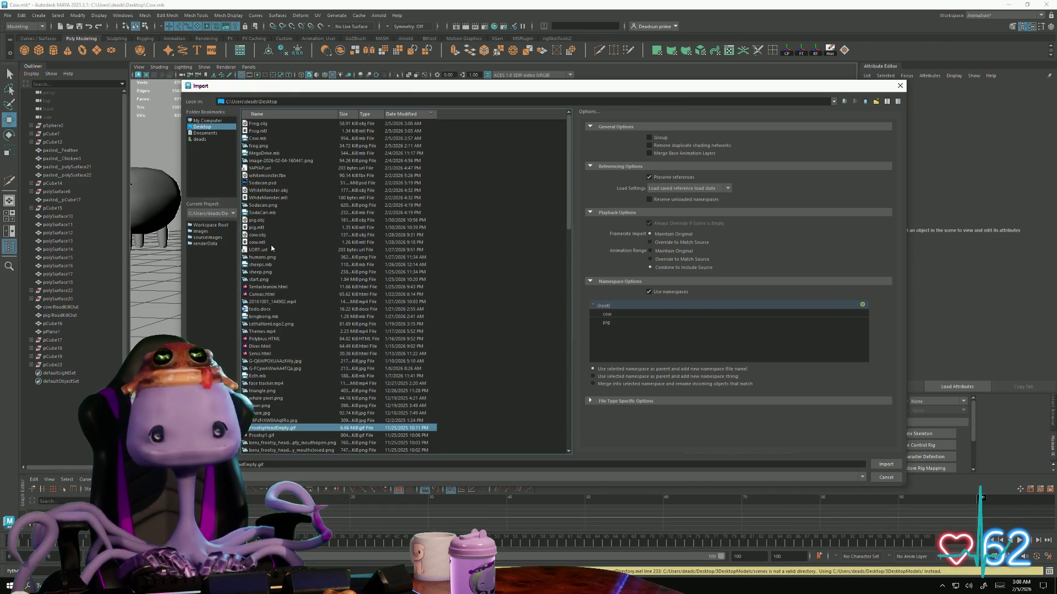
key(Down)
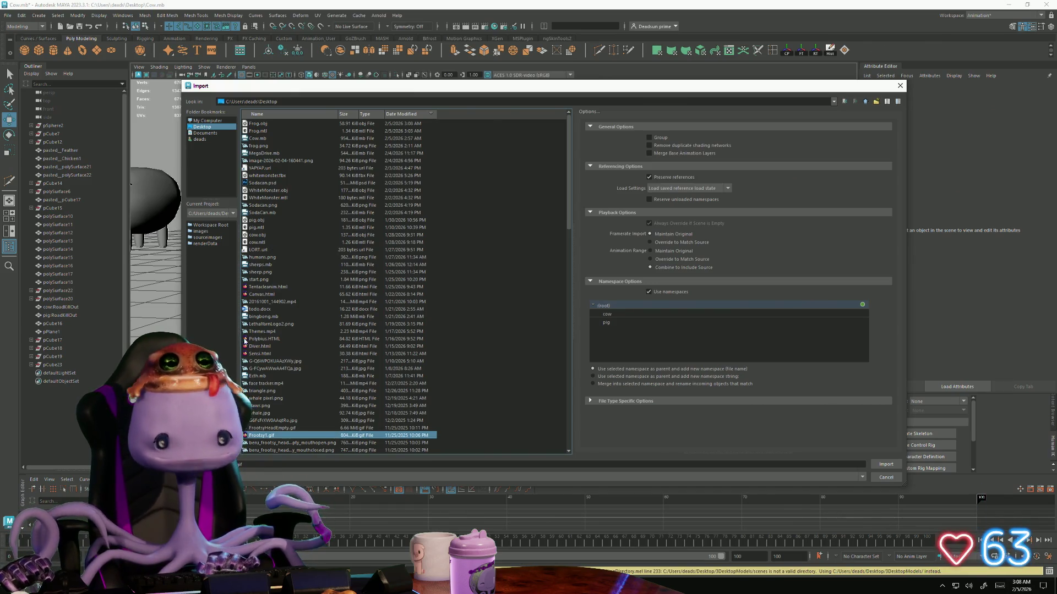
click(263, 124)
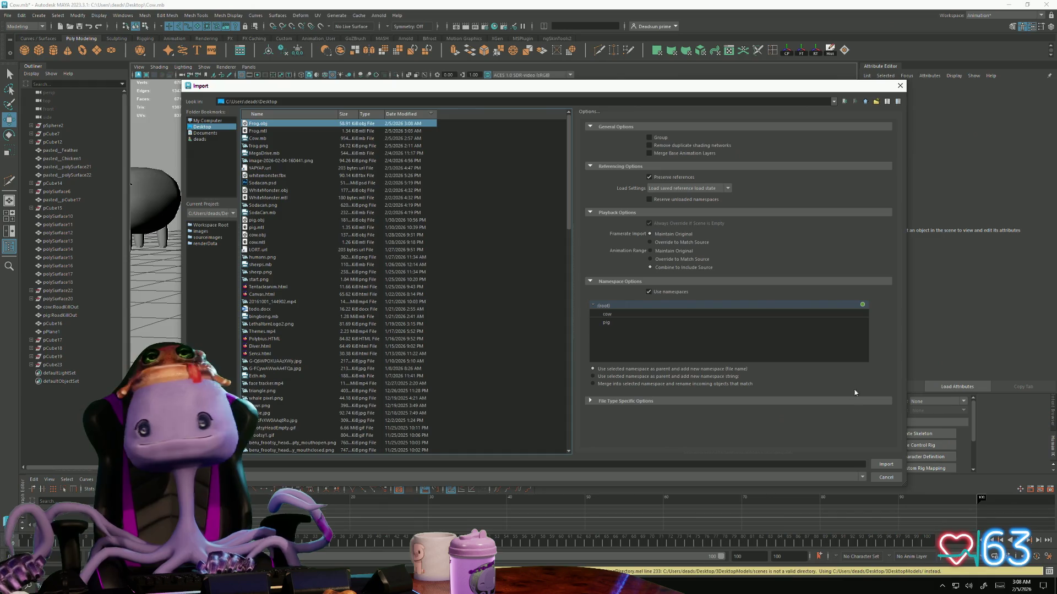
click(886, 464)
alt+drag(559, 366, 467, 324)
click(521, 295)
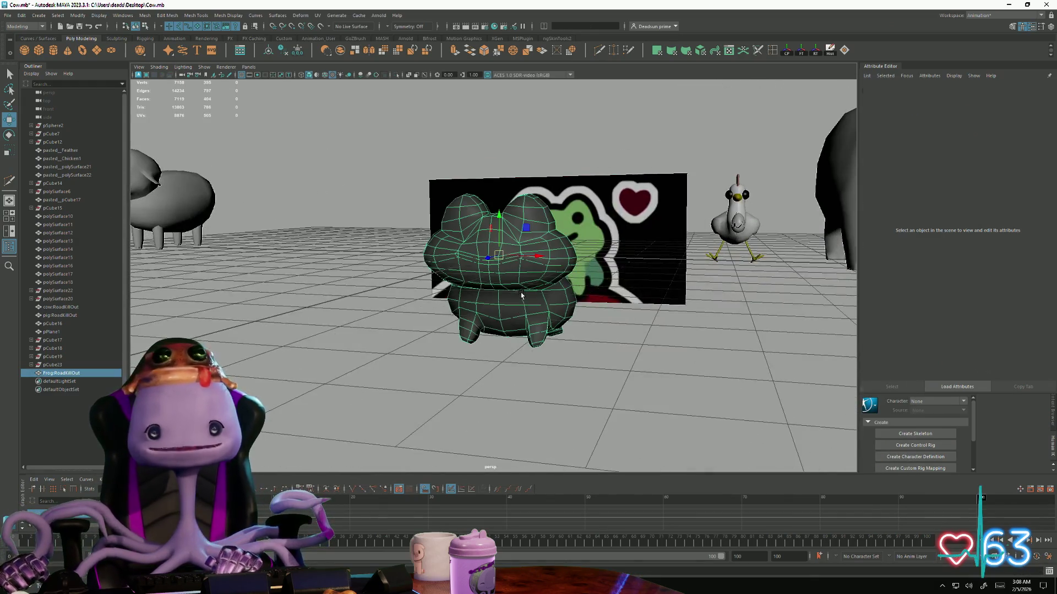
Show the frog in the UV Editor and shift-select all its shells in UV Shell mode
click(319, 17)
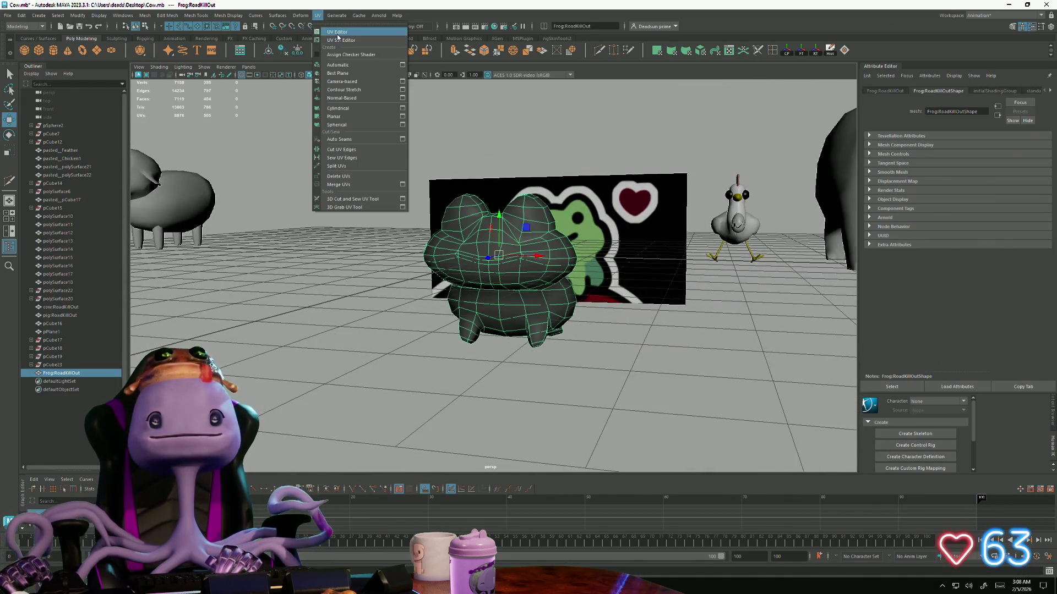
click(356, 195)
scroll(272, 402, down, 1)
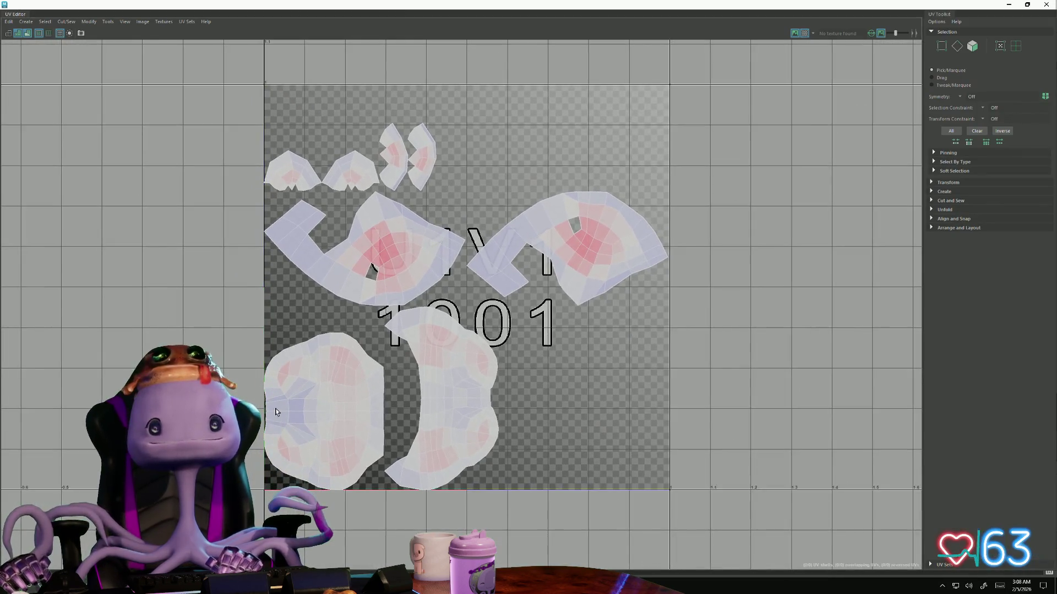
right_drag(272, 401, 300, 409)
click(300, 409)
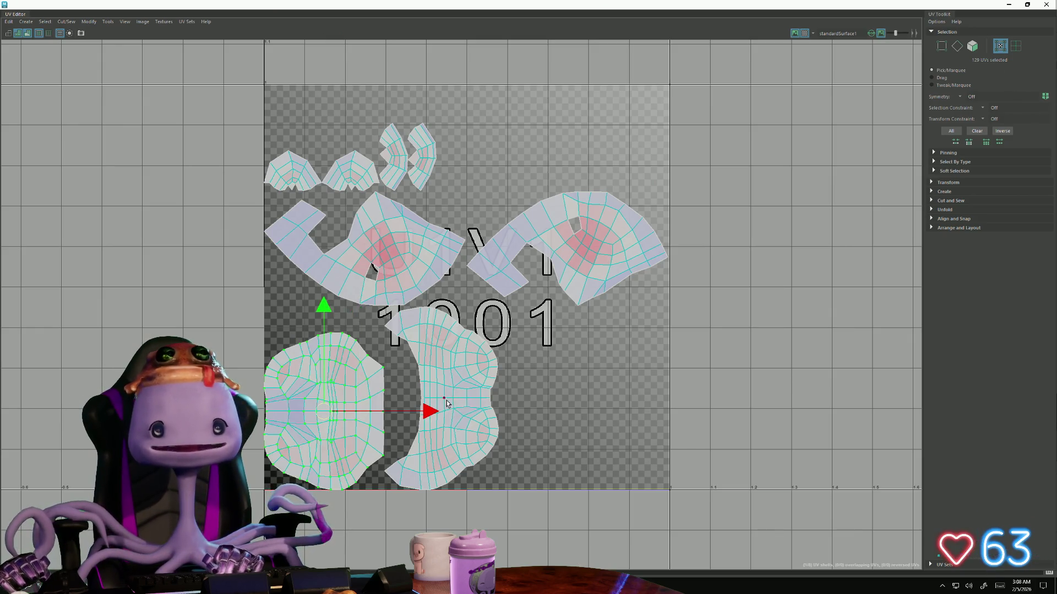
shift+click(464, 400)
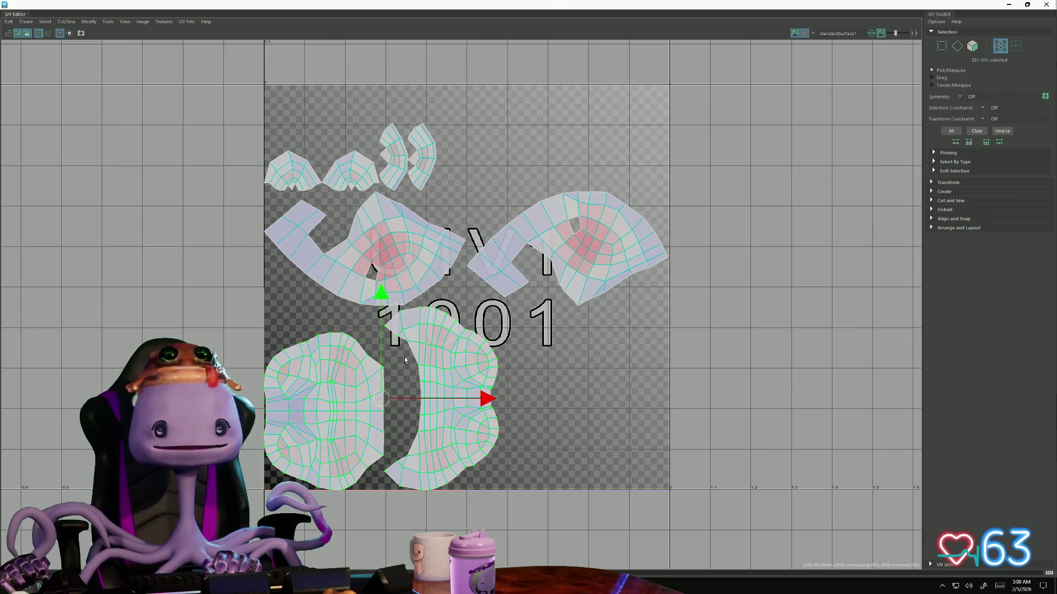
drag(655, 487, 703, 522)
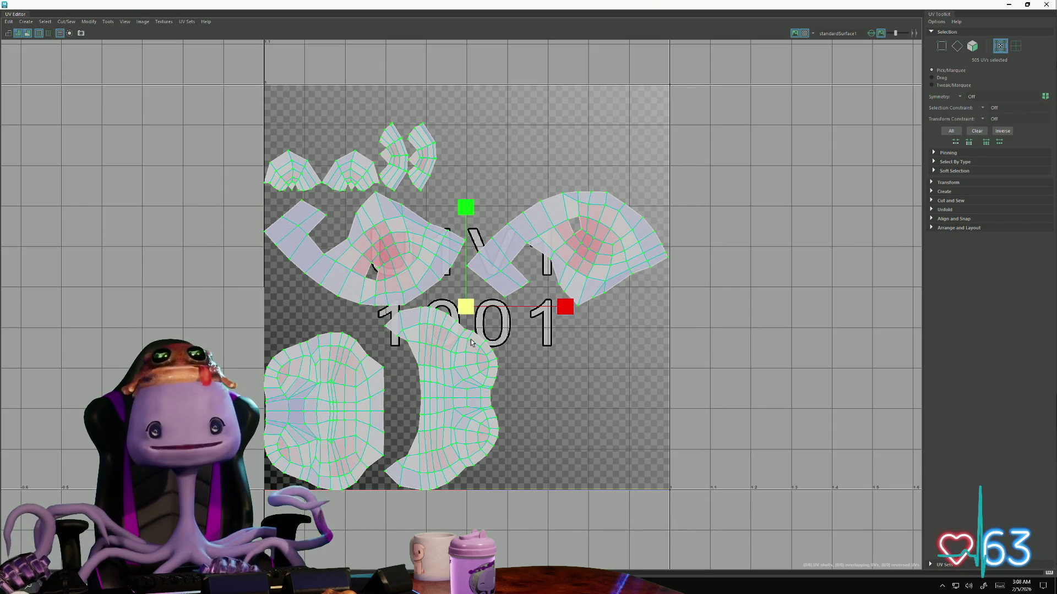
scroll(465, 308, up, 2)
Rotate all shells about 90° and move them down onto the 1001 tile
key(w)
scroll(593, 203, up, 1)
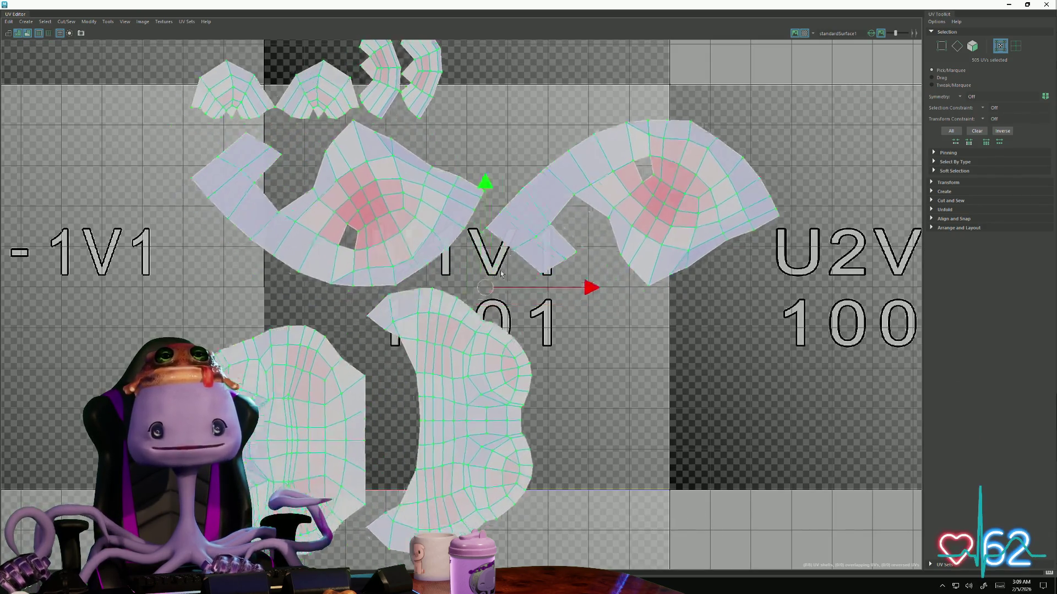
scroll(594, 203, up, 2)
drag(594, 203, 507, 219)
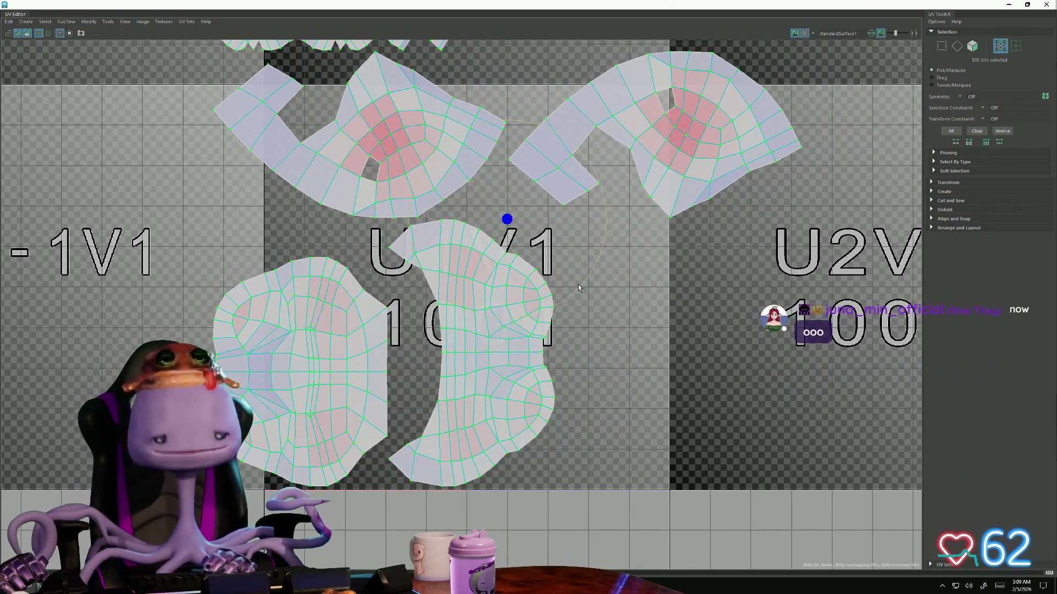
drag(574, 297, 415, 336)
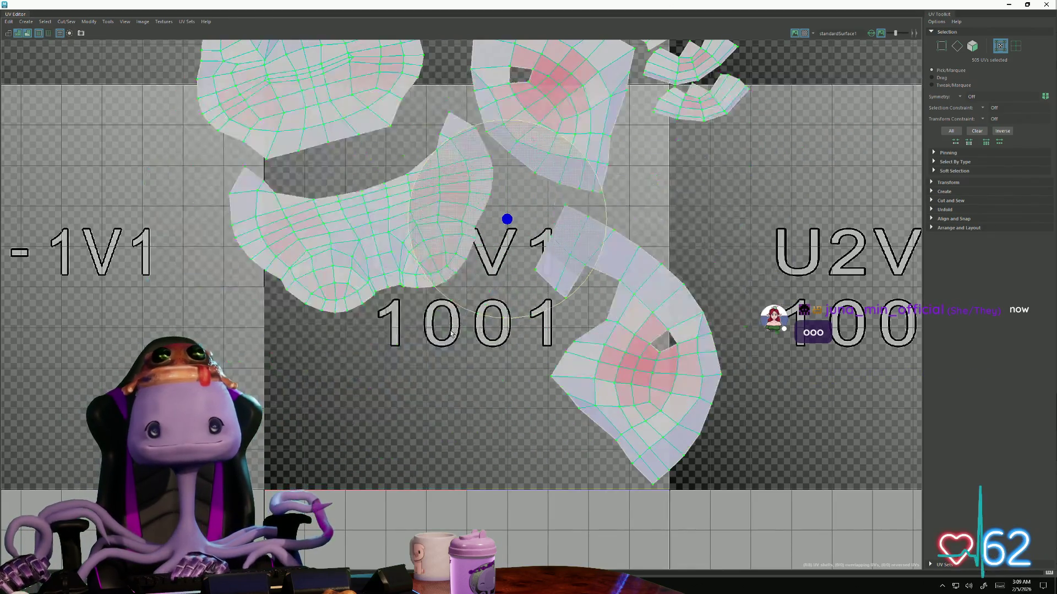
scroll(415, 336, down, 1)
scroll(371, 345, down, 1)
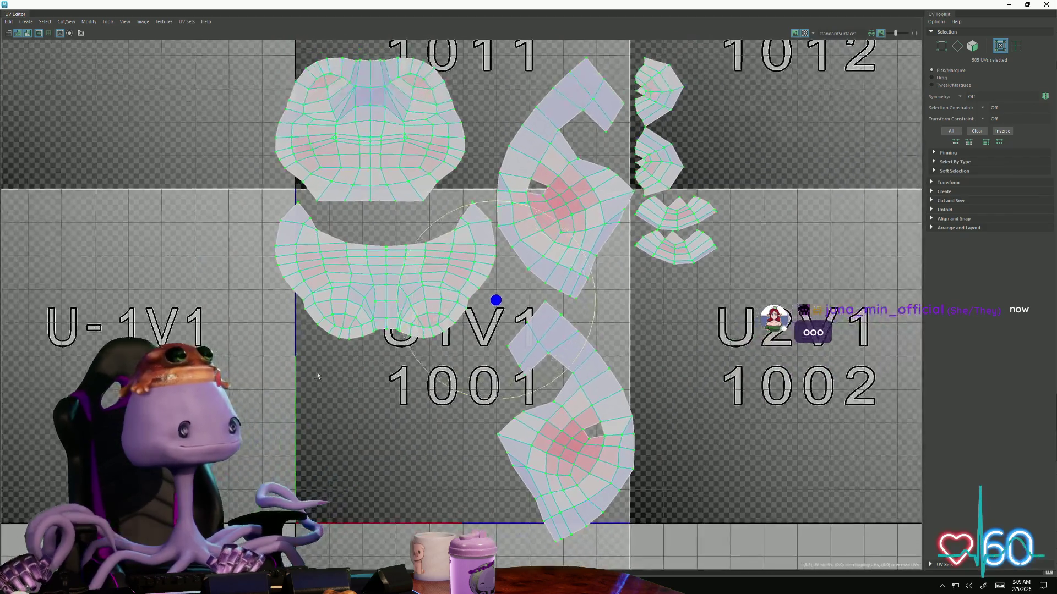
scroll(328, 354, down, 1)
key(w)
drag(446, 313, 477, 448)
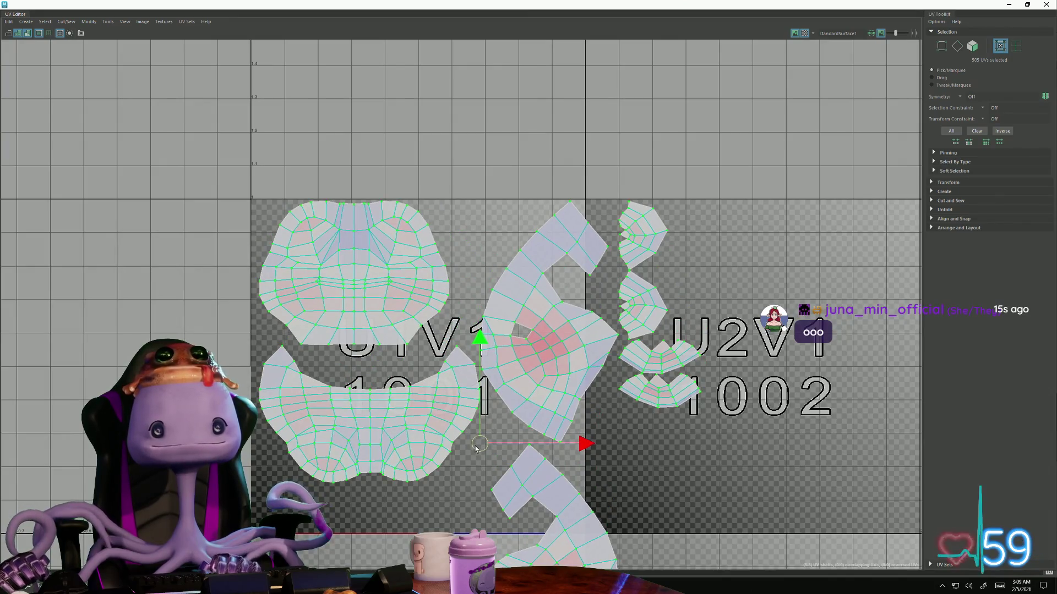
drag(372, 421, 351, 387)
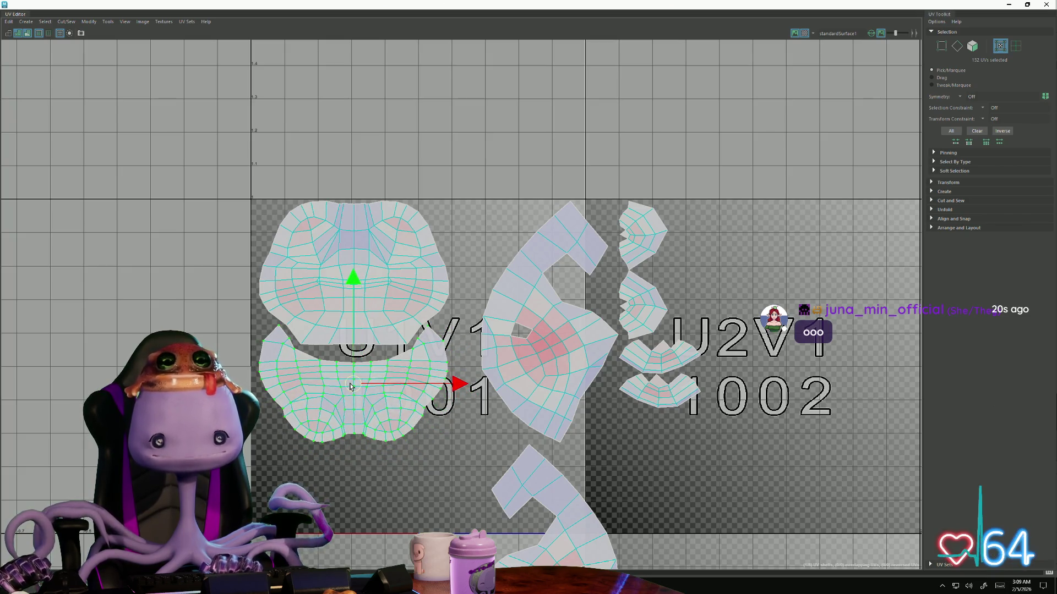
Nudge the middle leg shell up-left and smooth its UVs straighter
click(535, 388)
drag(535, 389, 520, 381)
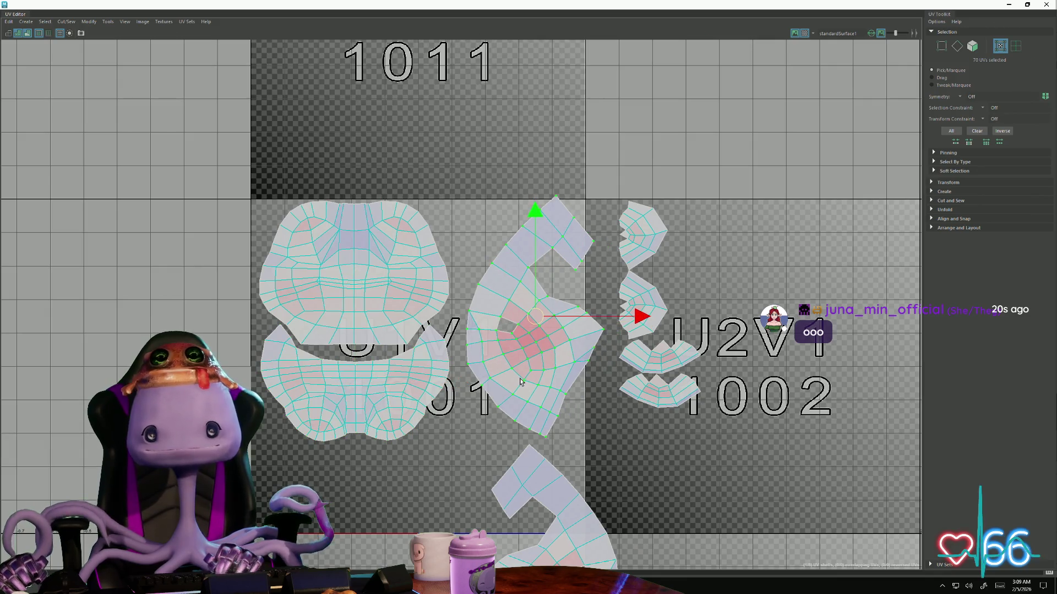
alt+middle_drag(569, 386, 497, 342)
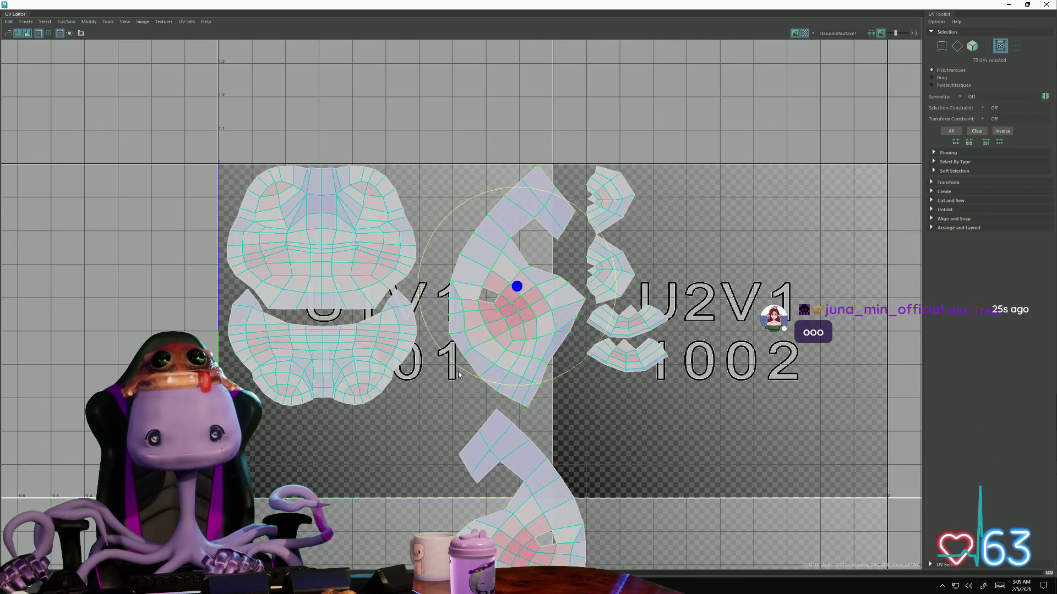
key(q)
click(478, 355)
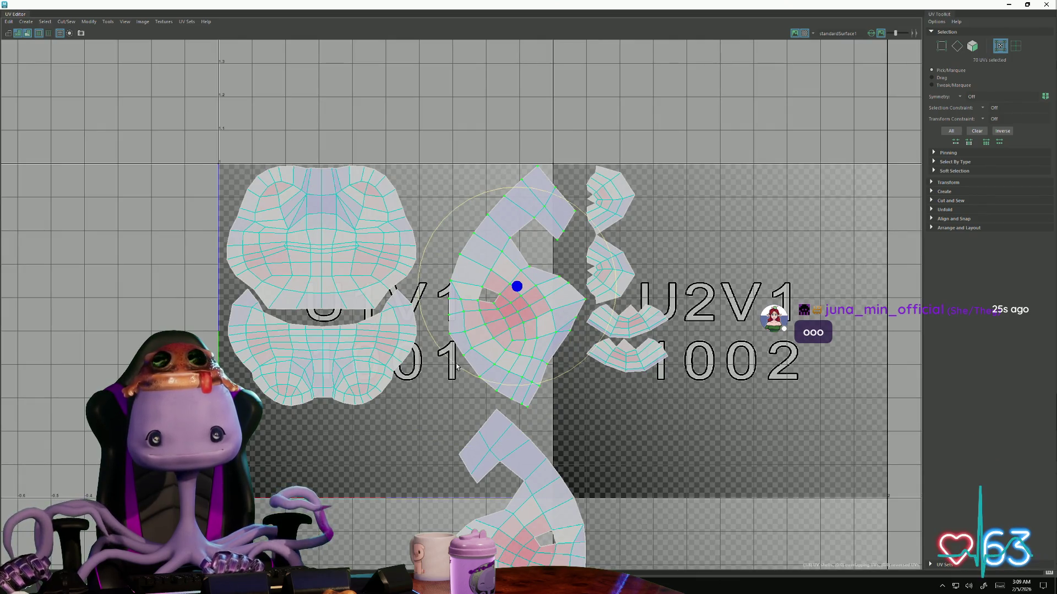
drag(456, 367, 503, 376)
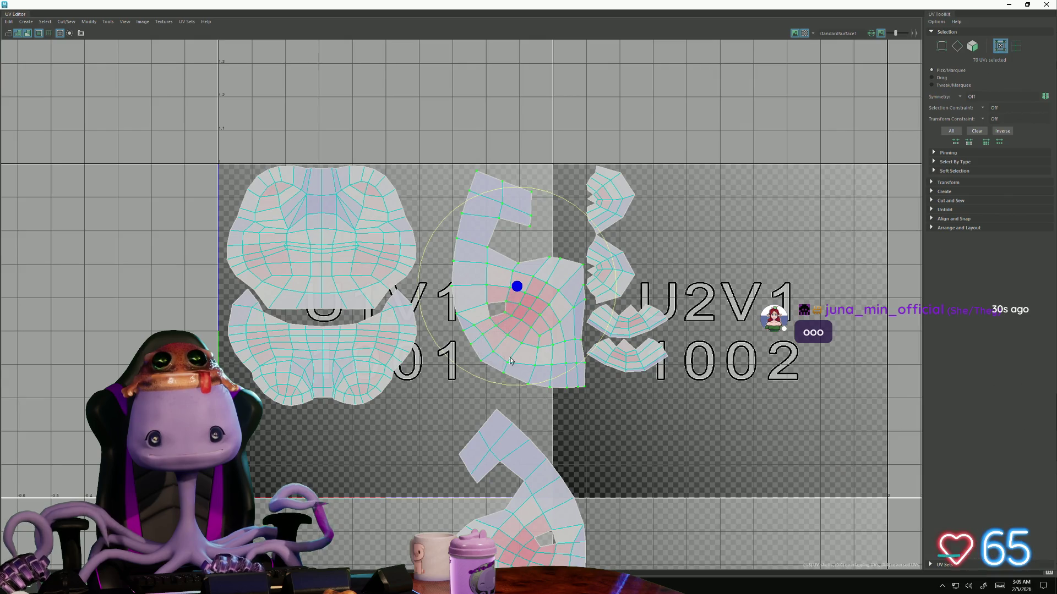
Shift the C-shaped shell left and pull its right-edge UVs onto the 1001–1002 border
drag(519, 289, 484, 286)
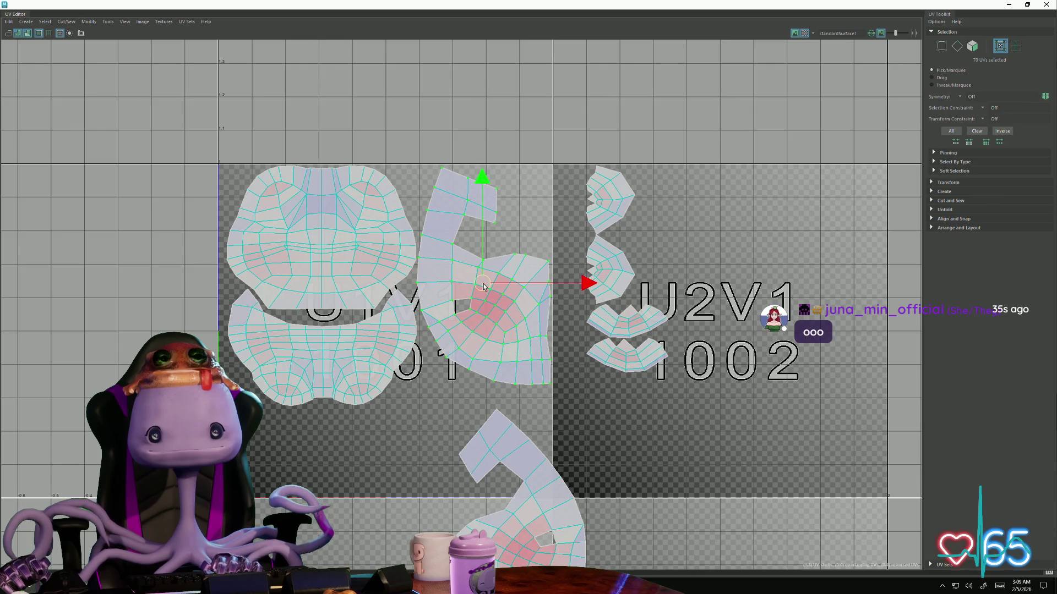
scroll(564, 361, up, 2)
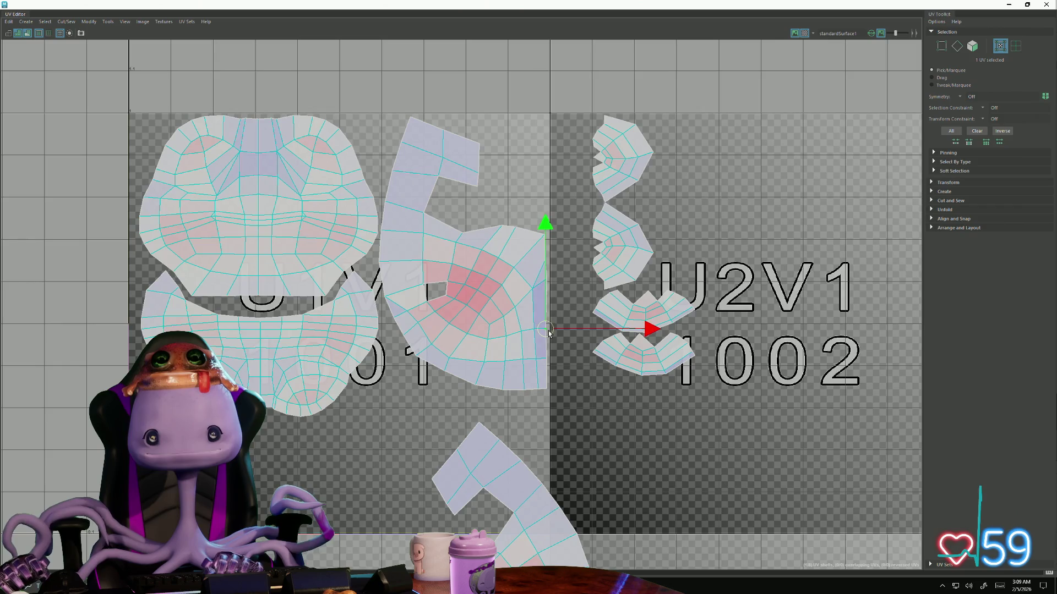
scroll(550, 332, up, 1)
scroll(543, 281, up, 1)
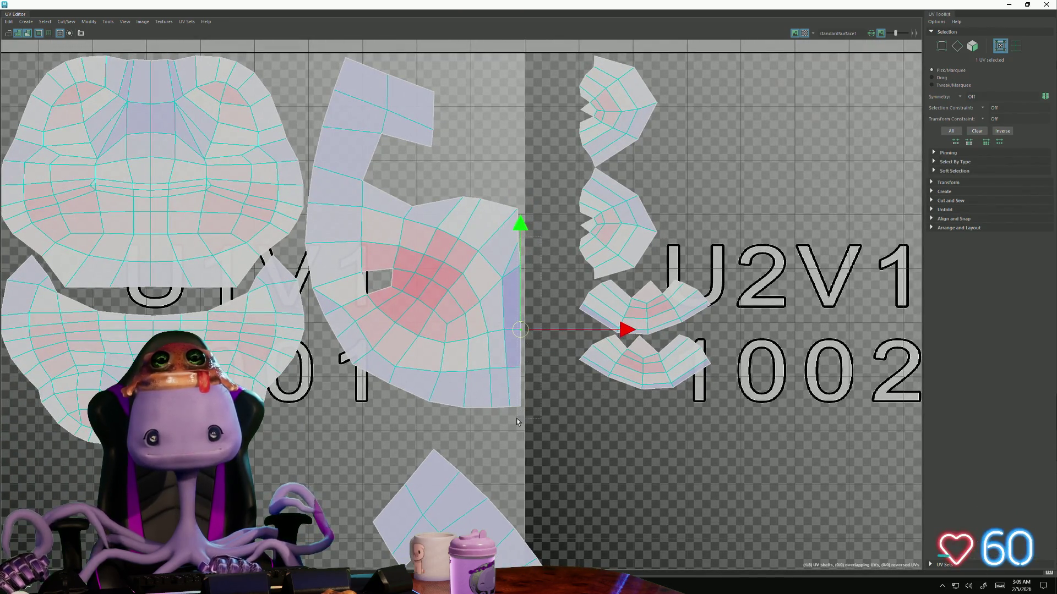
key(w)
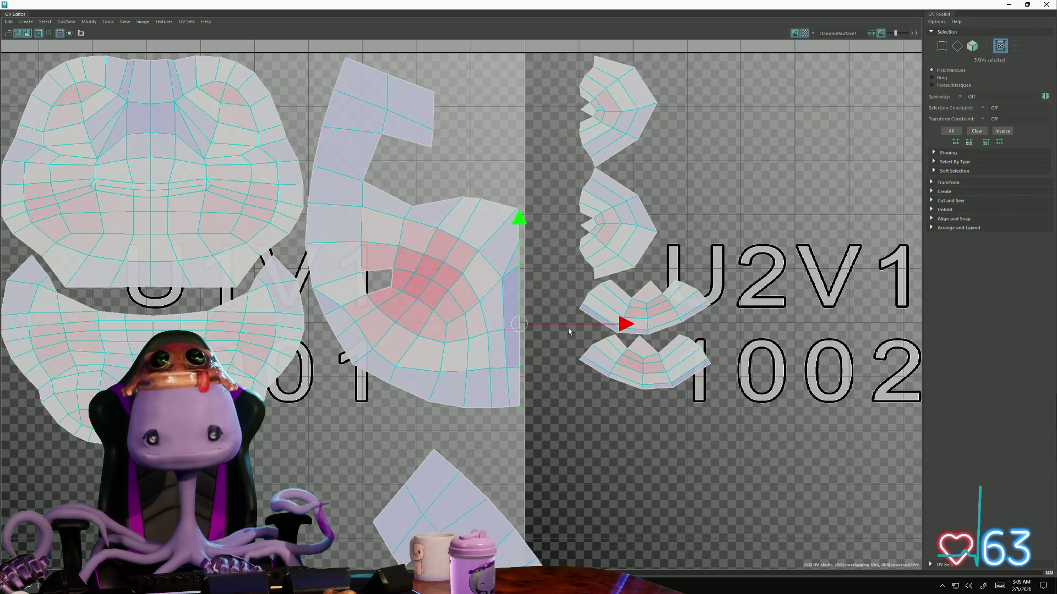
drag(575, 324, 577, 326)
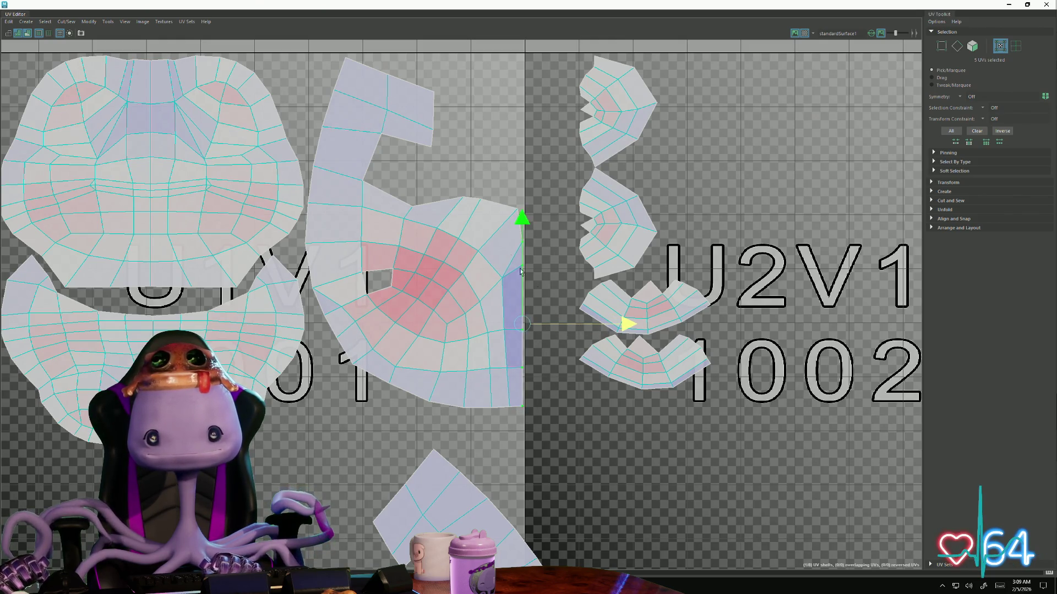
click(521, 213)
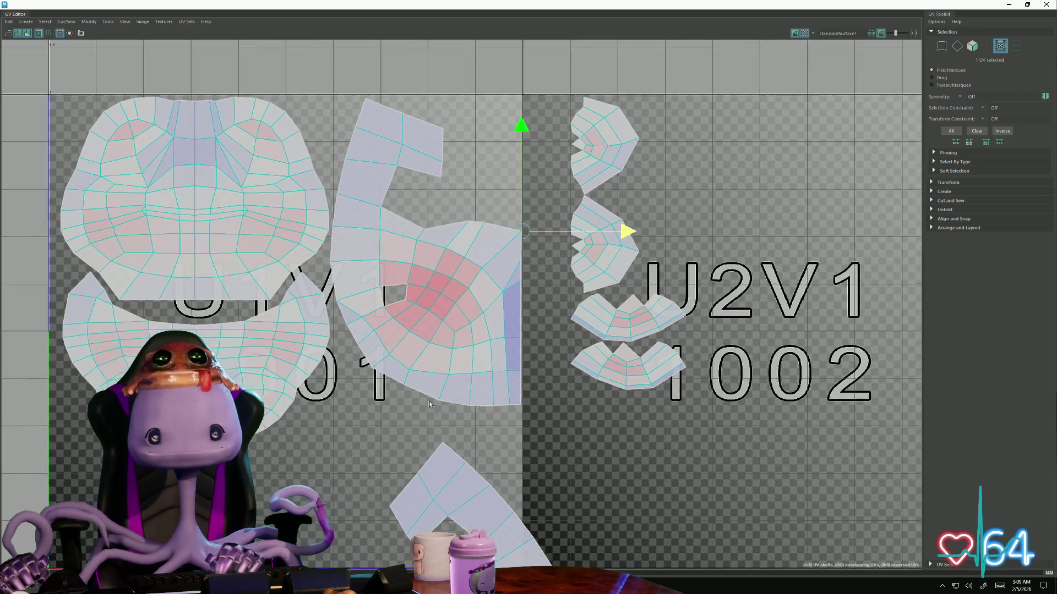
Soft-rotate the lower C-shaped shell and move it up into the 1001 tile
alt+middle_drag(556, 211, 506, 385)
double_click(505, 385)
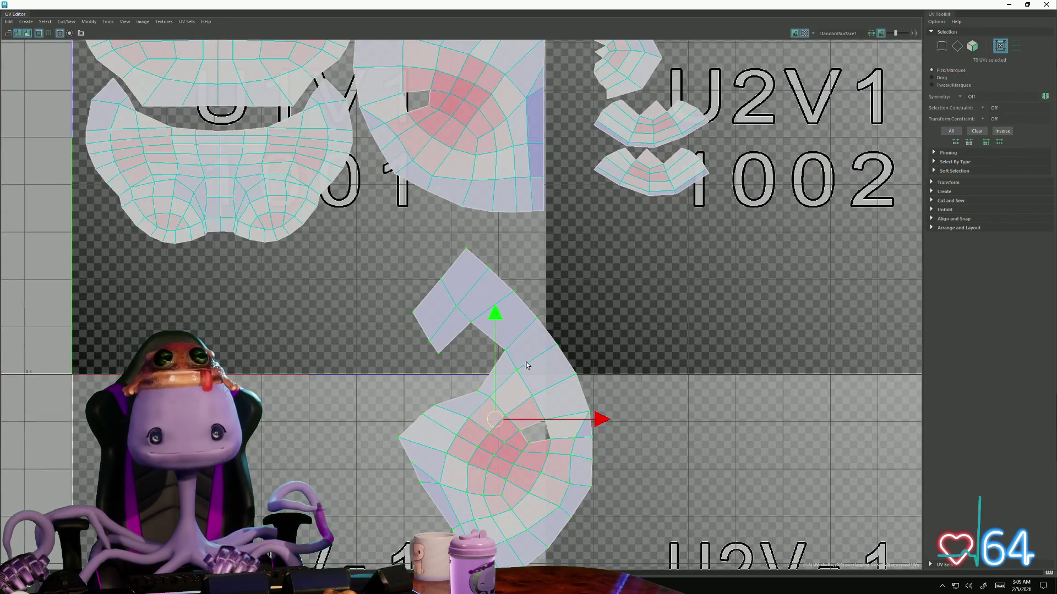
scroll(505, 385, down, 2)
key(b)
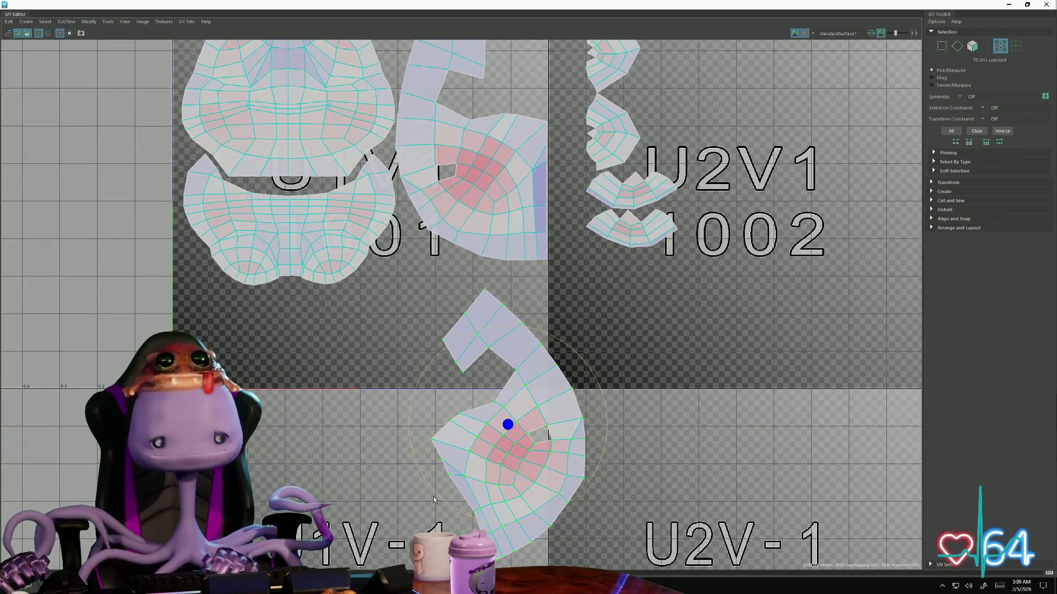
drag(429, 500, 525, 504)
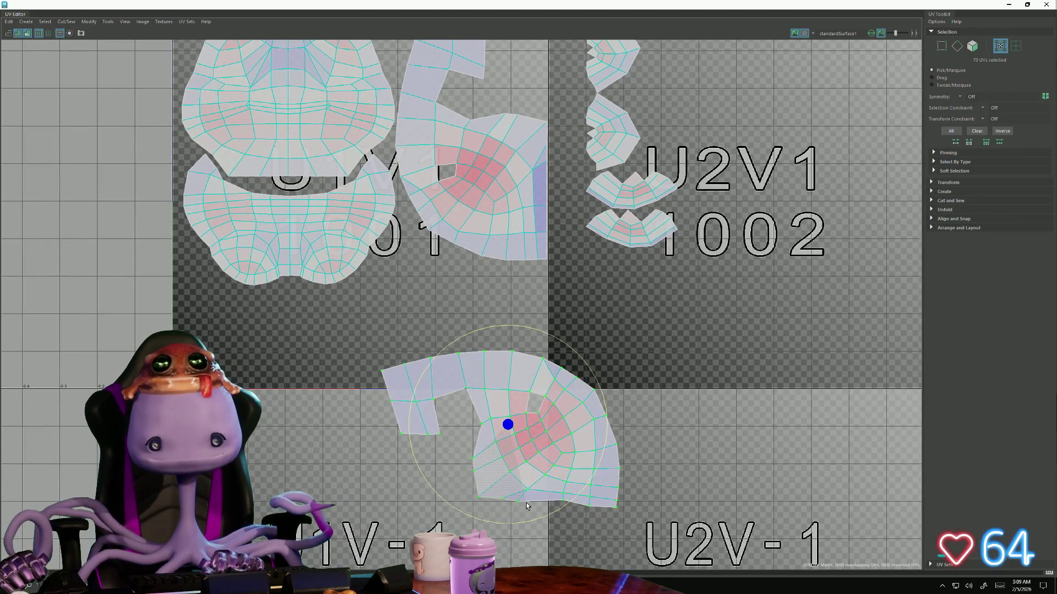
key(w)
mouse_move(495, 417)
middle_down()
mouse_move(480, 411)
mouse_move(421, 298)
middle_up()
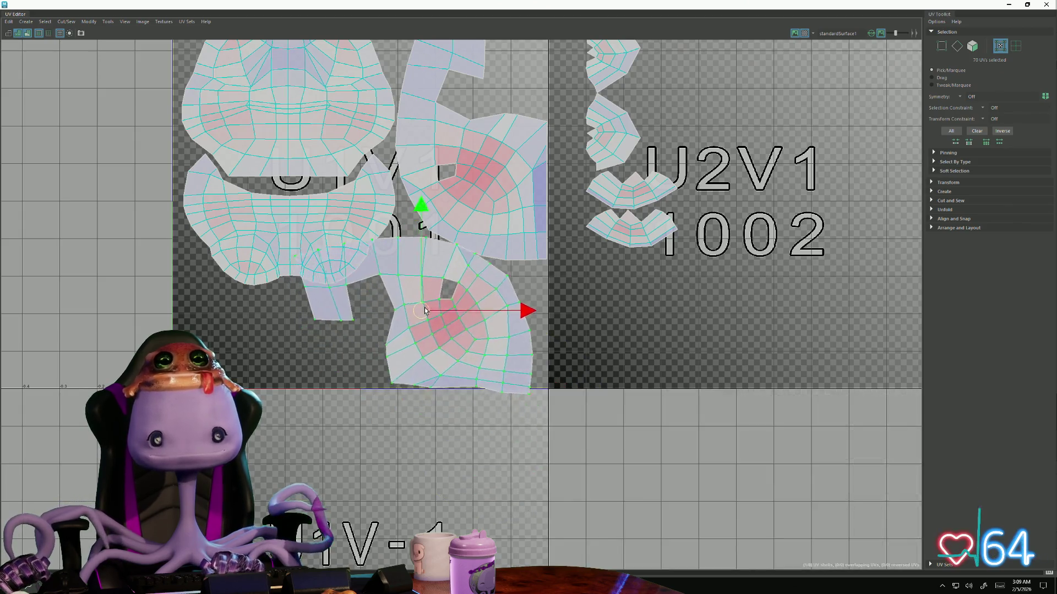
scroll(427, 326, up, 1)
Fine-tune the shell's rotation and lower it slightly beneath the other leg shell
alt+middle_drag(513, 378, 496, 510)
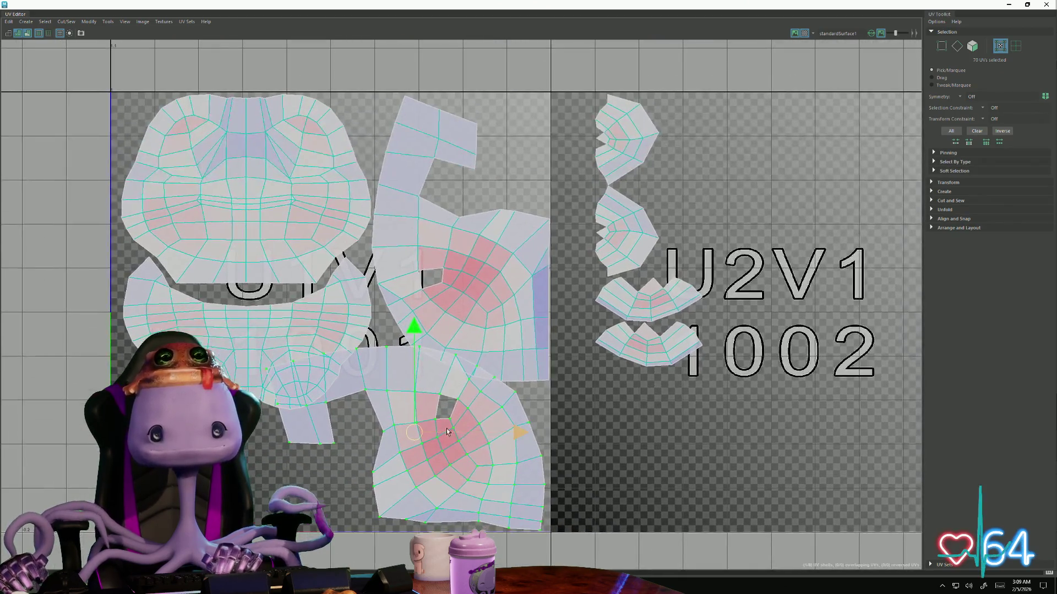
key(e)
drag(342, 501, 348, 506)
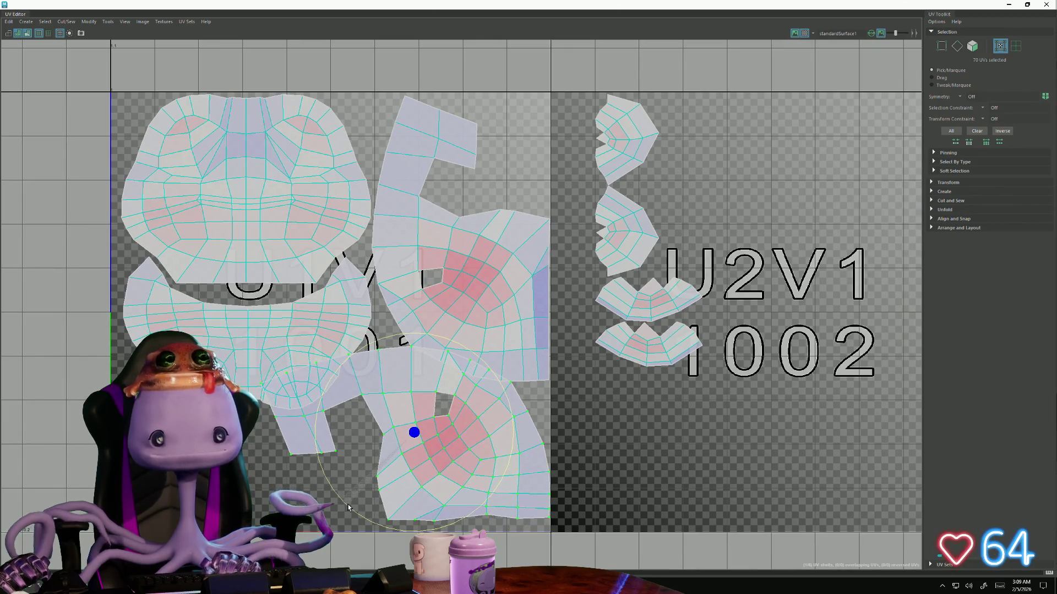
key(w)
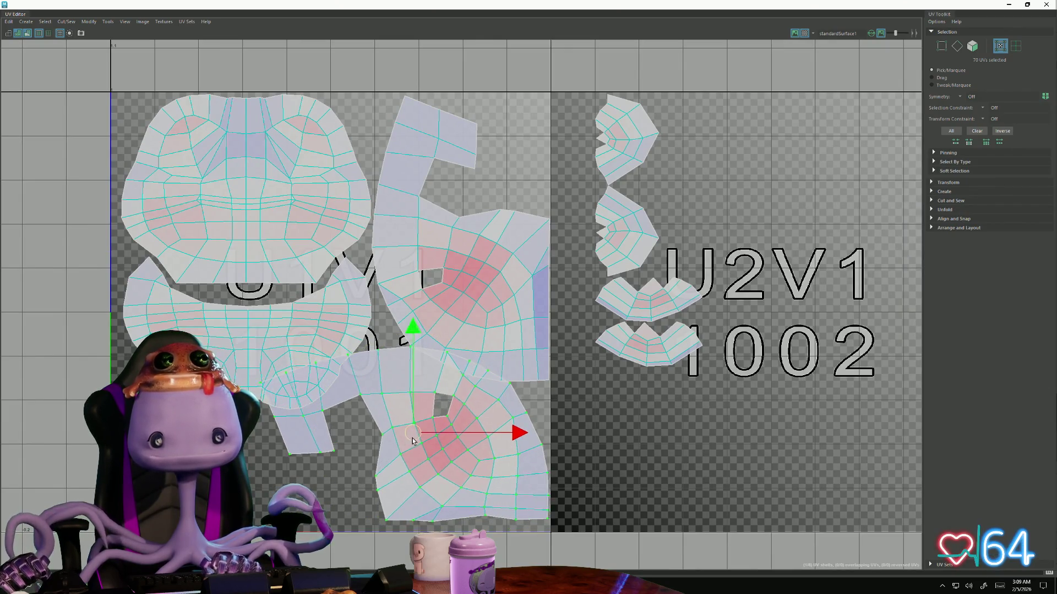
drag(413, 436, 415, 449)
scroll(402, 461, up, 3)
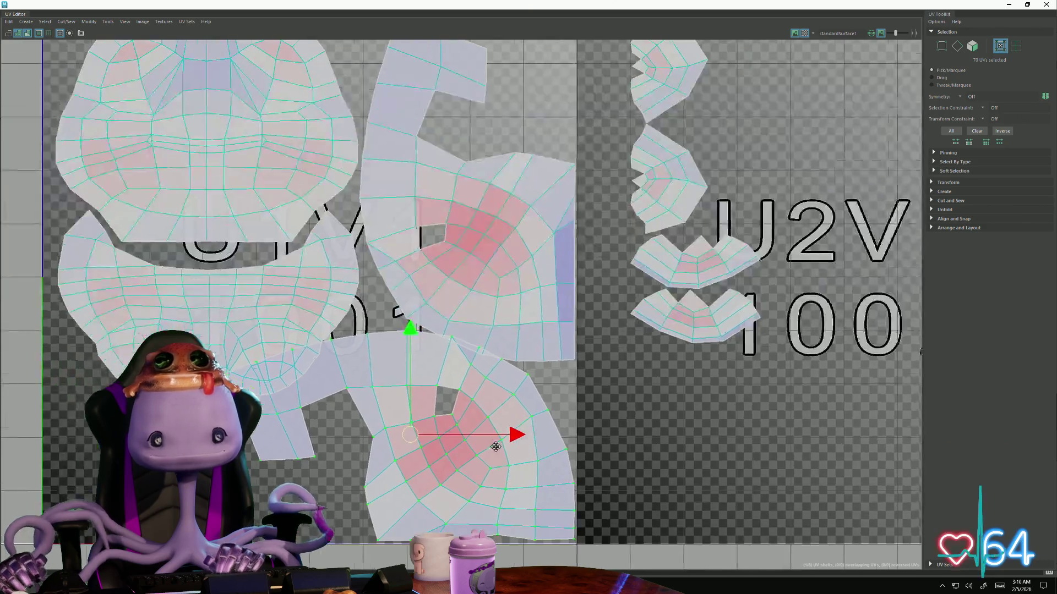
alt+middle_drag(403, 462, 267, 348)
key(e)
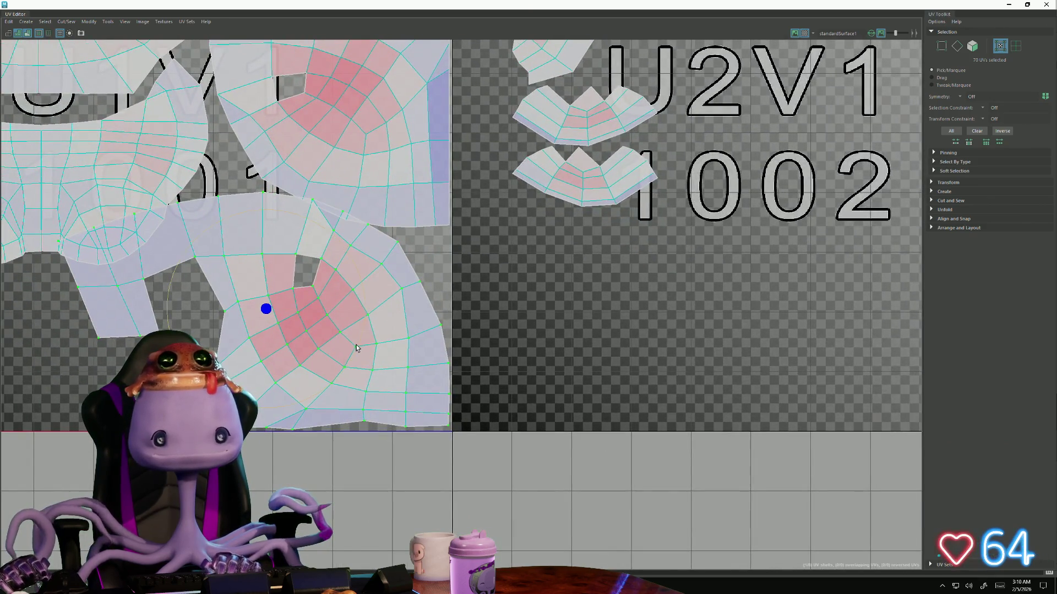
drag(354, 349, 356, 352)
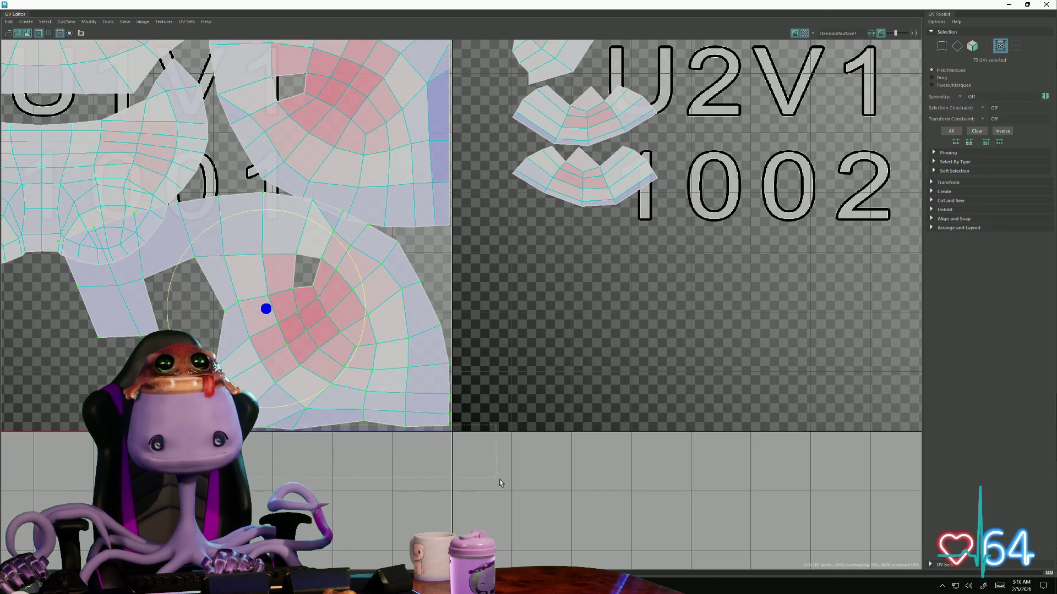
Scale the shell's bottom-edge UVs flat into a straight line and lower them slightly
drag(298, 417, 378, 439)
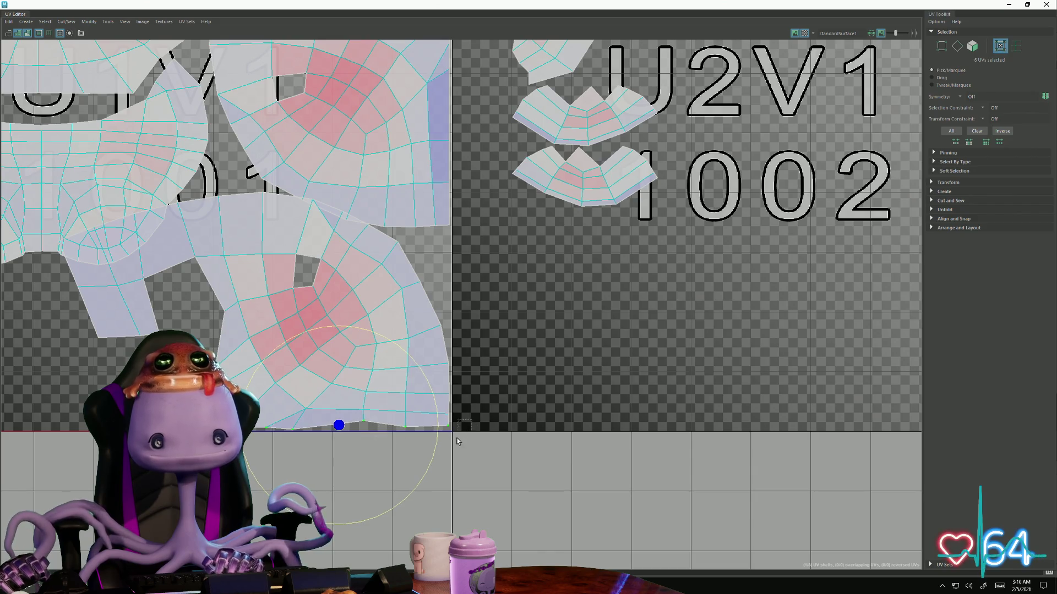
drag(441, 454, 469, 427)
key(r)
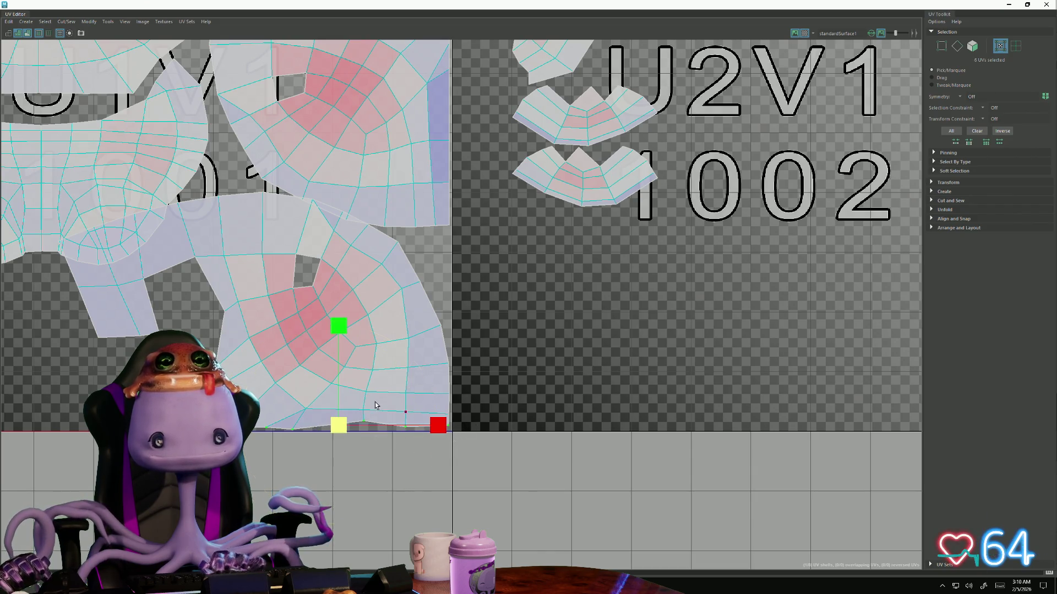
drag(343, 320, 345, 410)
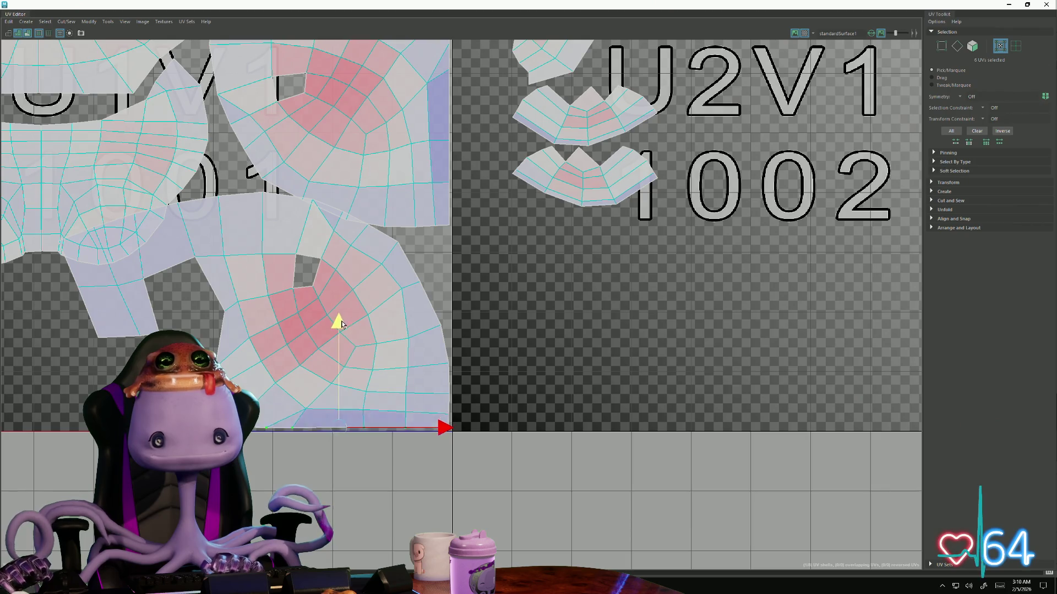
drag(339, 320, 343, 324)
scroll(399, 266, down, 5)
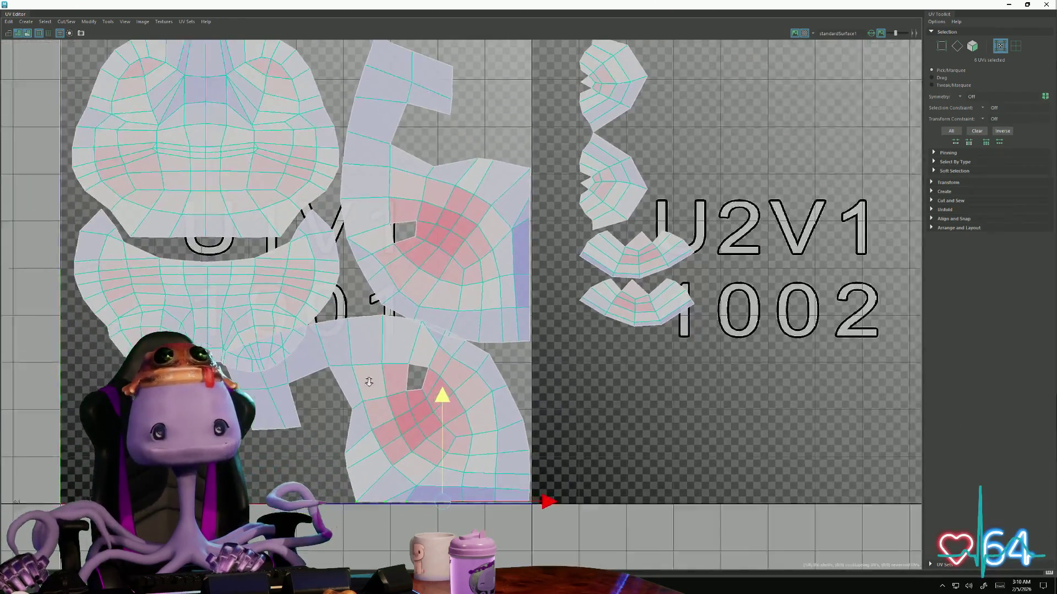
Raise the middle leg shell slightly and pull one corner UV down
click(412, 279)
alt+middle_drag(413, 279, 459, 283)
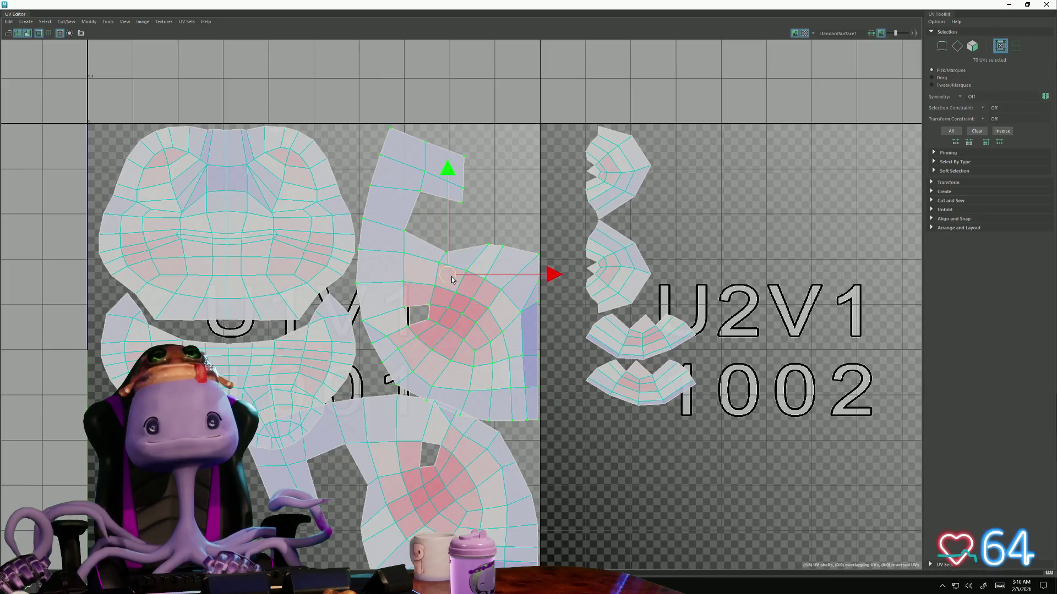
drag(452, 280, 450, 266)
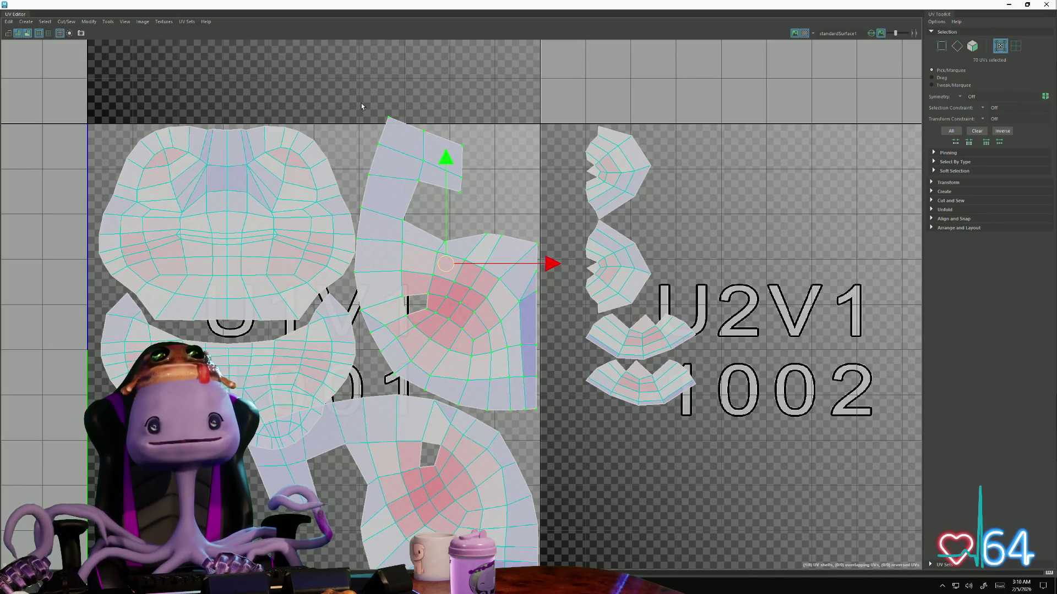
drag(395, 132, 393, 125)
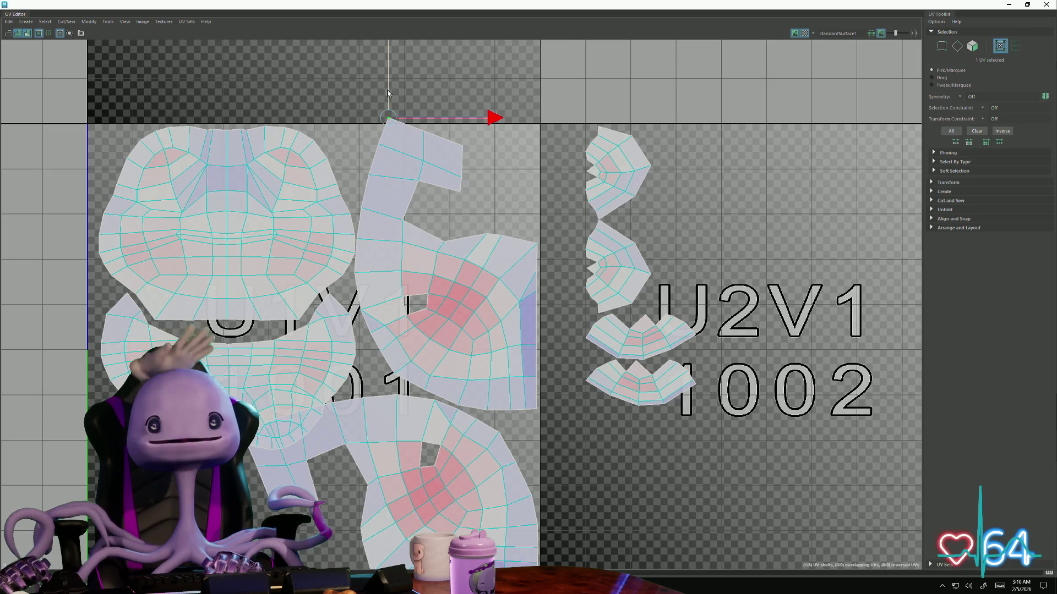
middle_drag(390, 89, 385, 98)
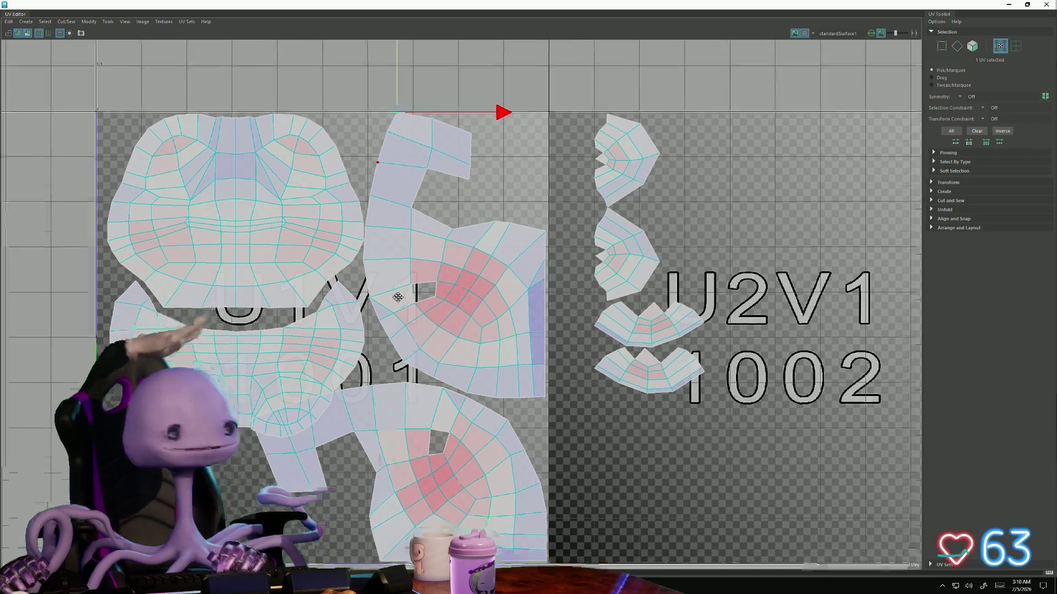
Cut the shell along two selected edges and rotate the cut-off piece clockwise into place
mouse_move(284, 444)
alt+middle_down()
mouse_move(325, 304)
mouse_move(339, 363)
alt+middle_up()
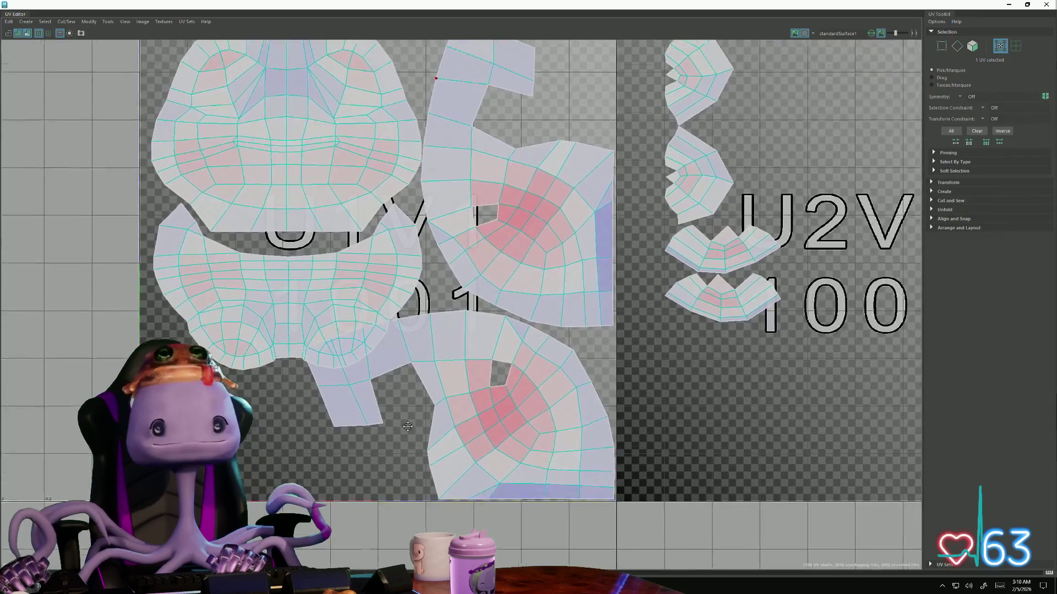
mouse_move(340, 363)
alt+right_down()
mouse_move(322, 381)
mouse_move(443, 237)
mouse_move(439, 199)
alt+right_up()
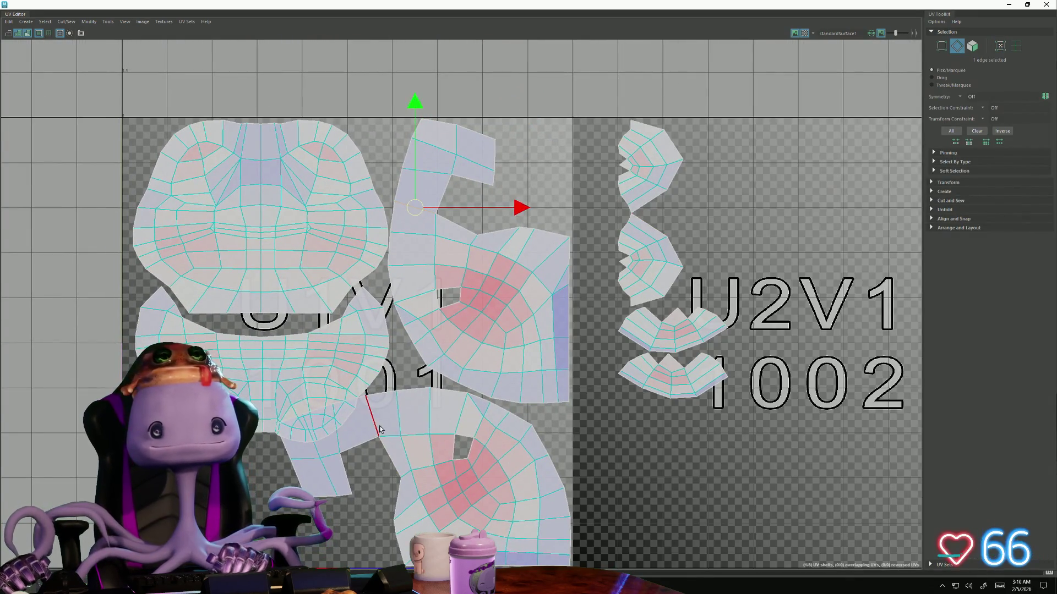
shift+click(379, 429)
click(66, 21)
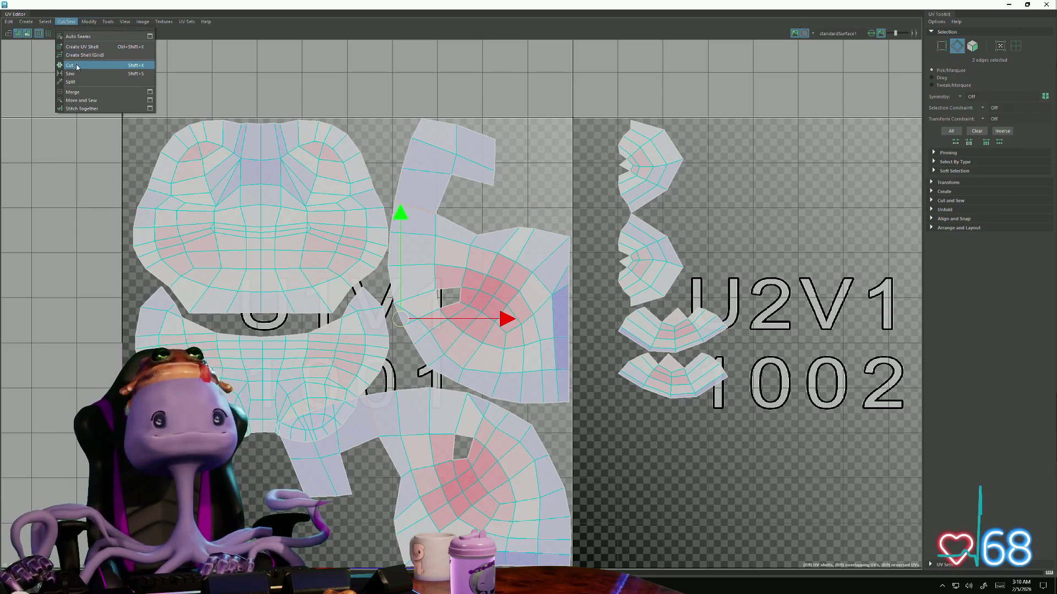
click(76, 65)
right_drag(437, 165, 472, 163)
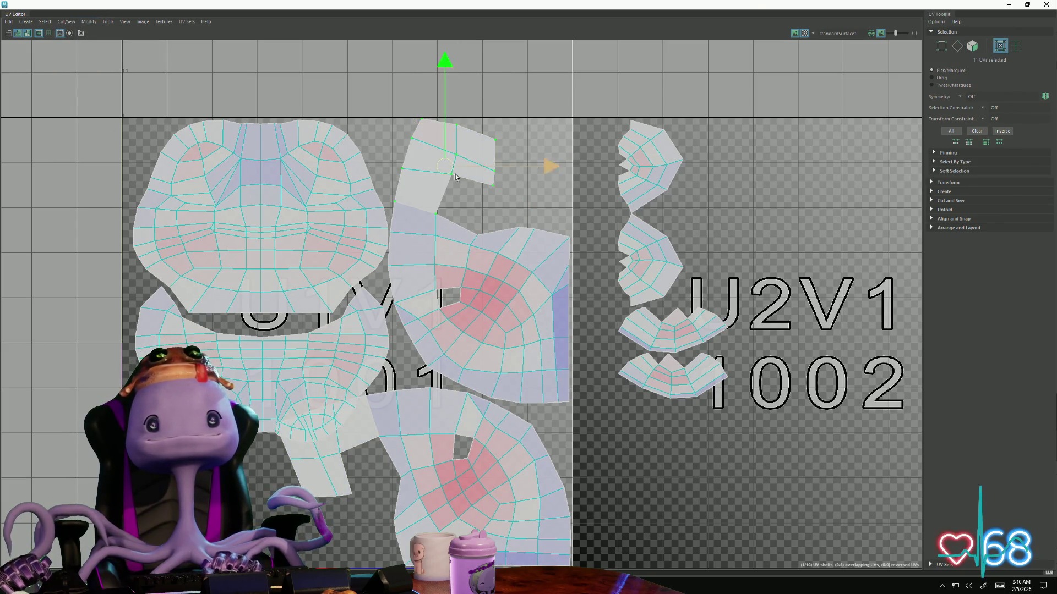
drag(389, 252, 508, 206)
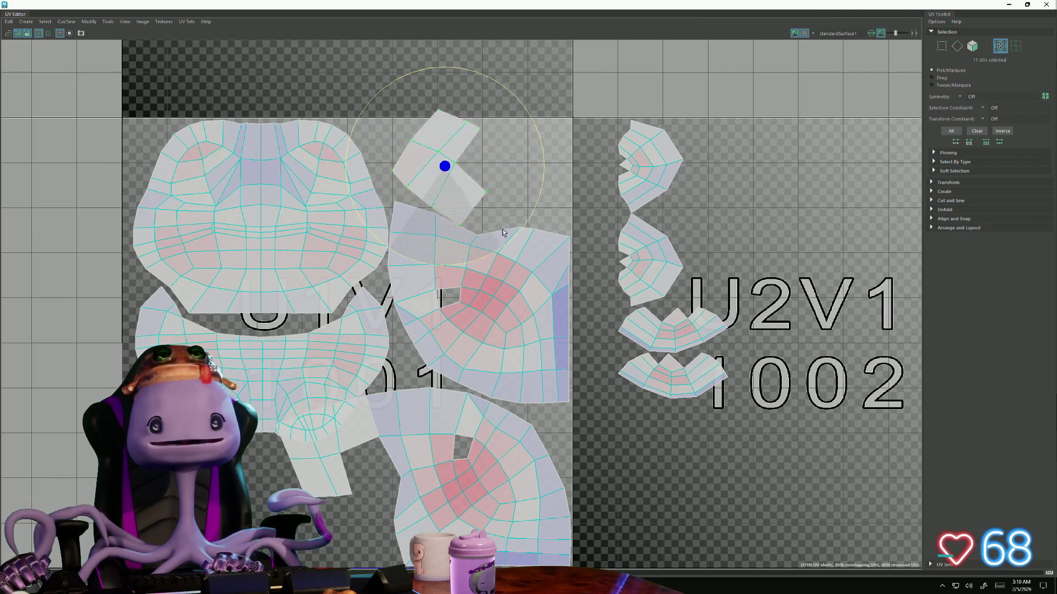
key(w)
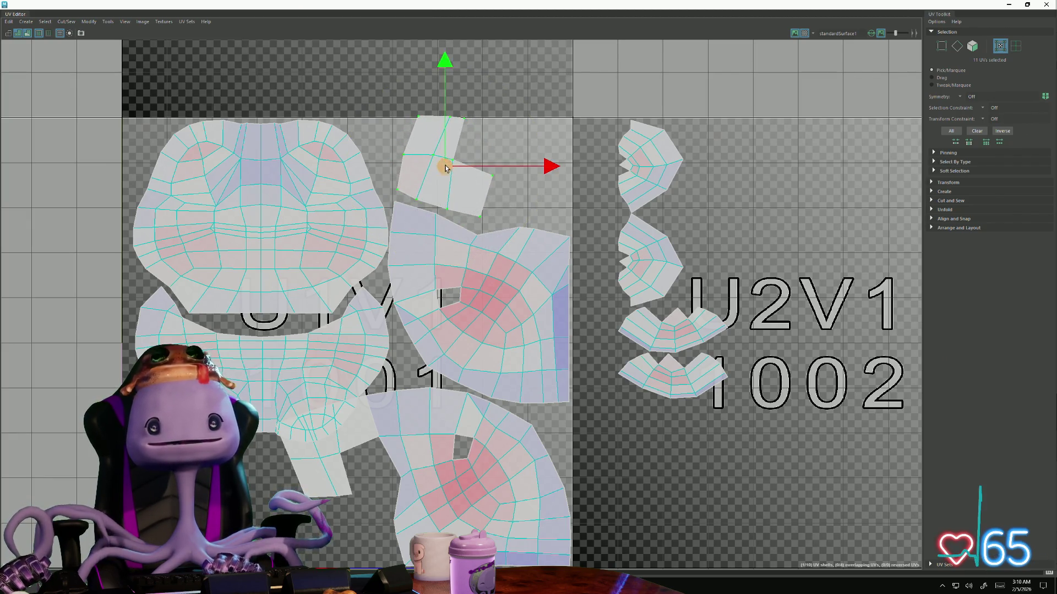
drag(445, 168, 464, 179)
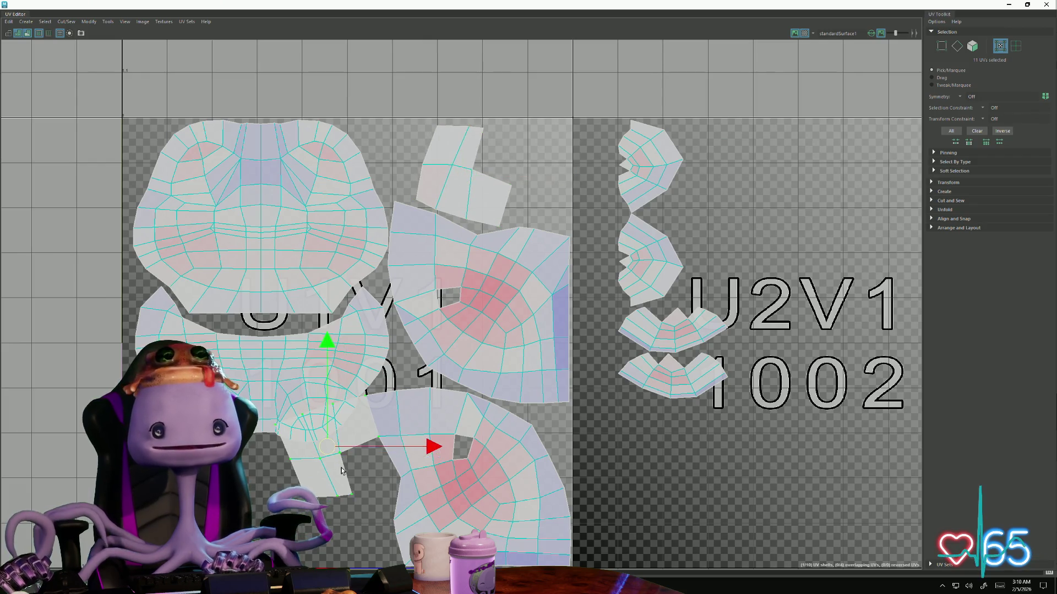
Stand the small shell upright beside the squares at the top and move the bottom-right shell lower-left
drag(382, 530, 297, 495)
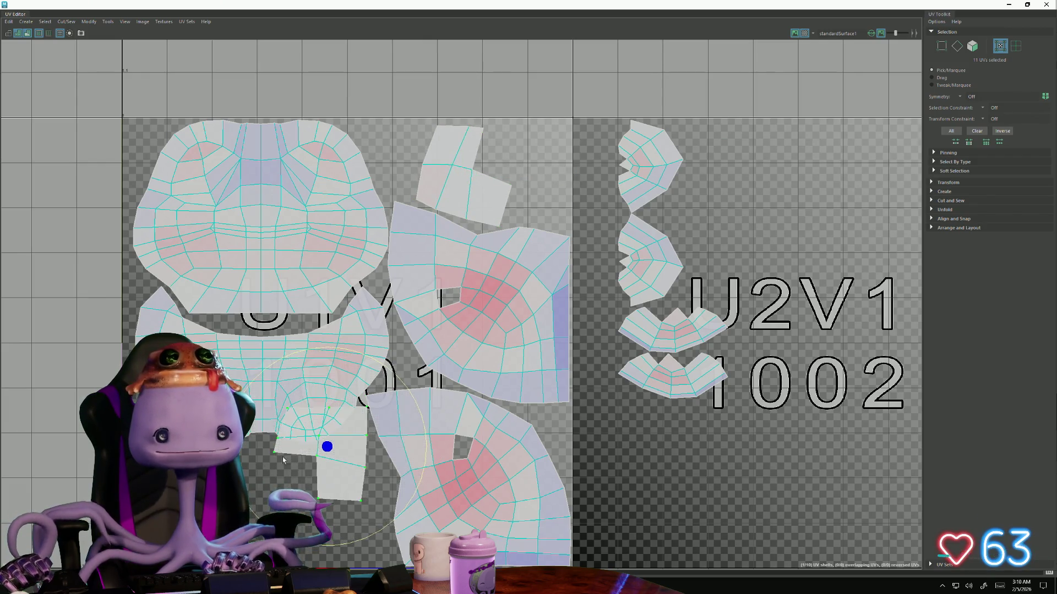
key(w)
drag(333, 449, 534, 165)
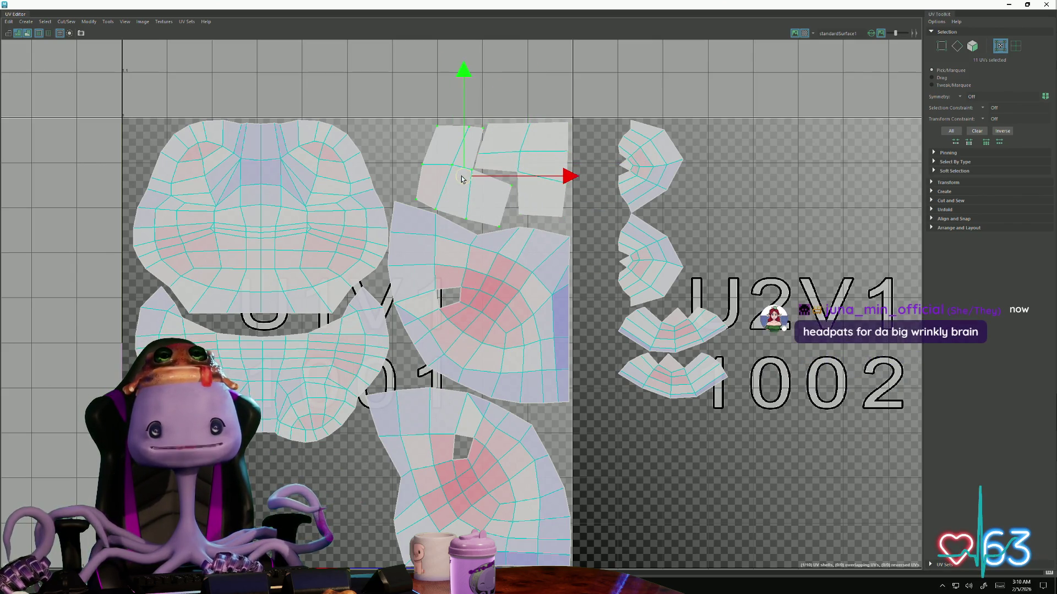
scroll(432, 321, down, 1)
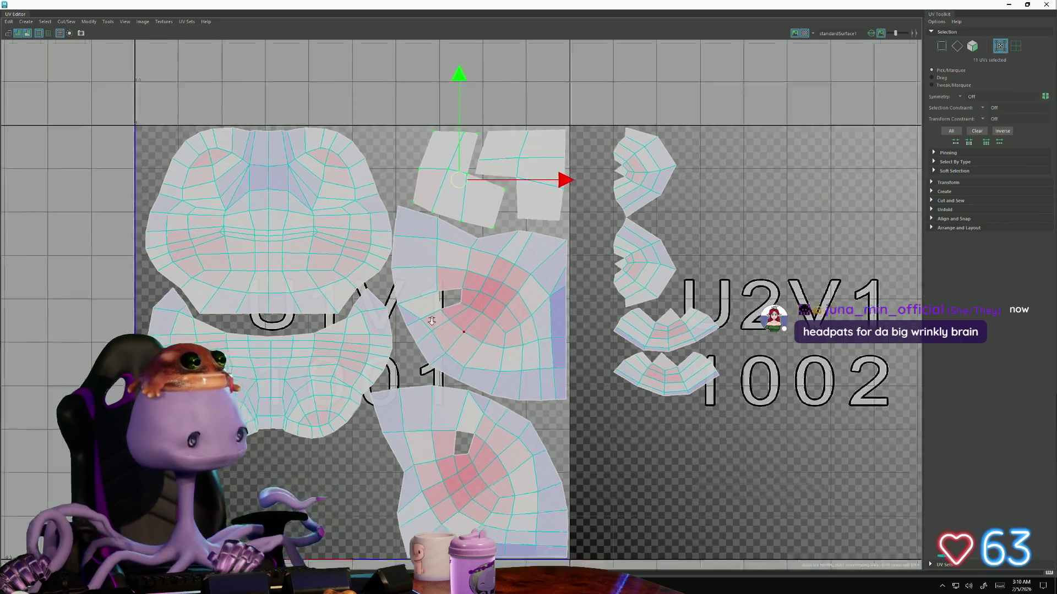
scroll(431, 321, down, 1)
scroll(650, 315, up, 1)
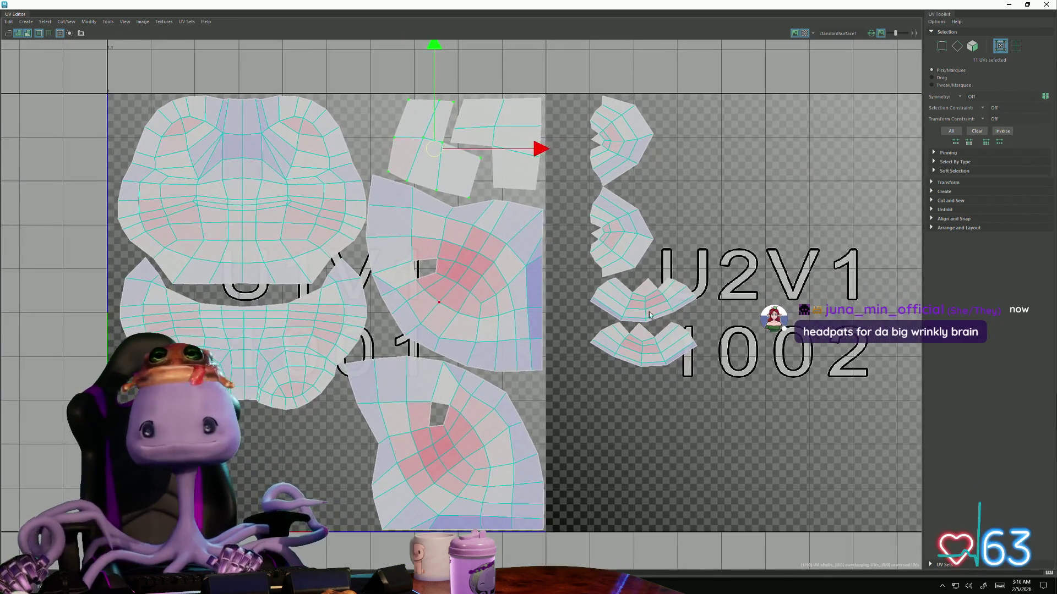
click(644, 340)
drag(642, 338, 224, 477)
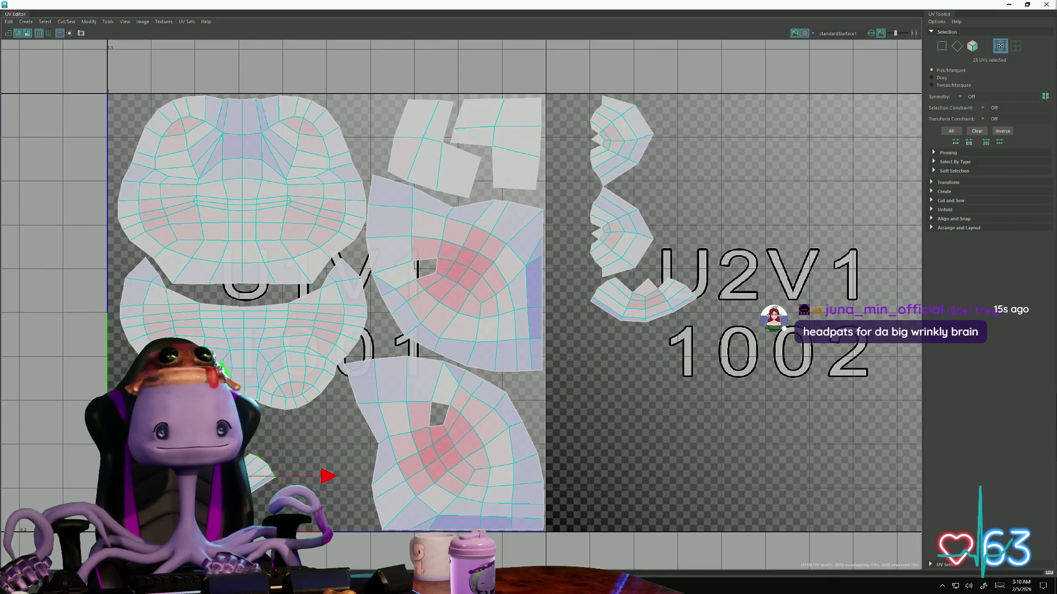
Move the top leg shell from the U2V1 tile into the main 1001 tile's lower left
click(89, 21)
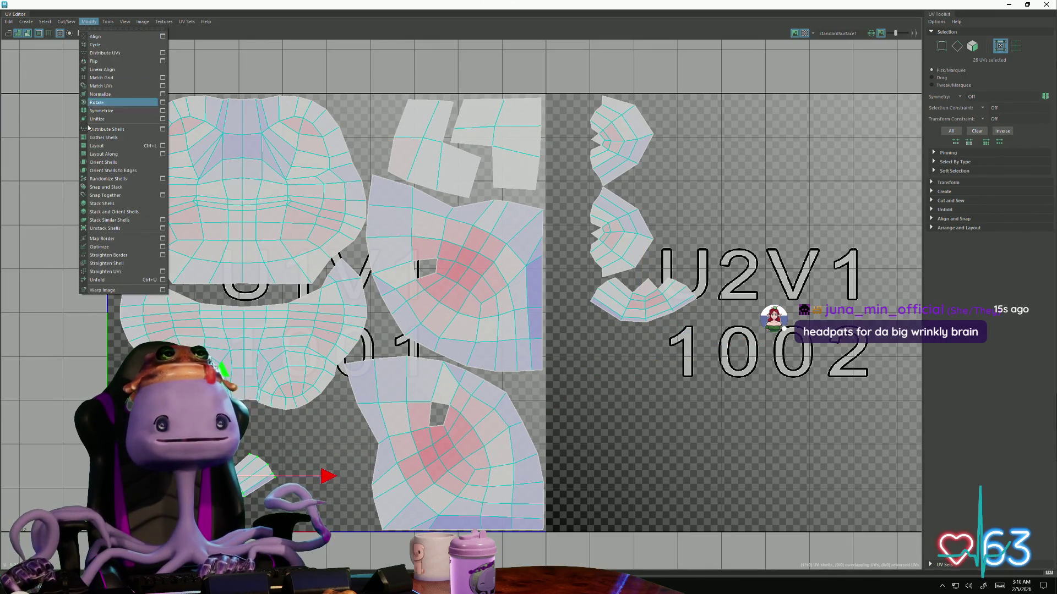
click(104, 282)
click(642, 302)
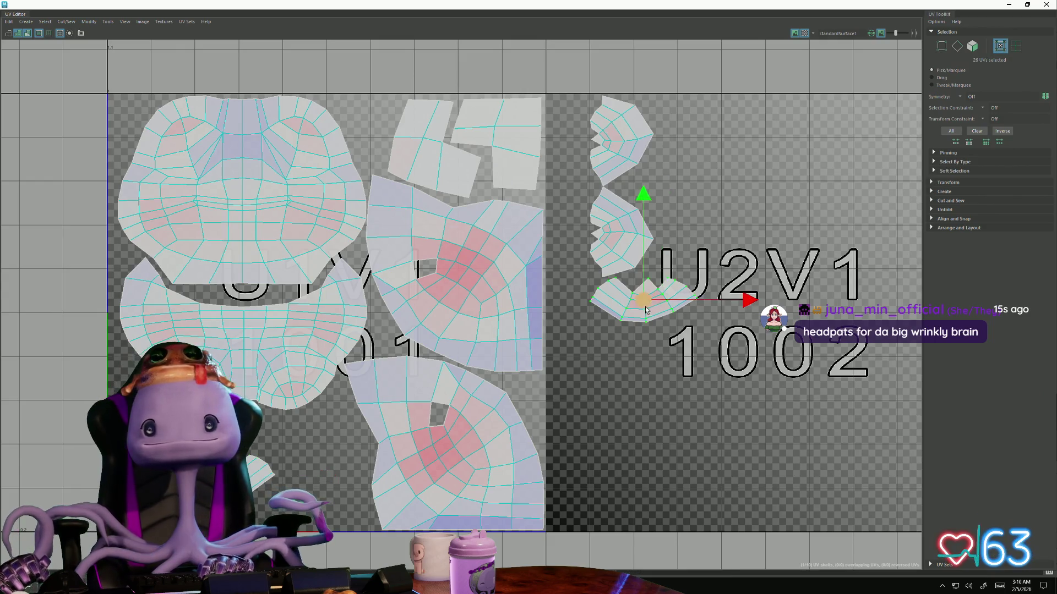
click(614, 235)
click(624, 142)
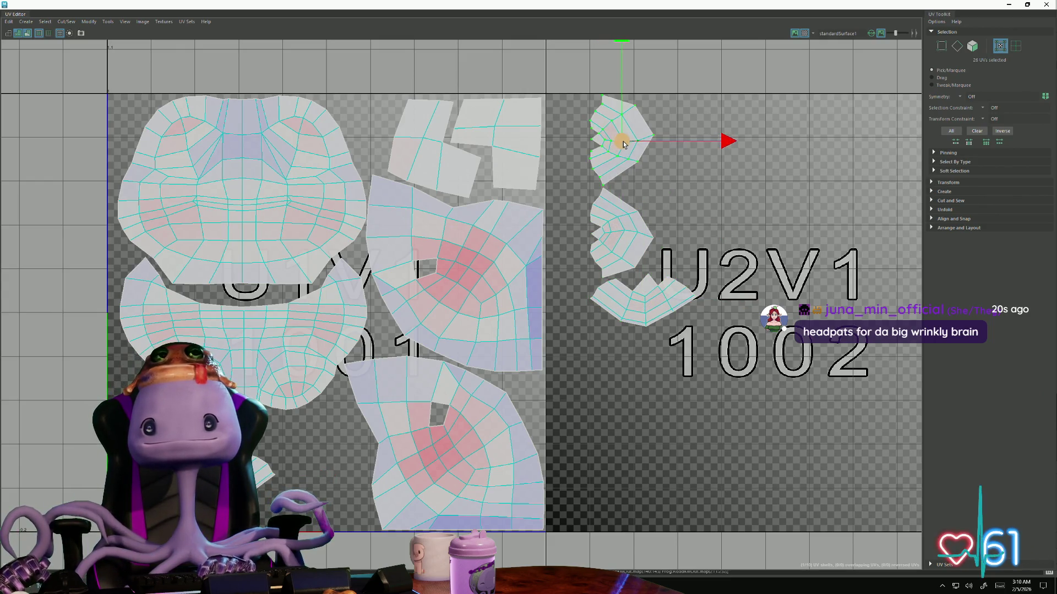
drag(623, 140, 322, 455)
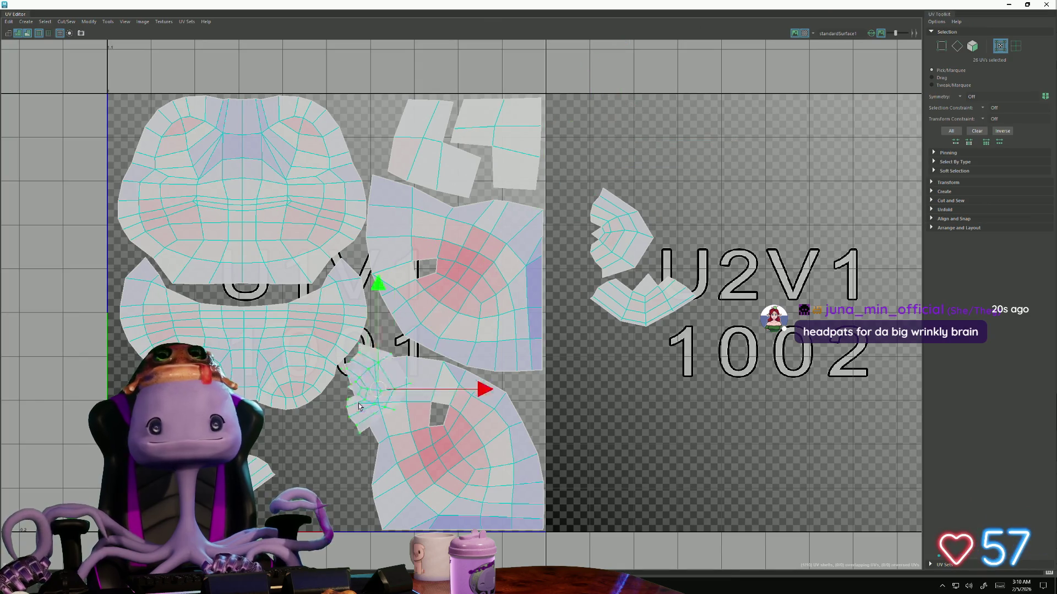
Nudge the middle shell up and the left-side shells left so the shells fit together
click(508, 436)
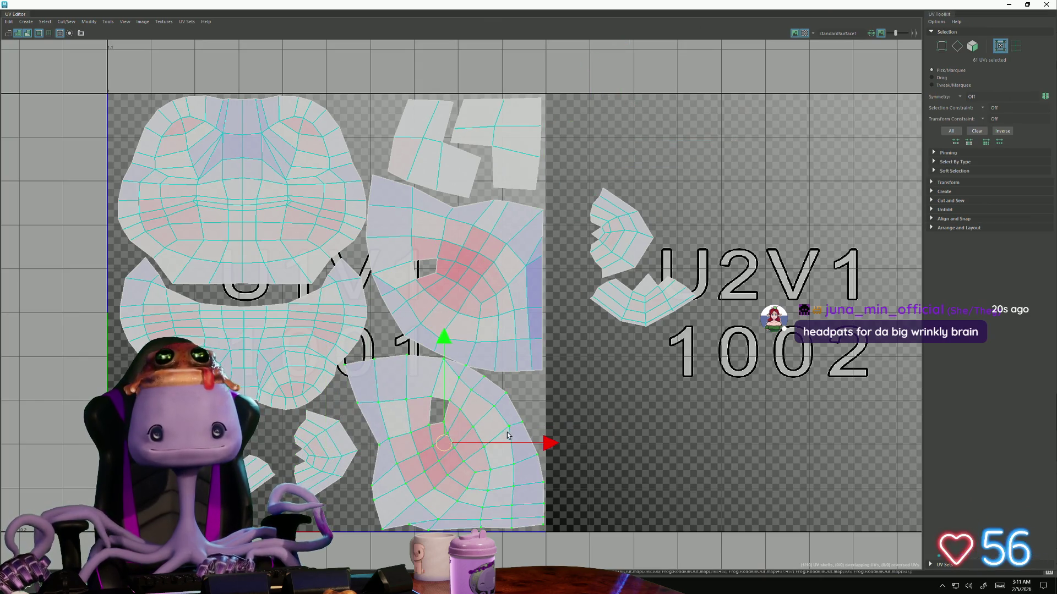
click(467, 351)
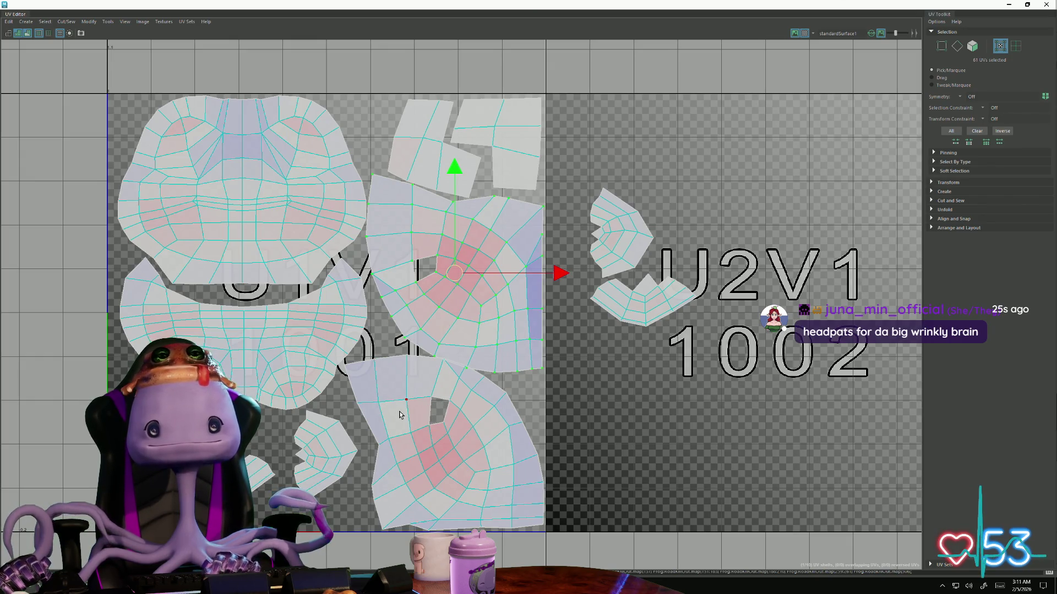
click(442, 143)
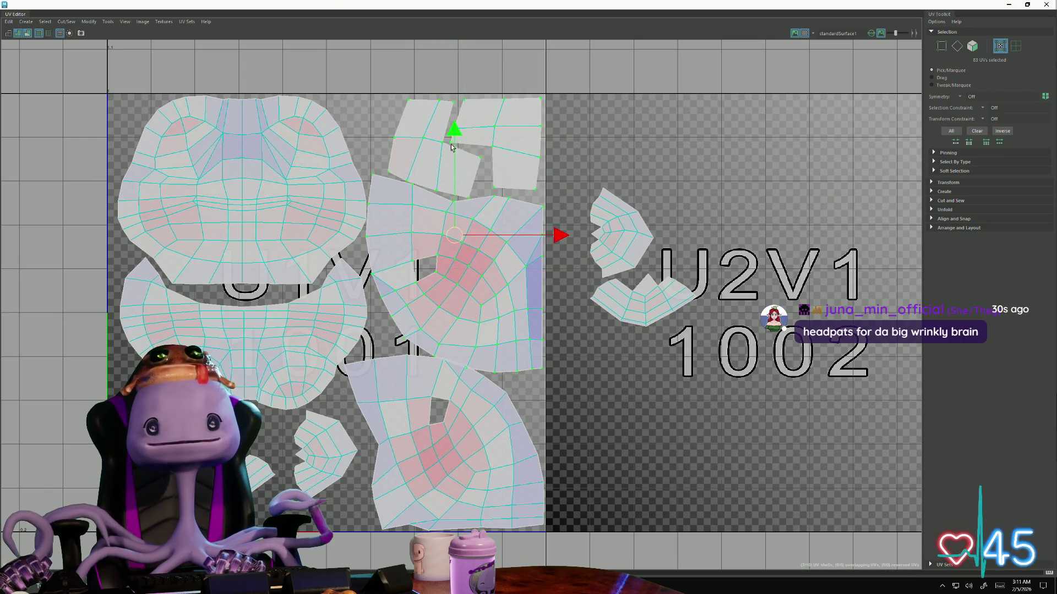
drag(455, 135, 456, 131)
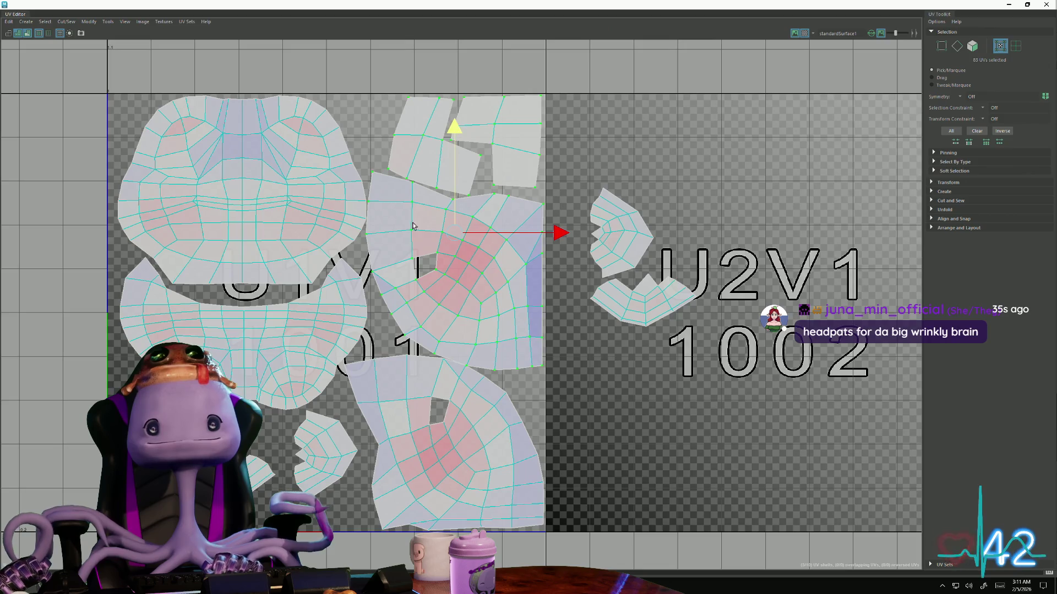
click(210, 196)
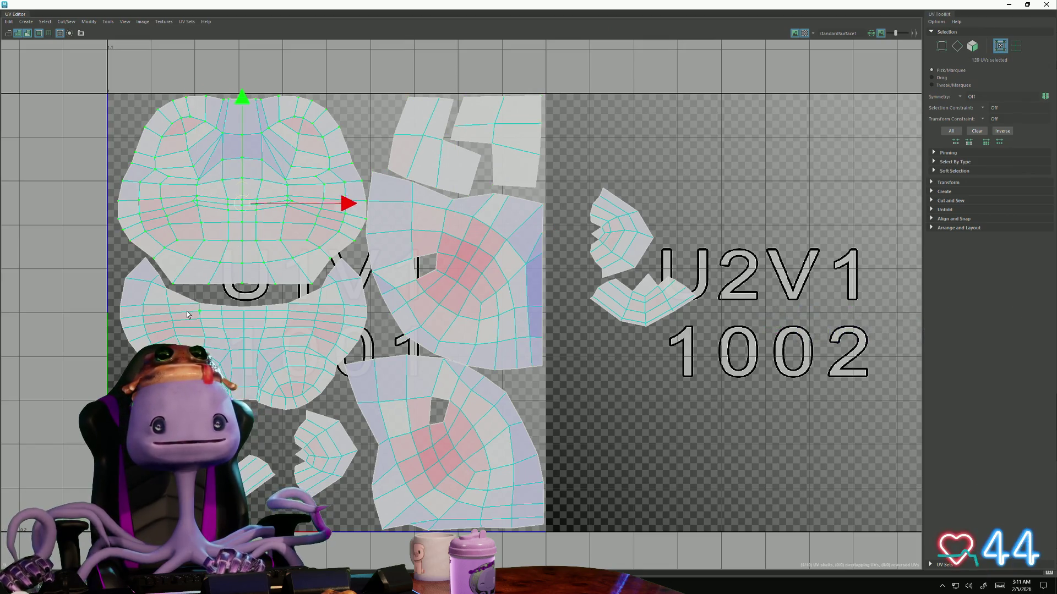
drag(339, 253, 332, 254)
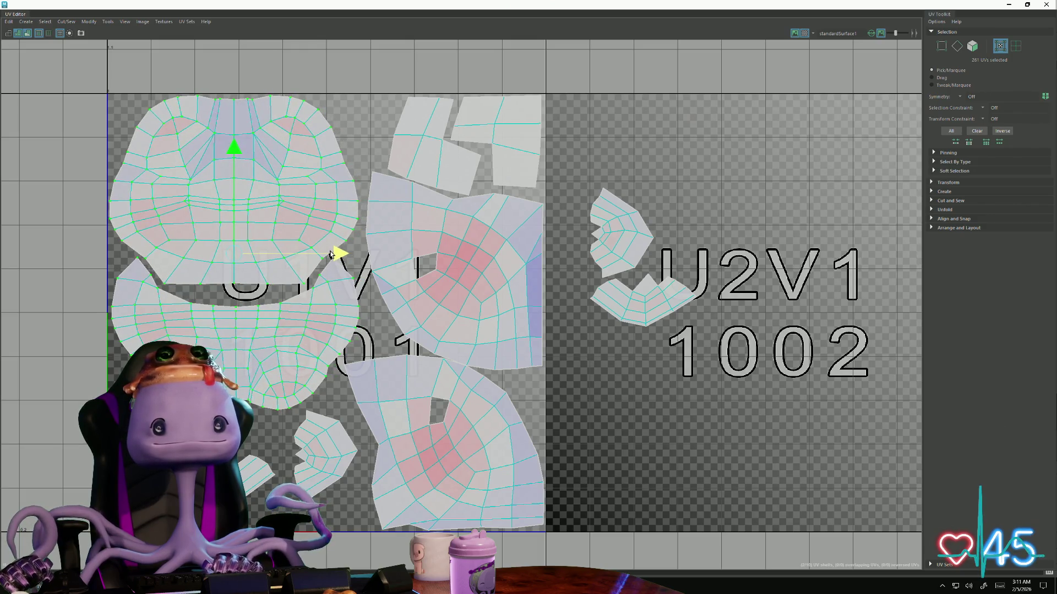
click(428, 377)
scroll(460, 360, up, 3)
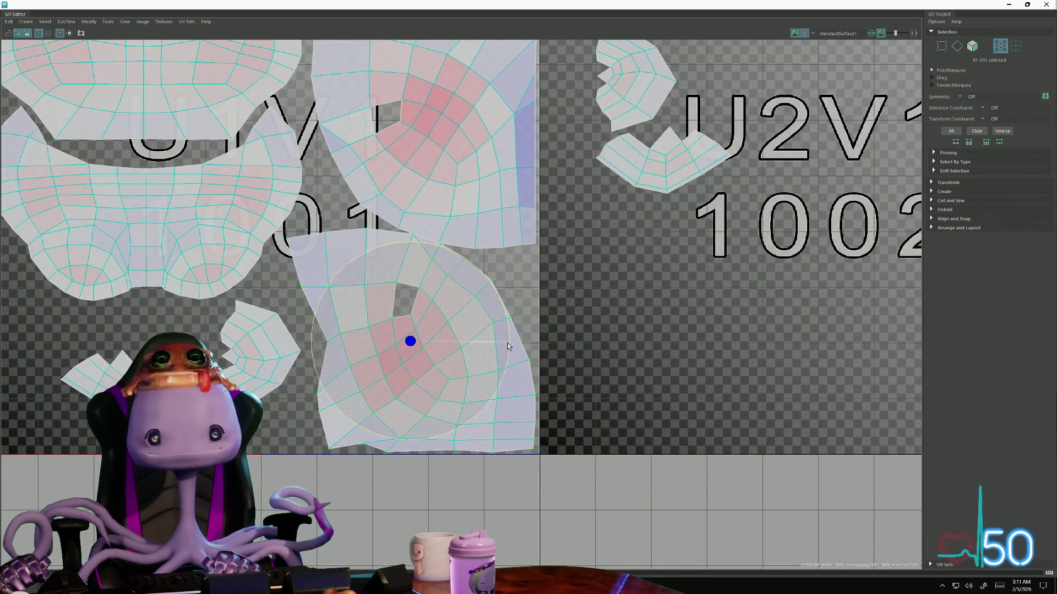
Reposition and slightly rotate the small fan shell within the main tile
drag(507, 345, 421, 424)
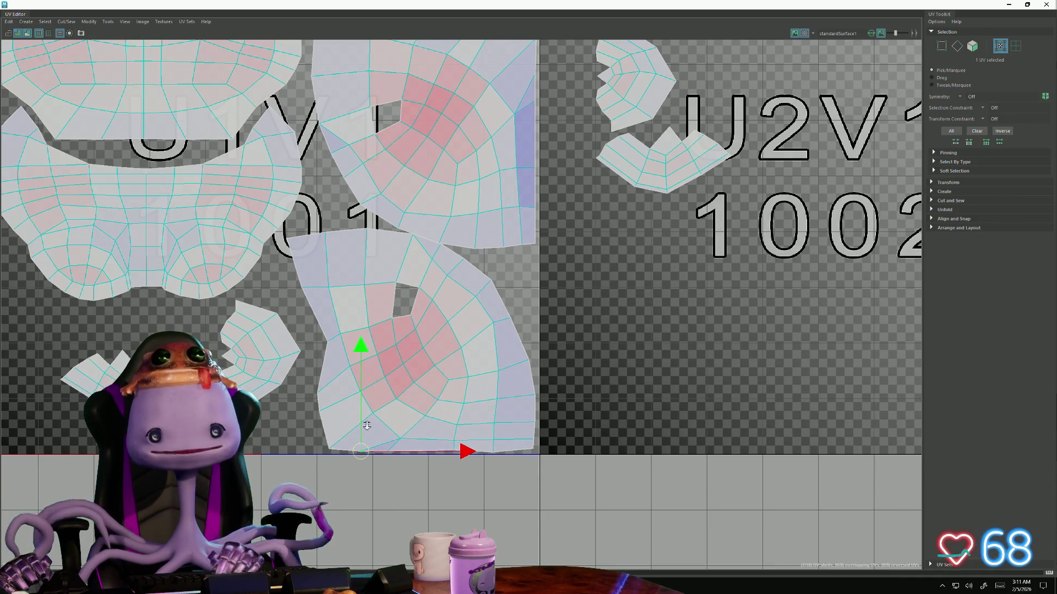
scroll(367, 425, down, 2)
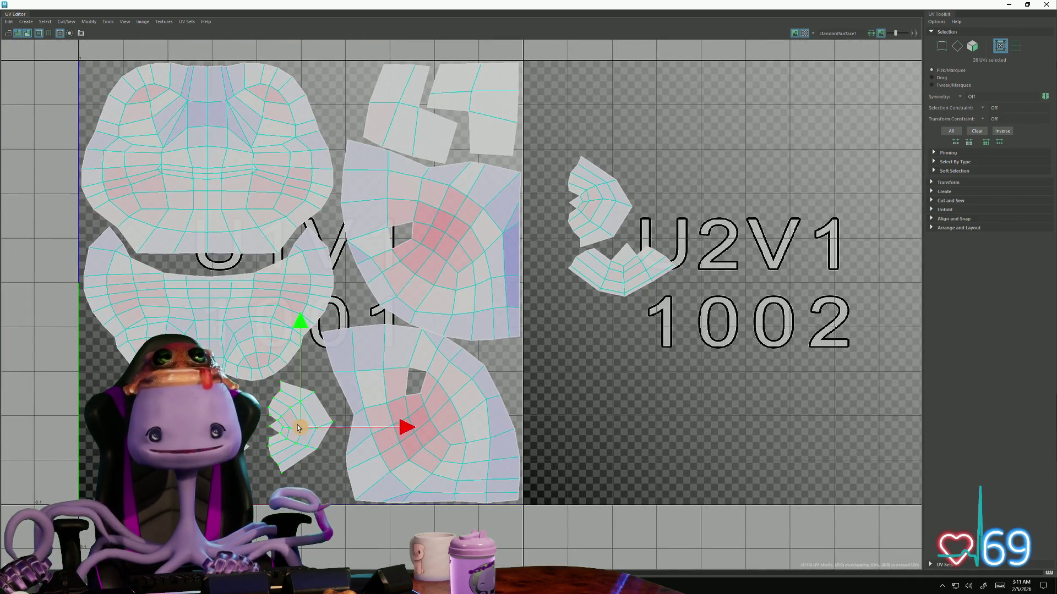
drag(298, 428, 309, 410)
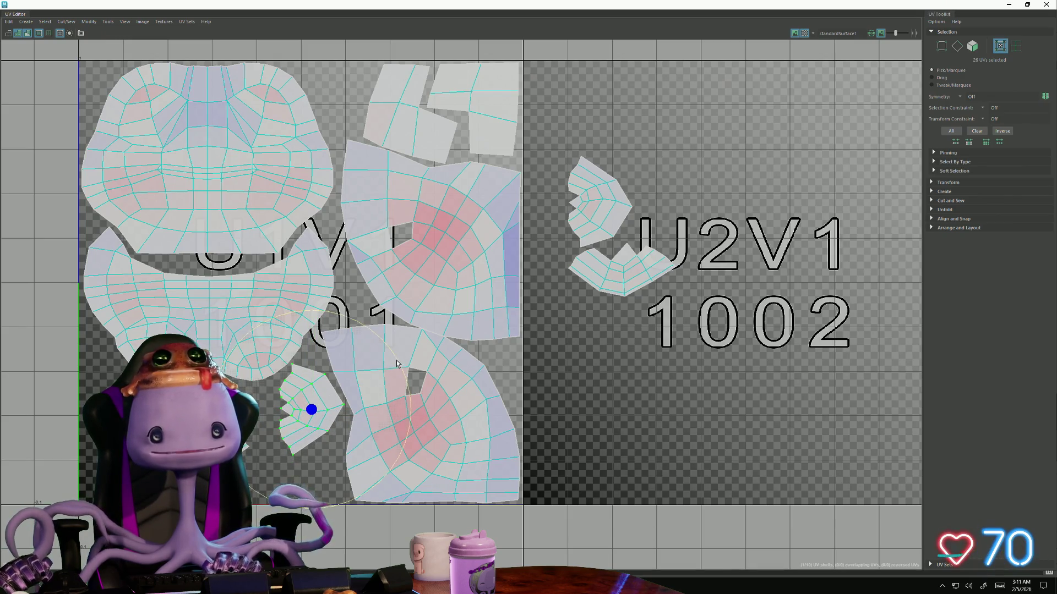
drag(396, 363, 402, 372)
key(w)
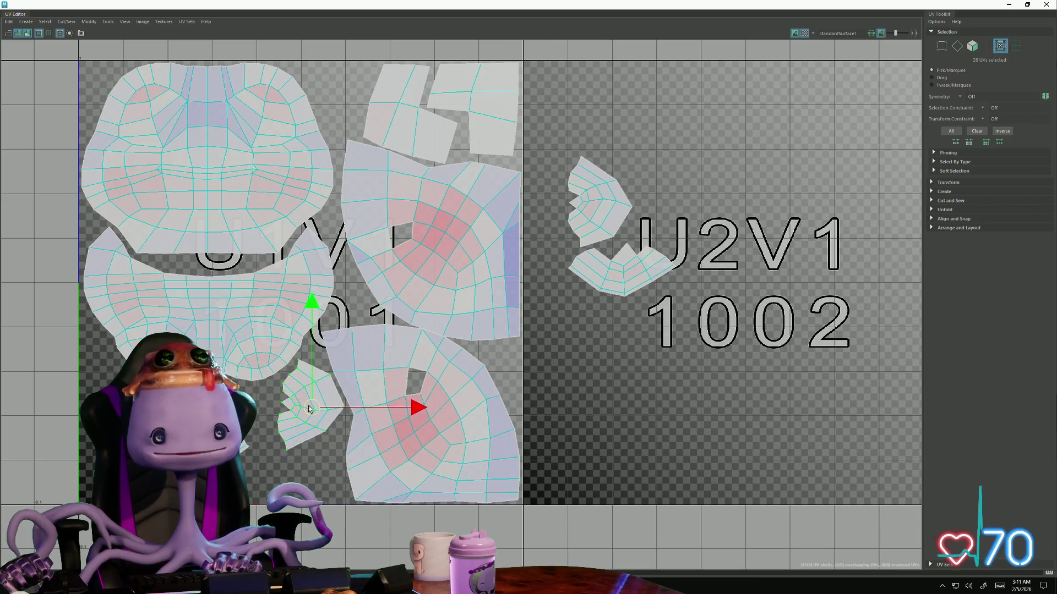
drag(310, 408, 307, 408)
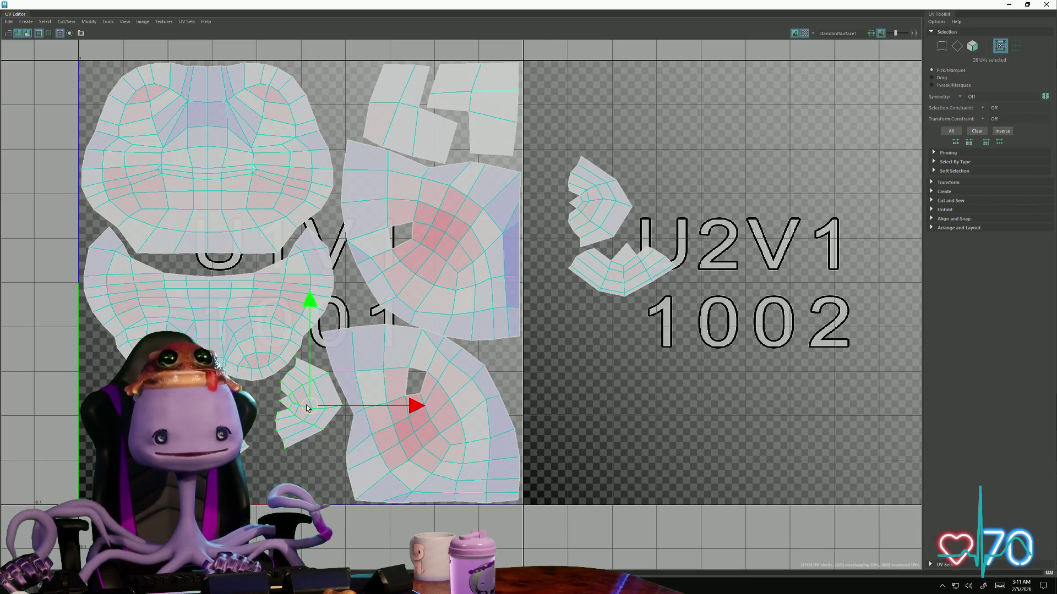
click(301, 439)
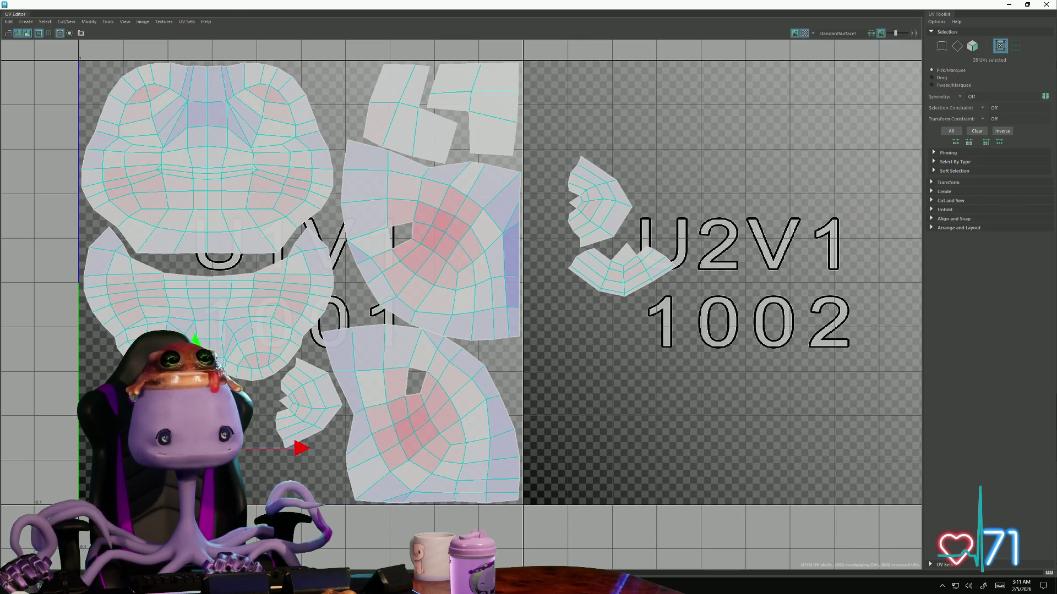
Move a small U2V1 shell into the main tile's lower left and rotate it into place
key(w)
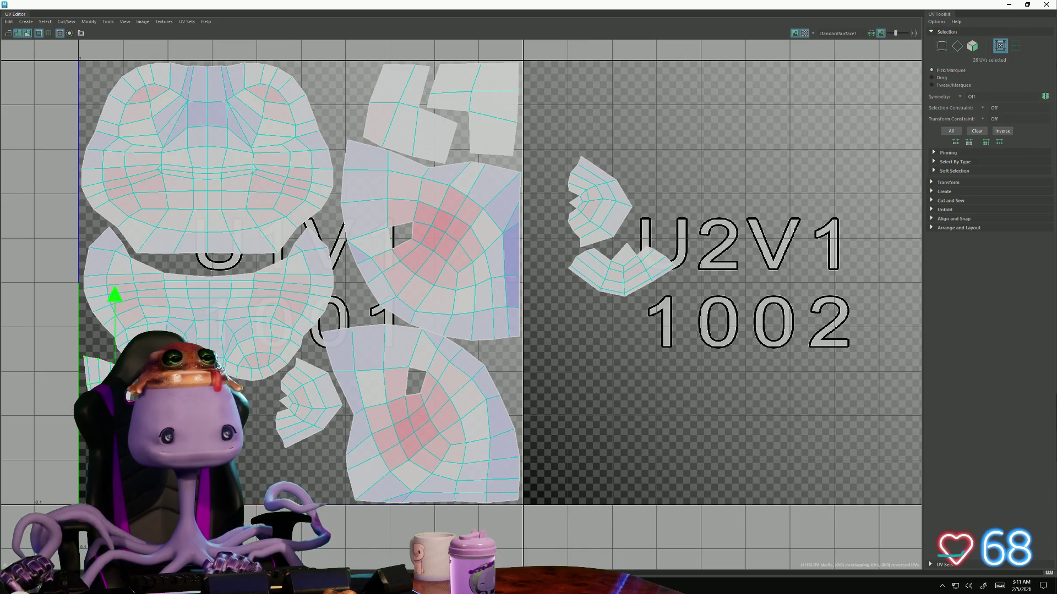
click(603, 212)
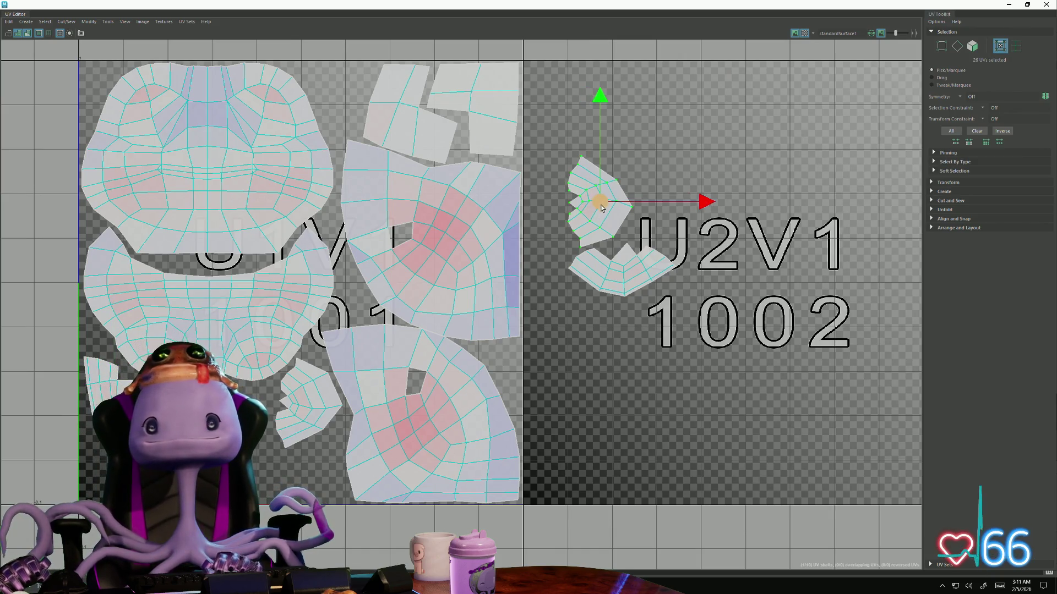
drag(602, 213, 258, 457)
key(e)
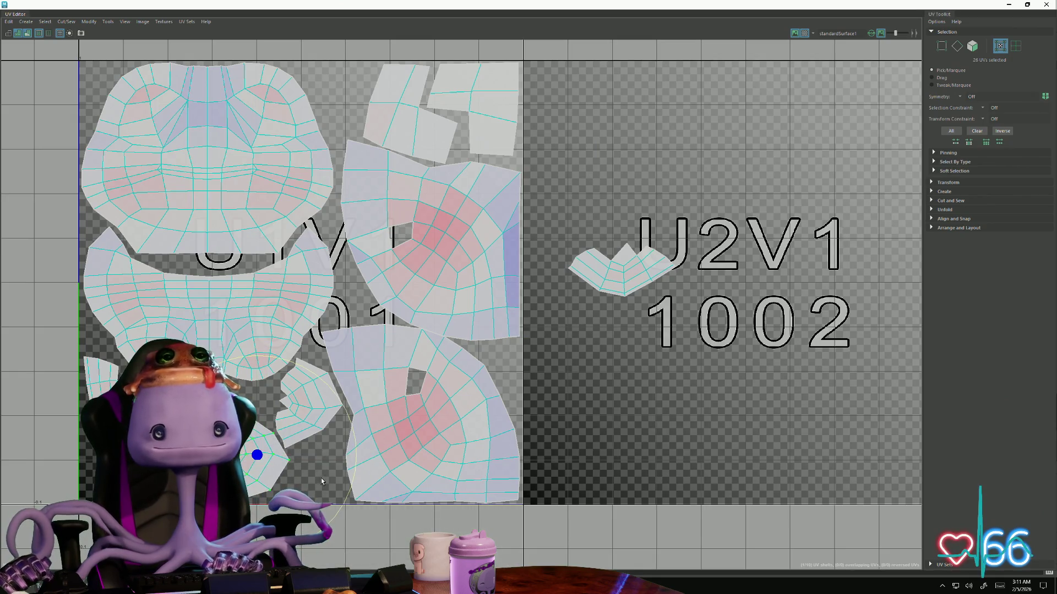
drag(352, 430, 330, 487)
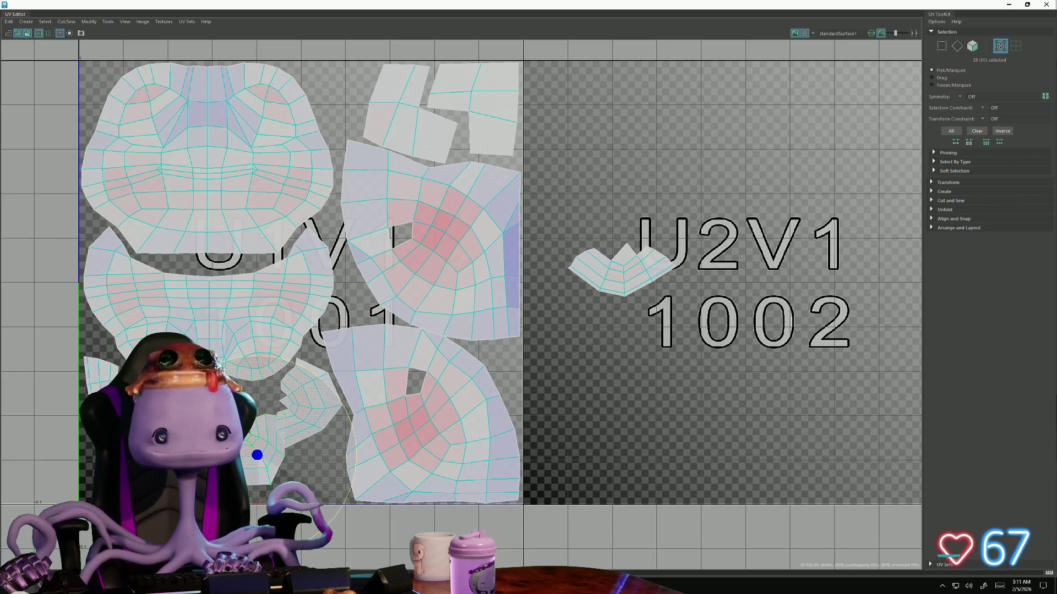
key(w)
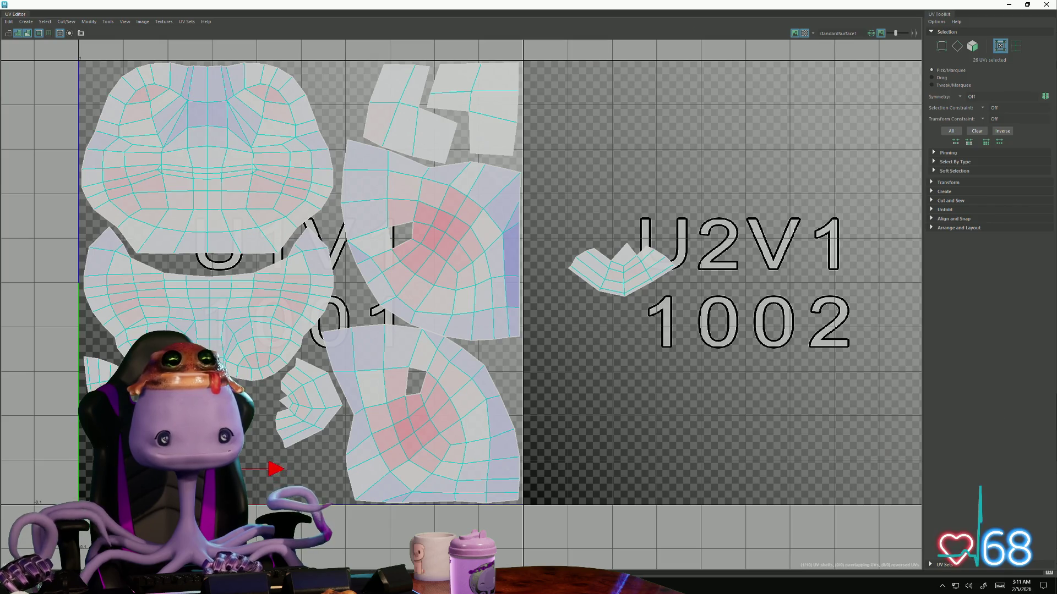
Rotate and move the last stray U2V1 shell into the main 1001 tile
click(616, 268)
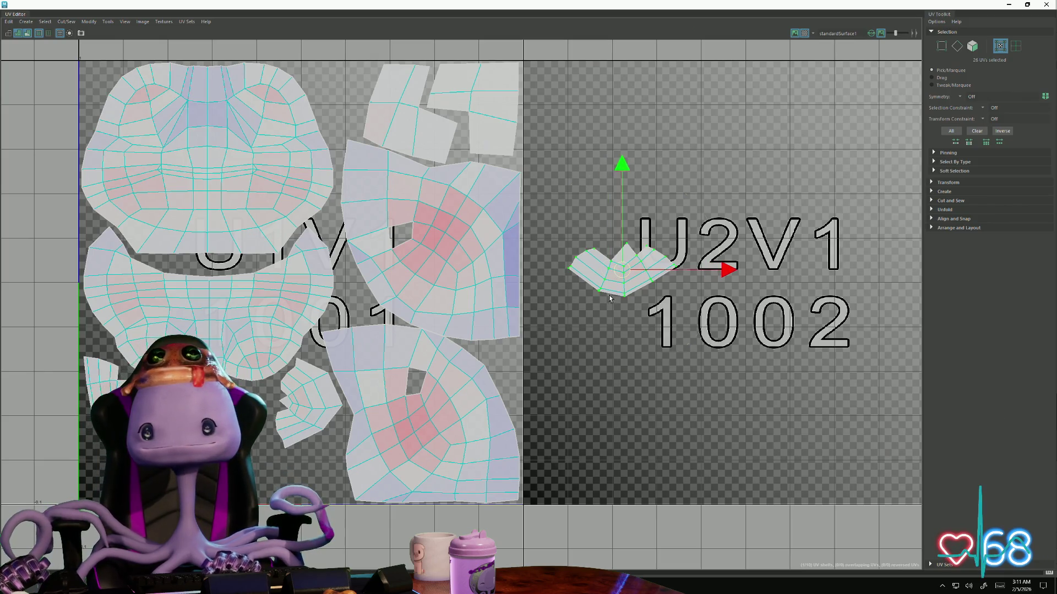
key(e)
drag(560, 350, 584, 350)
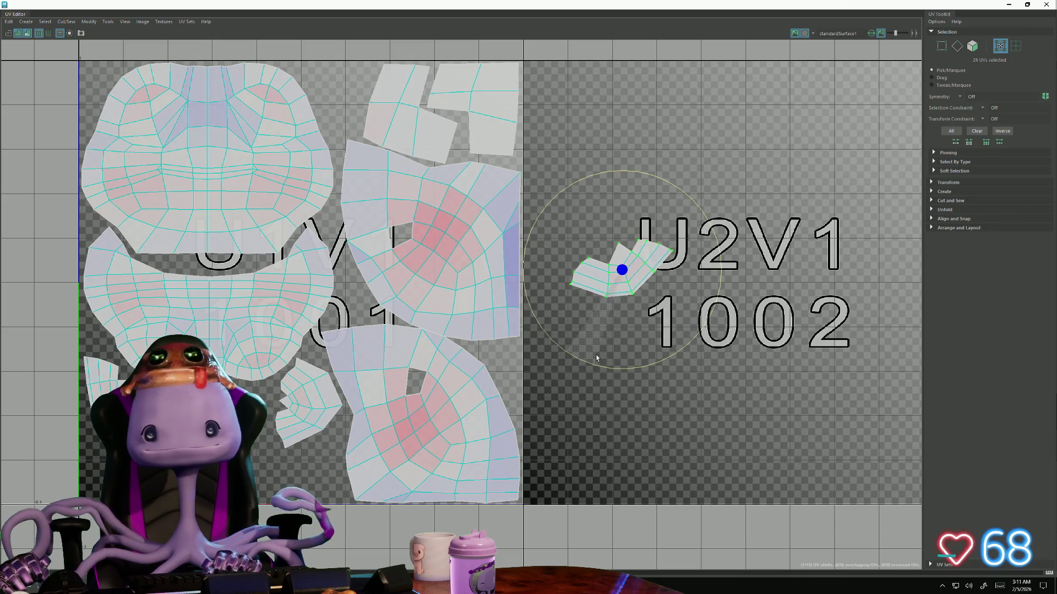
key(w)
mouse_move(698, 268)
mouse_down()
mouse_move(338, 469)
mouse_move(336, 490)
mouse_up()
key(e)
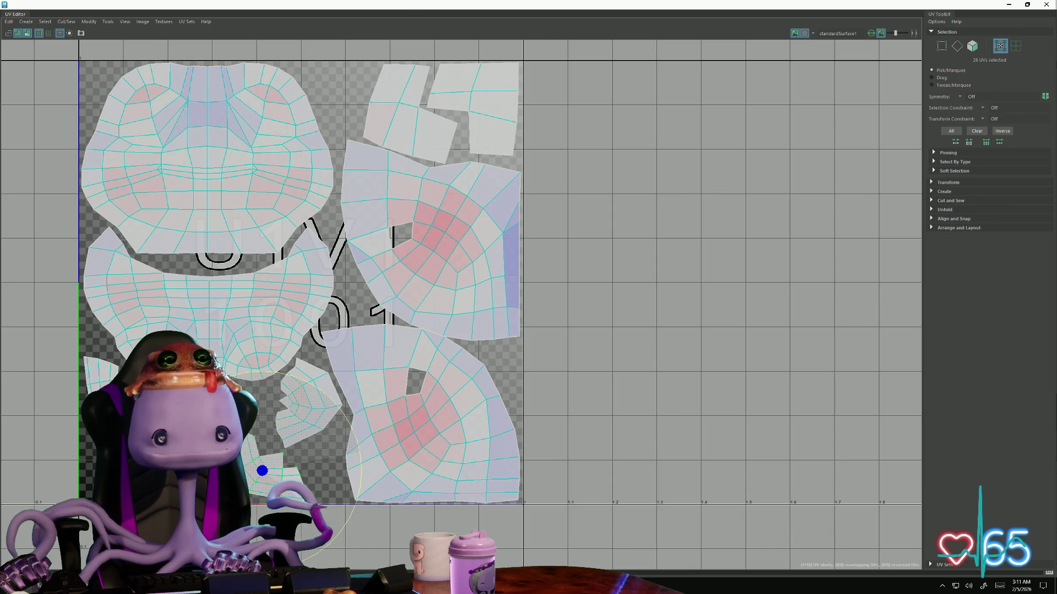
scroll(404, 429, down, 3)
scroll(396, 396, down, 1)
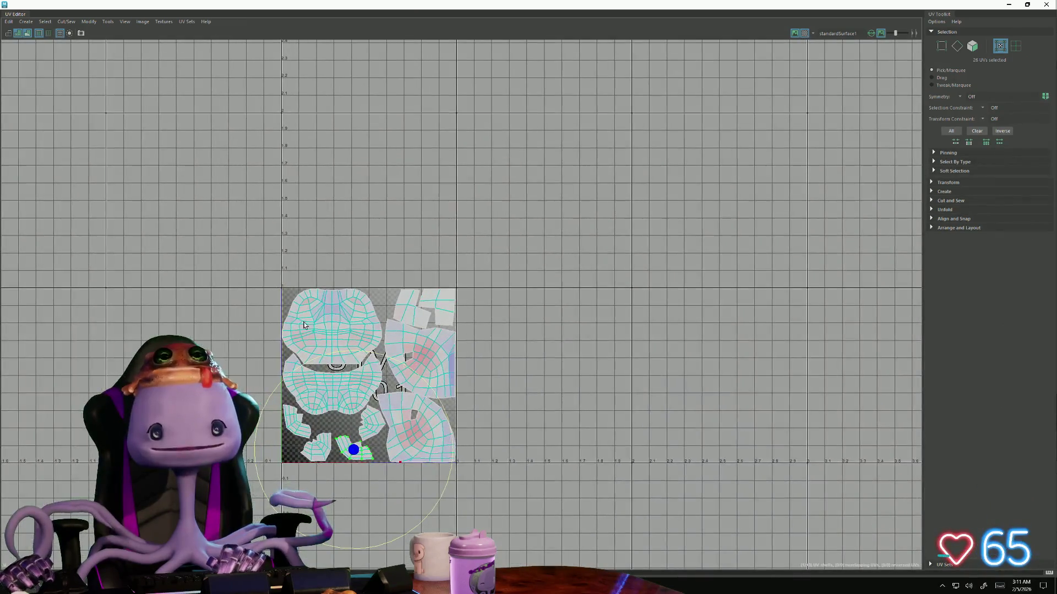
alt+middle_drag(234, 258, 285, 182)
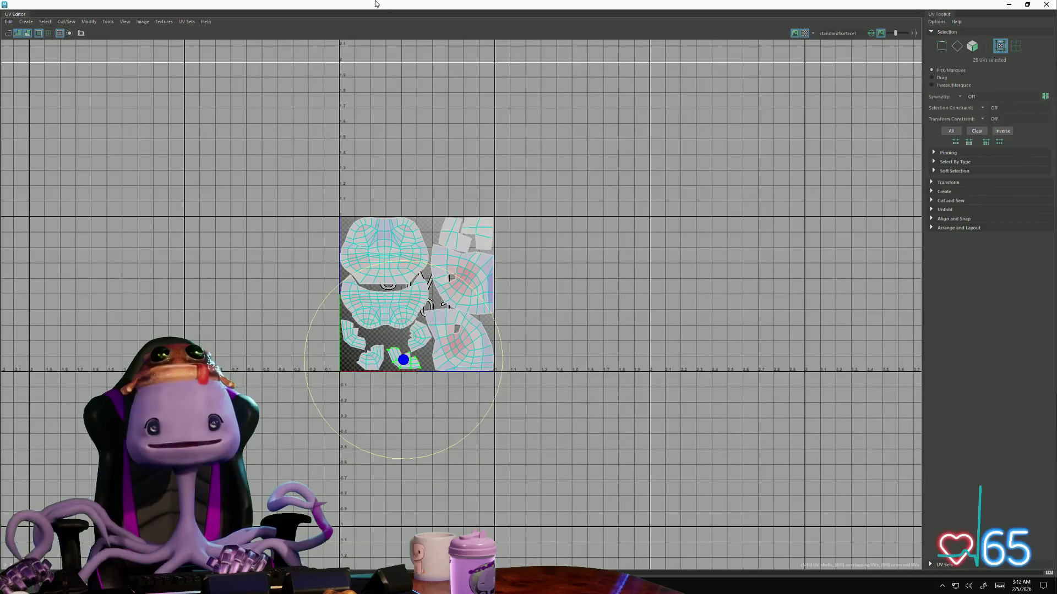
Hide the UV Editor and orbit onto the frog mesh with an edge tool active
click(1004, 4)
alt+drag(496, 330, 625, 401)
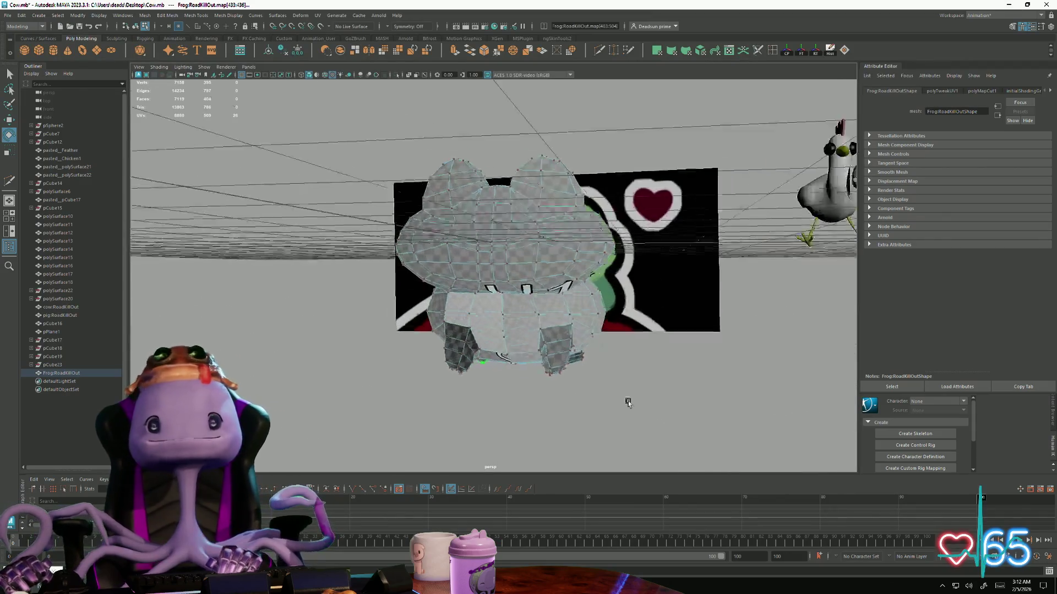
scroll(545, 296, up, 3)
alt+drag(544, 296, 448, 236)
right_drag(448, 236, 650, 105)
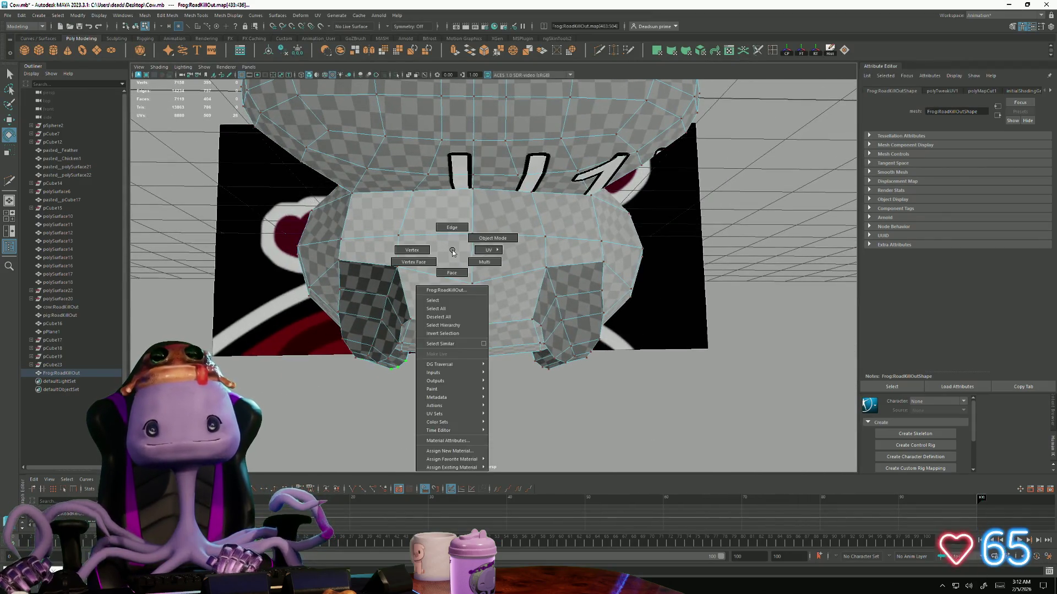
click(775, 50)
click(586, 242)
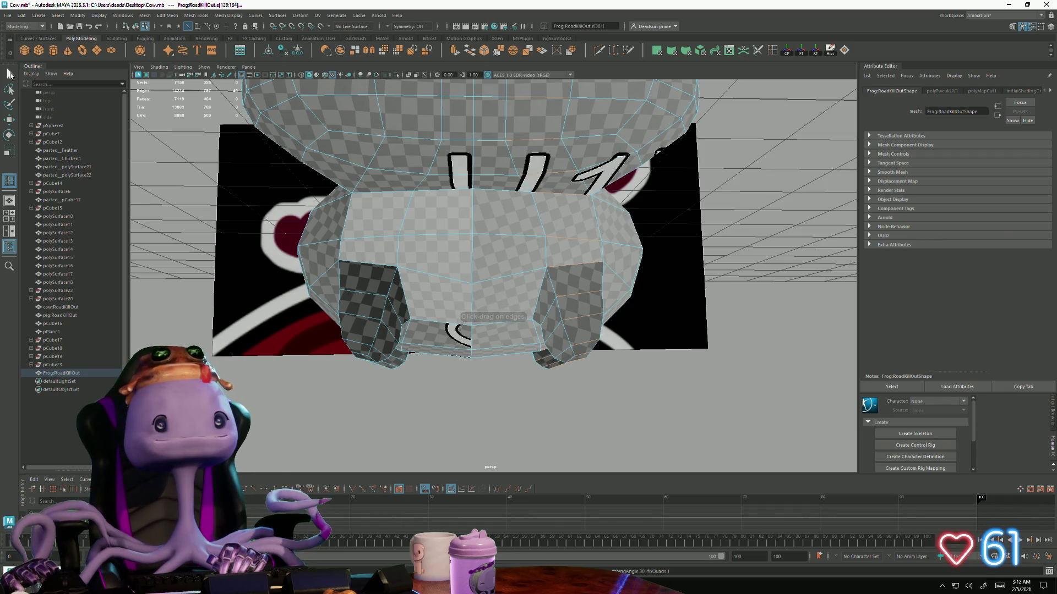
scroll(679, 239, up, 4)
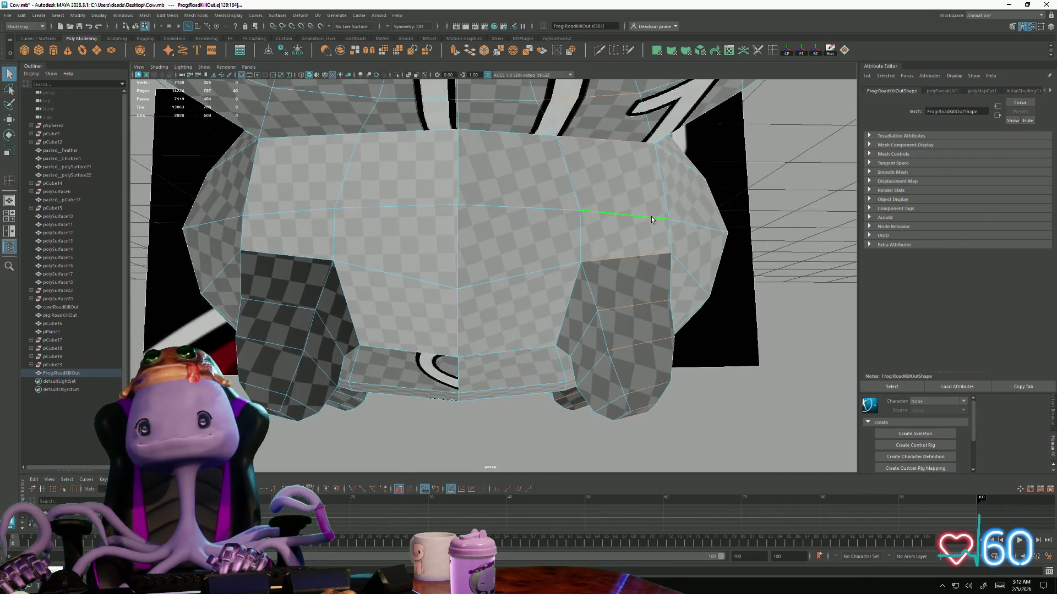
Preview the frog smoothed and orbit under it to view the belly and legs
mouse_move(632, 203)
right_down()
mouse_move(854, 184)
mouse_move(427, 275)
right_up()
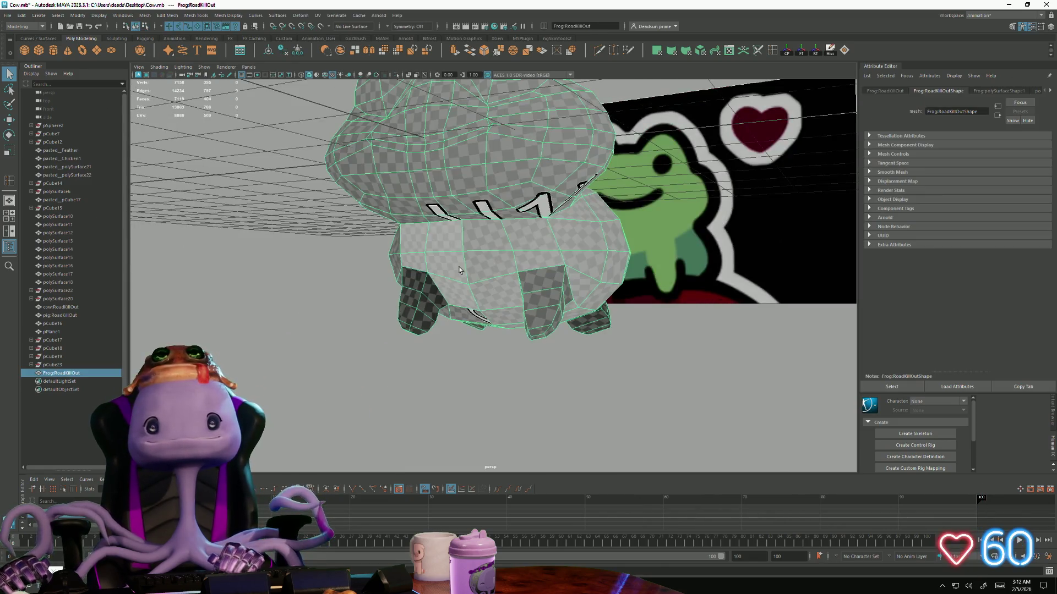
key(3)
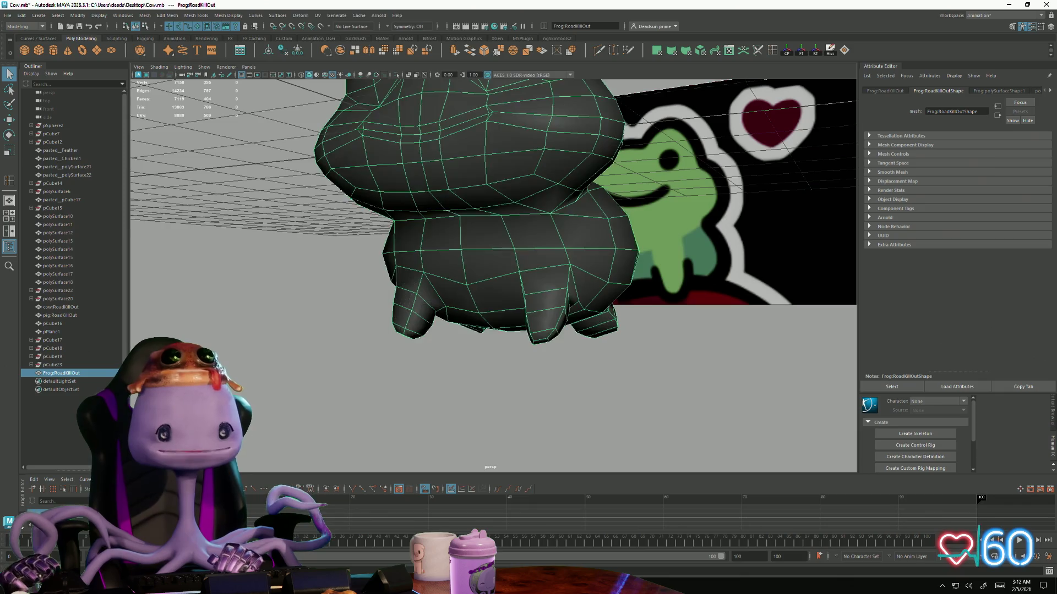
click(300, 392)
alt+right_drag(305, 386, 433, 411)
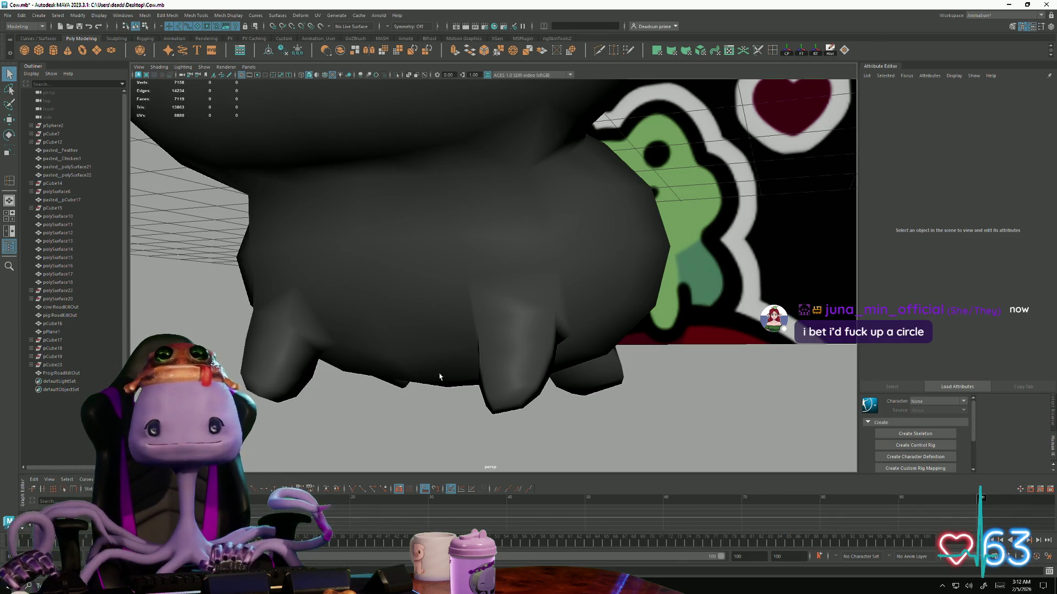
click(469, 320)
mouse_move(469, 320)
alt+mouse_down()
mouse_move(469, 330)
mouse_move(502, 262)
alt+mouse_up()
Cut a new edge from the frog's belly down across one leg stub and commit it
shift+right_drag(503, 262, 503, 240)
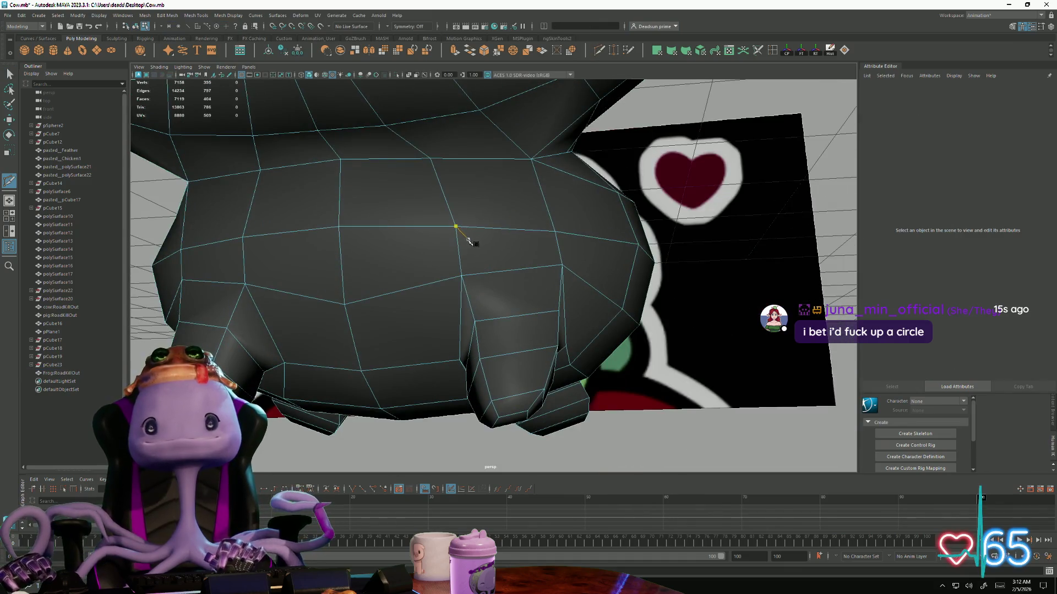
mouse_move(460, 240)
alt+mouse_down()
mouse_move(502, 279)
mouse_move(502, 264)
mouse_move(487, 266)
mouse_move(504, 235)
alt+mouse_up()
click(539, 232)
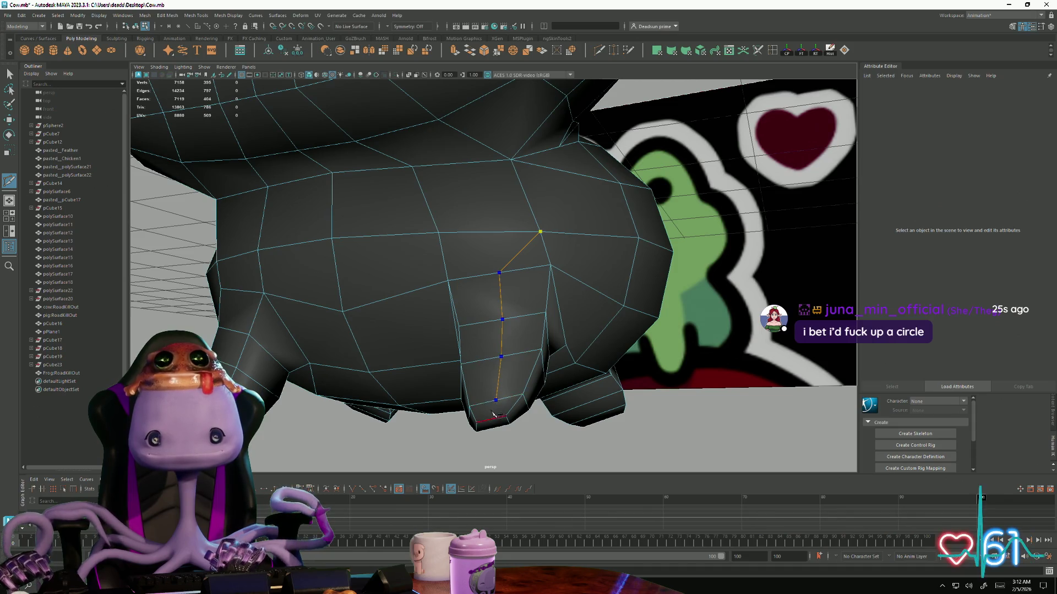
alt+drag(493, 413, 478, 240)
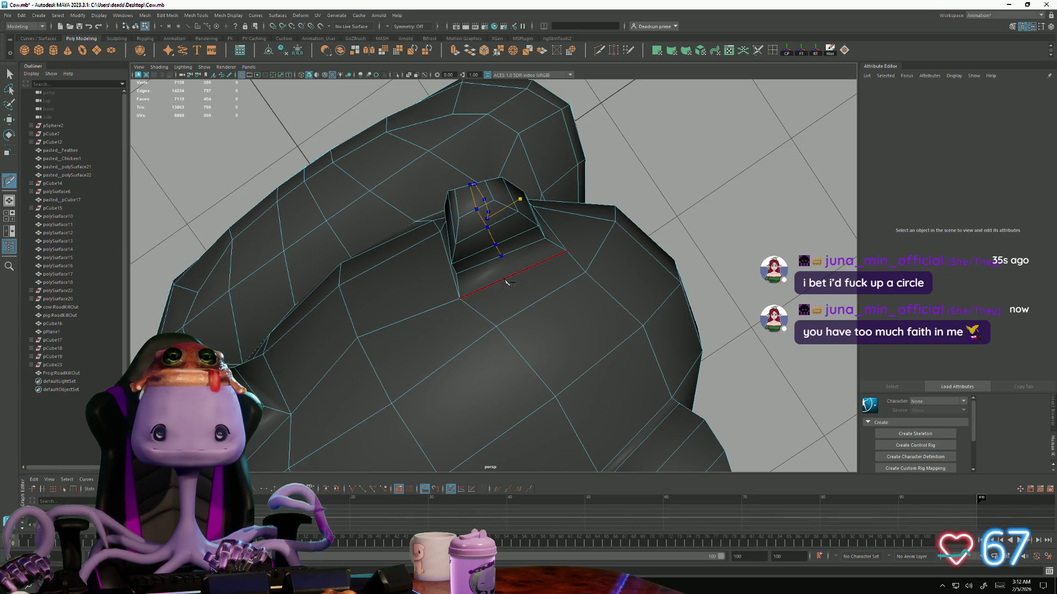
click(460, 299)
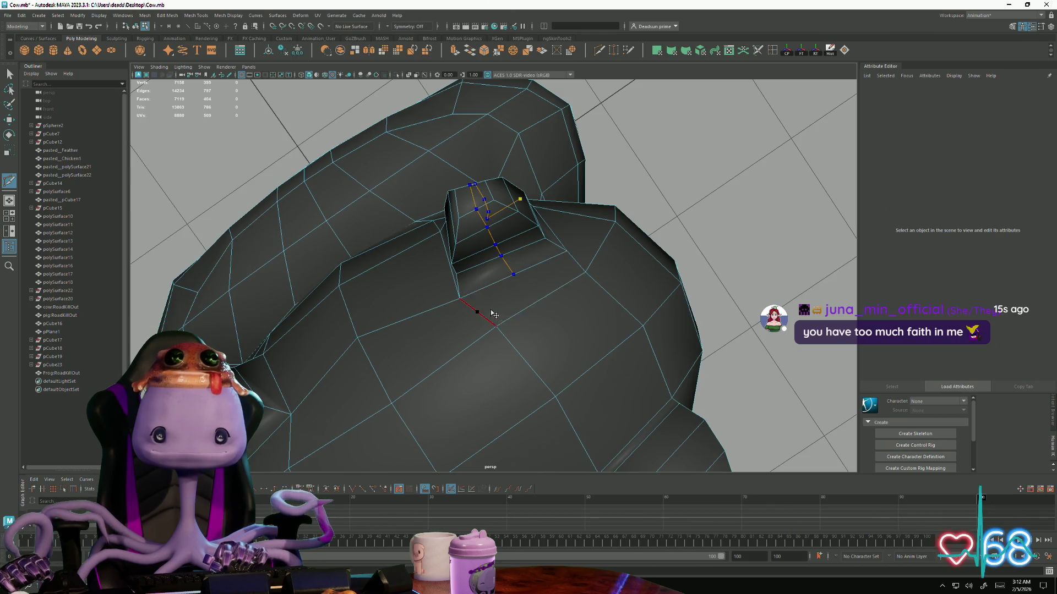
key(Return)
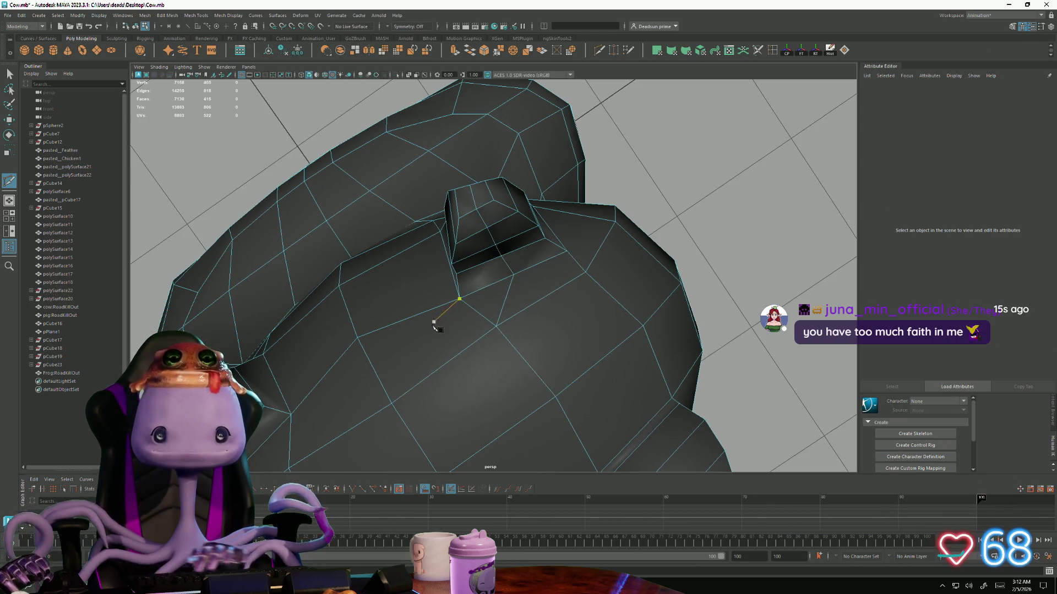
Cut a matching new edge down the frog's other leg and commit it
mouse_move(437, 314)
alt+mouse_down()
mouse_move(468, 403)
mouse_move(331, 270)
alt+mouse_up()
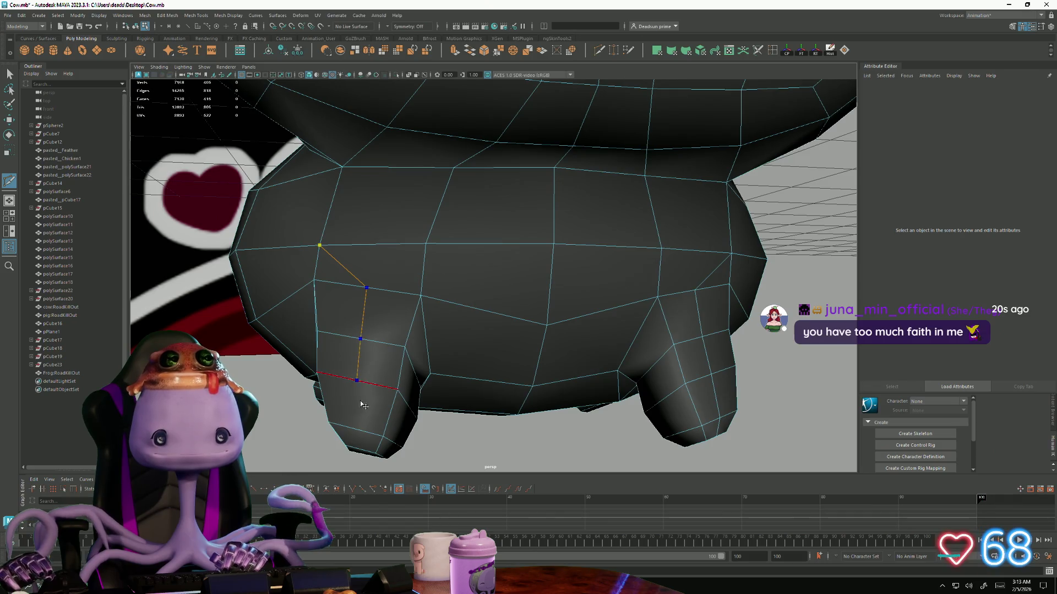
mouse_move(367, 436)
alt+mouse_down()
mouse_move(367, 283)
mouse_move(432, 379)
mouse_move(417, 338)
alt+mouse_up()
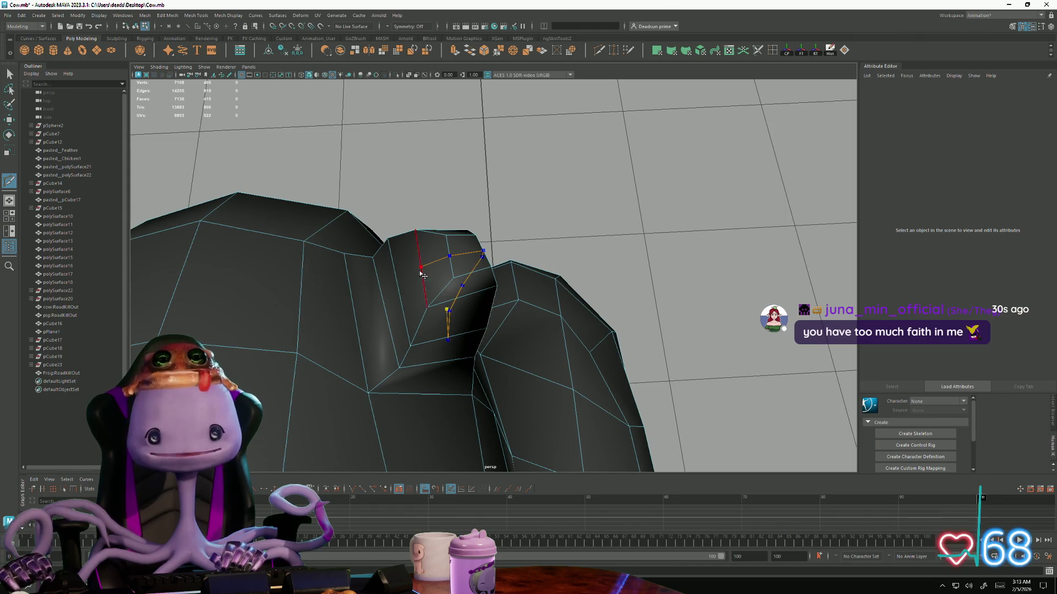
mouse_move(388, 307)
alt+right_down()
mouse_move(275, 345)
mouse_move(172, 292)
mouse_move(357, 345)
alt+right_up()
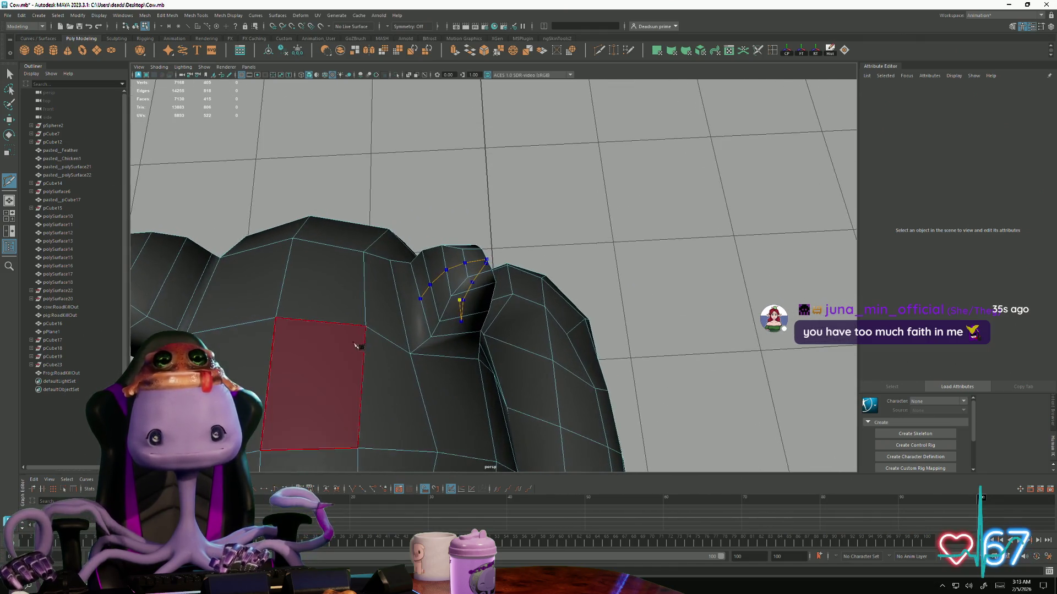
click(401, 304)
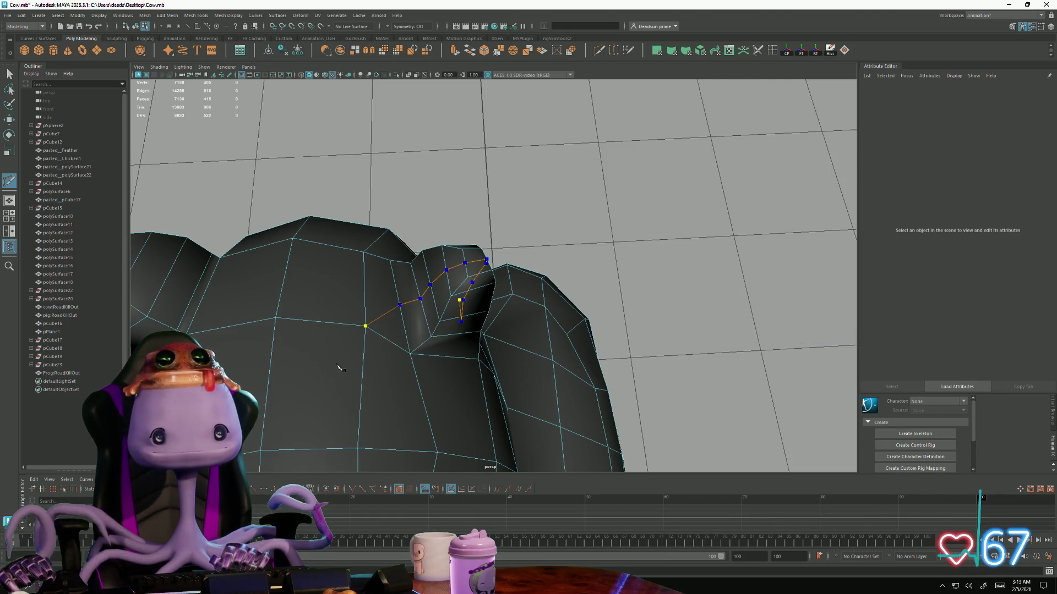
key(Return)
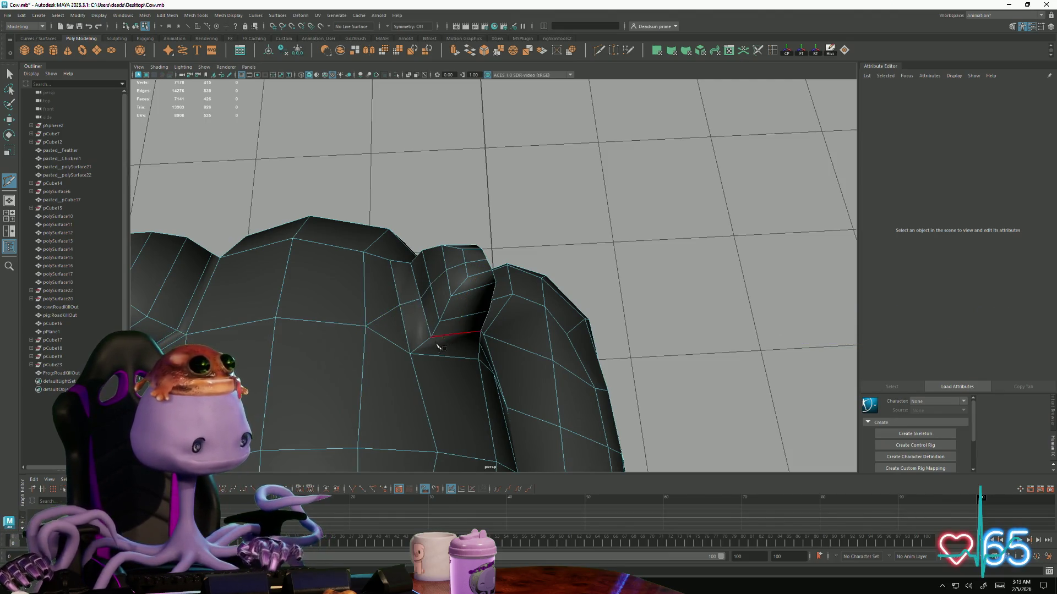
Orbit to the frog's underside and switch to vertex editing
mouse_move(439, 346)
alt+mouse_down()
mouse_move(529, 424)
mouse_move(514, 430)
alt+mouse_up()
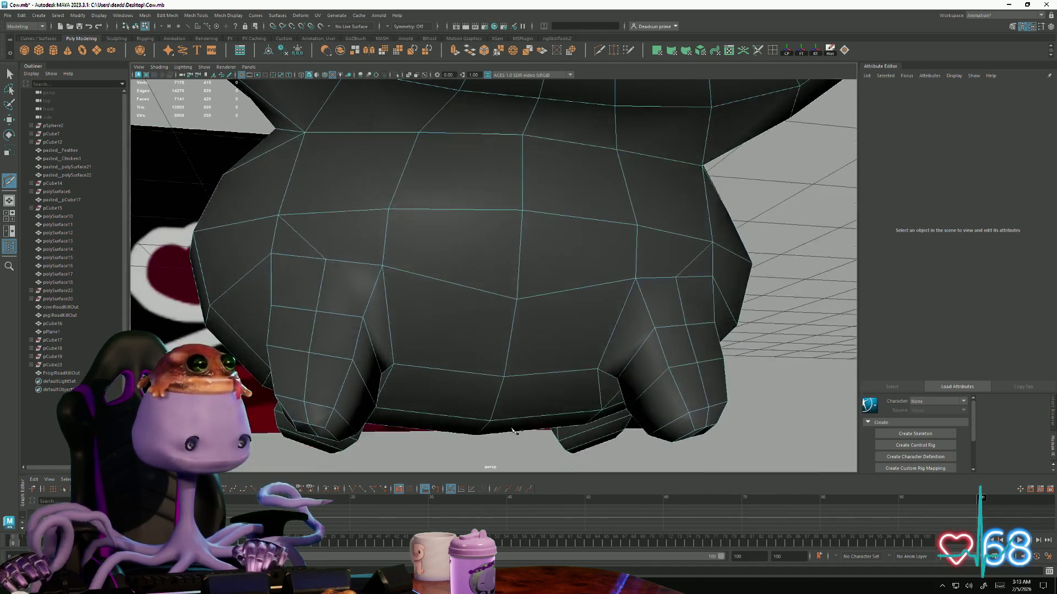
alt+drag(515, 431, 384, 303)
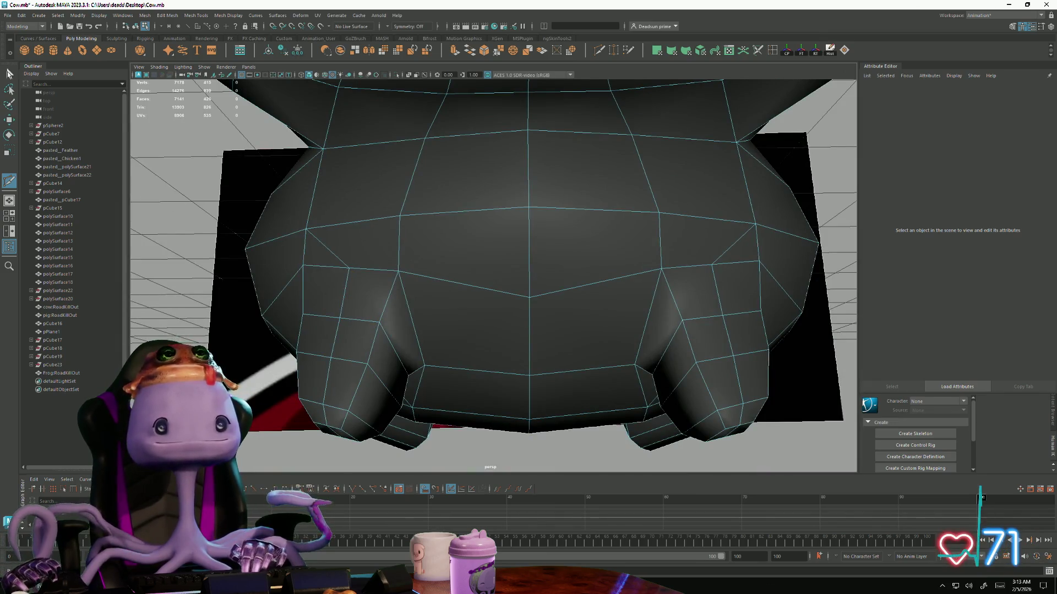
right_drag(347, 295, 342, 293)
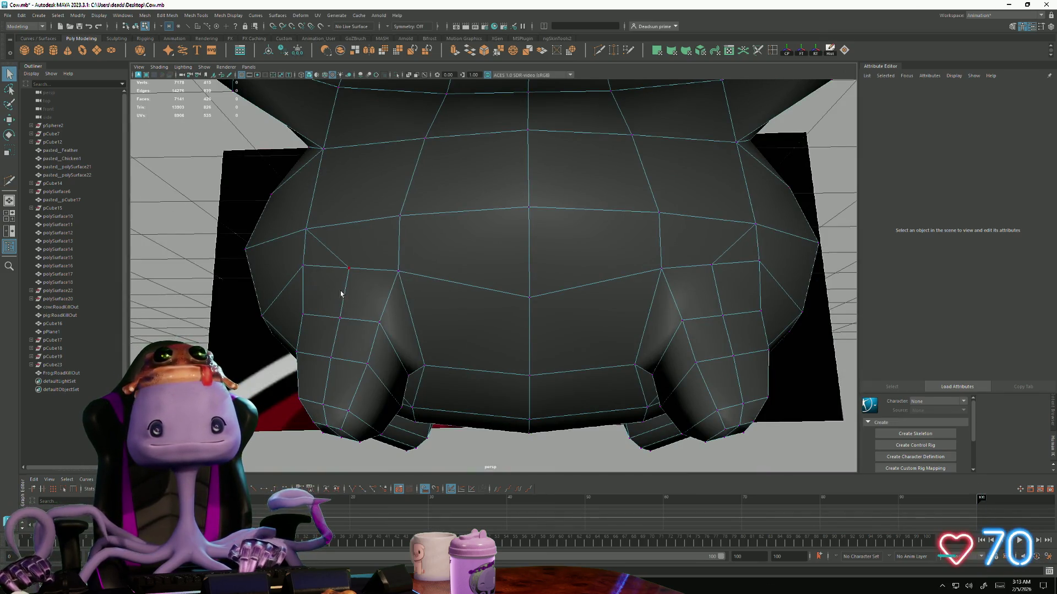
click(342, 314)
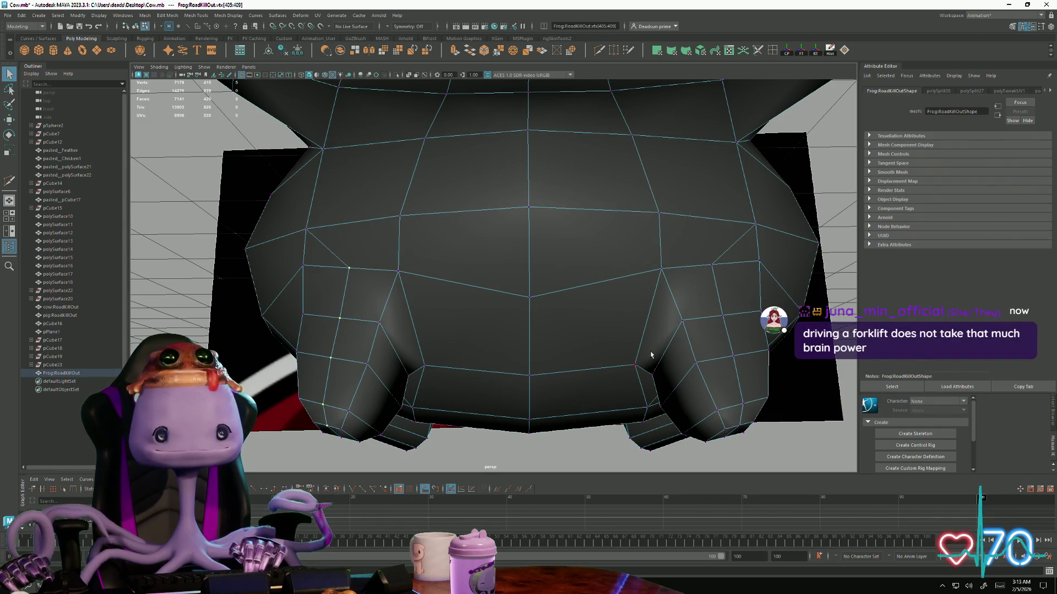
alt+drag(651, 355, 573, 295)
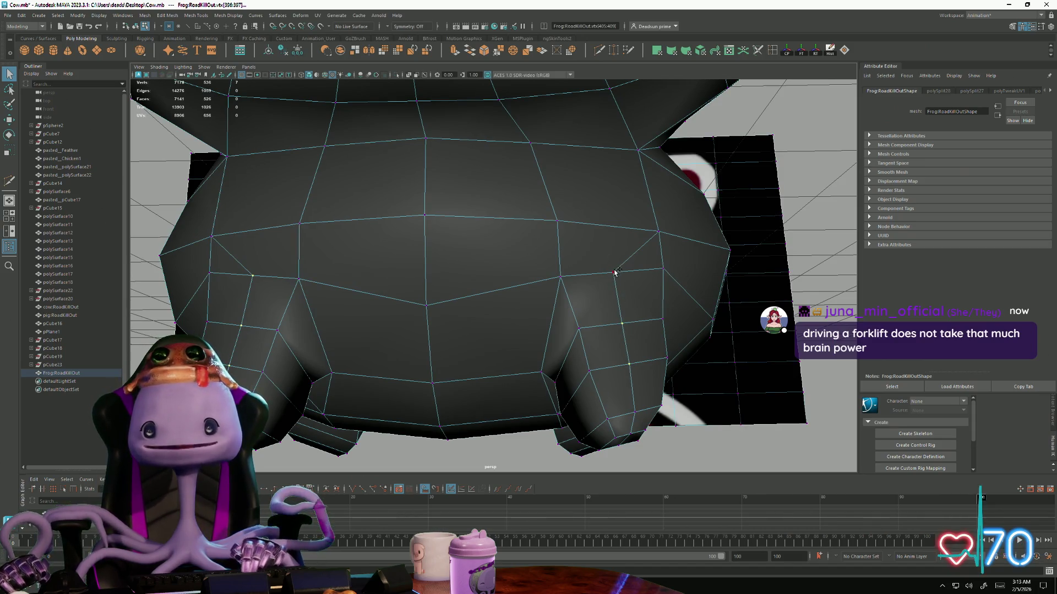
alt+drag(615, 272, 651, 373)
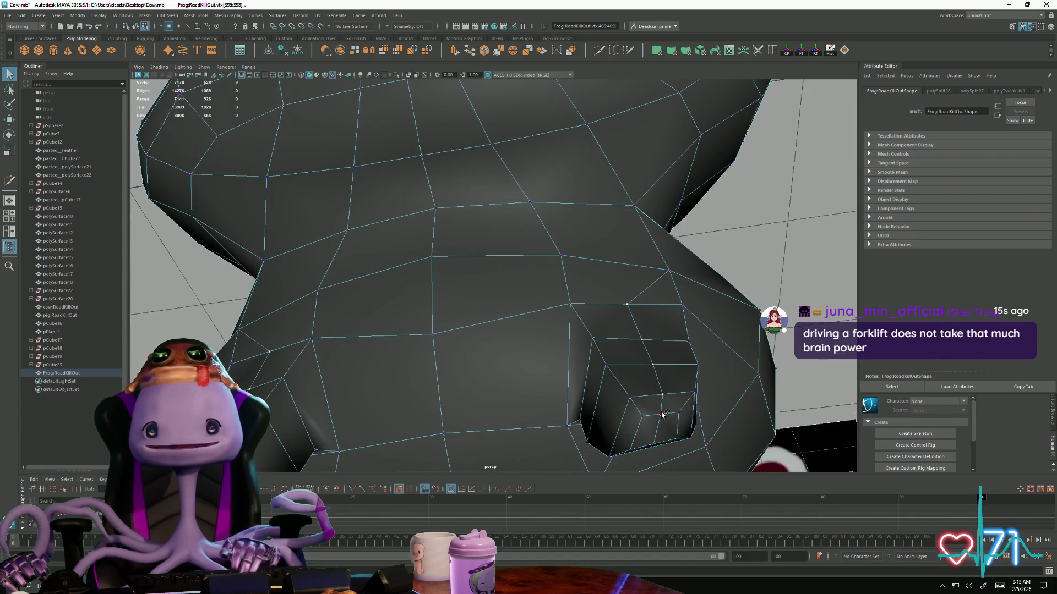
mouse_move(663, 415)
alt+mouse_down()
mouse_move(629, 387)
mouse_move(510, 392)
alt+mouse_up()
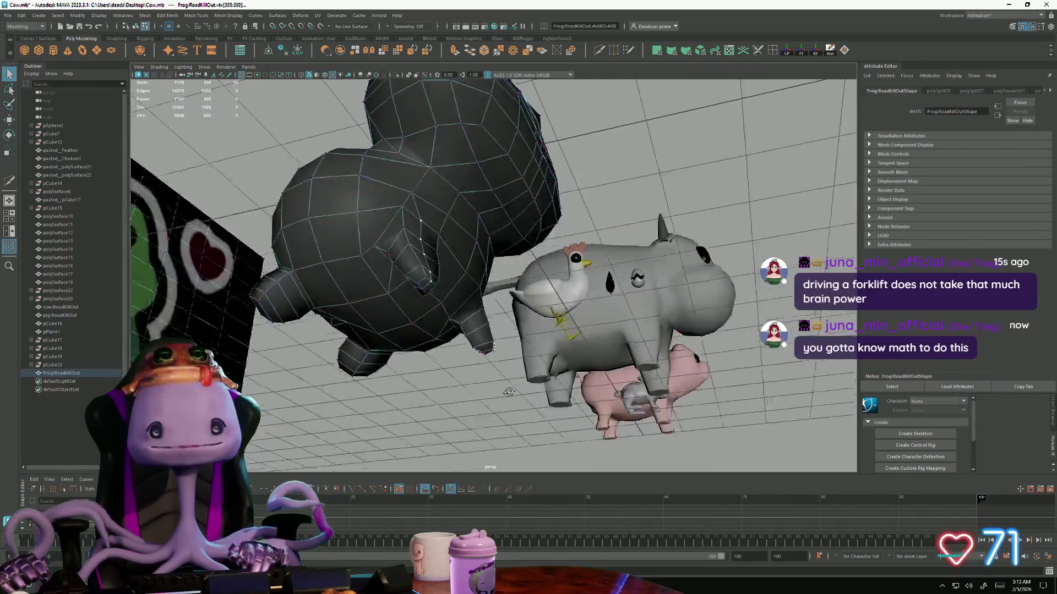
scroll(510, 392, up, 2)
scroll(509, 381, up, 2)
scroll(508, 371, up, 2)
scroll(506, 351, up, 2)
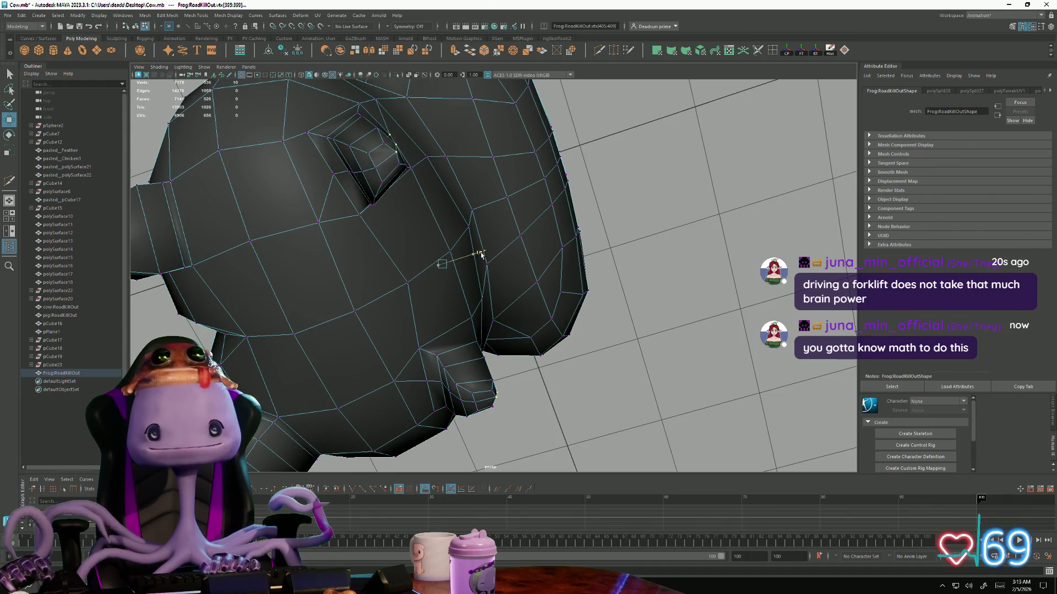
mouse_move(481, 255)
alt+mouse_down()
mouse_move(426, 300)
mouse_move(414, 362)
mouse_move(443, 383)
mouse_move(430, 331)
mouse_move(446, 375)
alt+mouse_up()
click(321, 370)
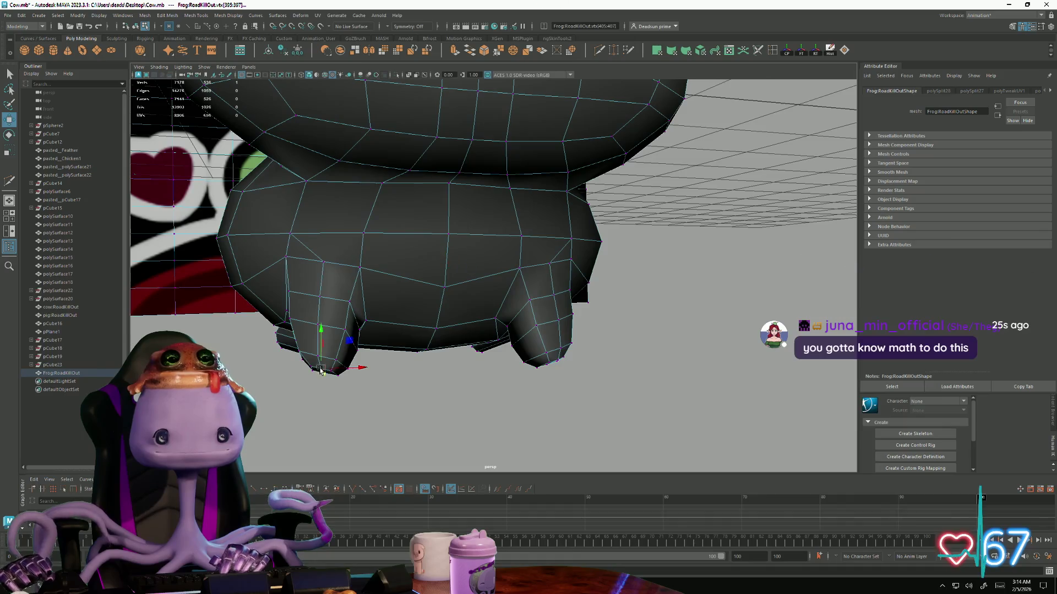
mouse_move(343, 387)
alt+mouse_down()
mouse_move(599, 406)
mouse_move(350, 432)
mouse_move(512, 410)
alt+mouse_up()
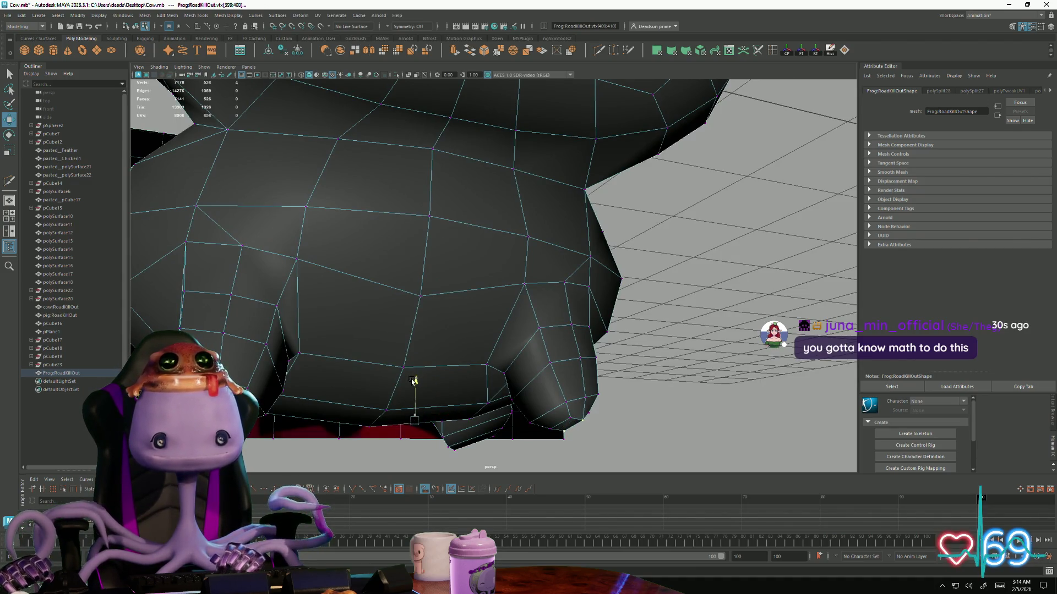
mouse_move(356, 426)
alt+mouse_down()
mouse_move(391, 428)
mouse_move(444, 405)
mouse_move(443, 362)
mouse_move(394, 402)
mouse_move(397, 422)
mouse_move(552, 324)
alt+mouse_up()
click(510, 385)
mouse_move(509, 385)
alt+mouse_down()
mouse_move(420, 397)
mouse_move(491, 400)
mouse_move(491, 373)
alt+mouse_up()
click(487, 373)
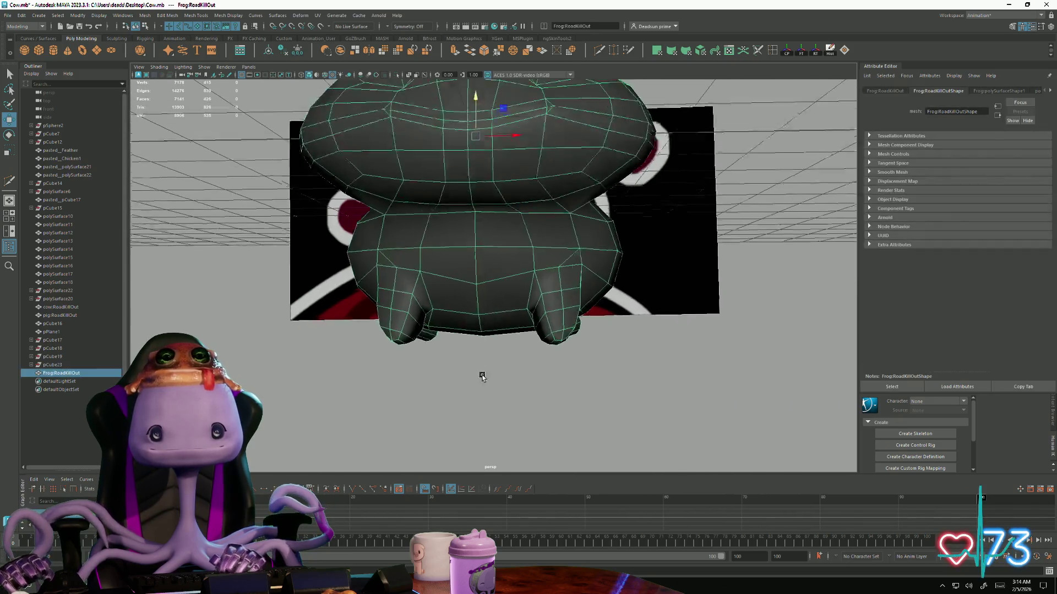
scroll(535, 381, up, 5)
scroll(534, 380, up, 2)
Start a new cut at a body vertex and orbit low to follow it toward the legs
shift+right_drag(536, 380, 579, 396)
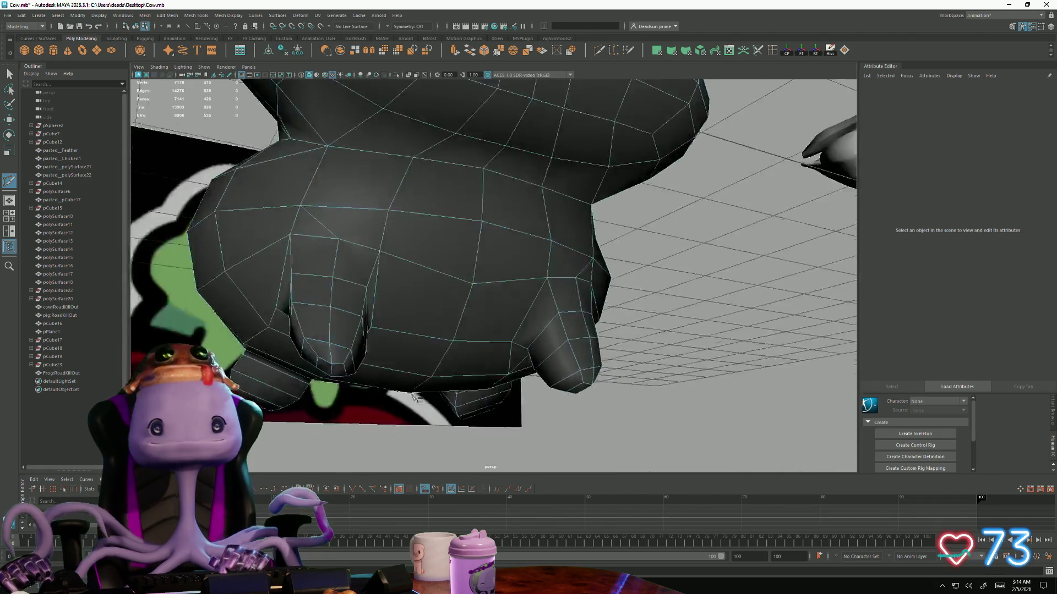
mouse_move(391, 354)
alt+mouse_down()
mouse_move(455, 399)
mouse_move(285, 267)
alt+mouse_up()
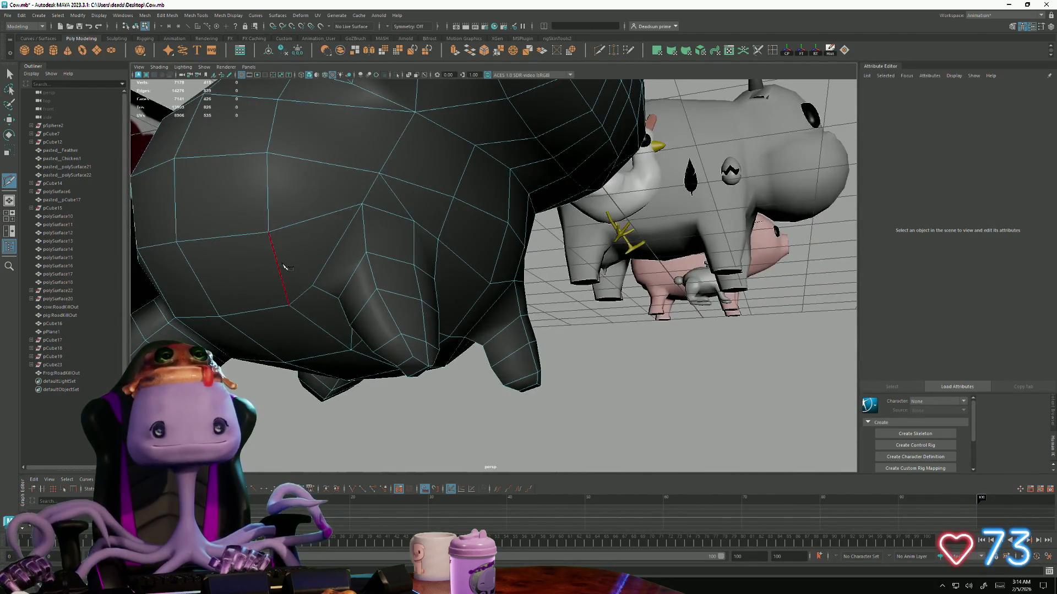
click(274, 247)
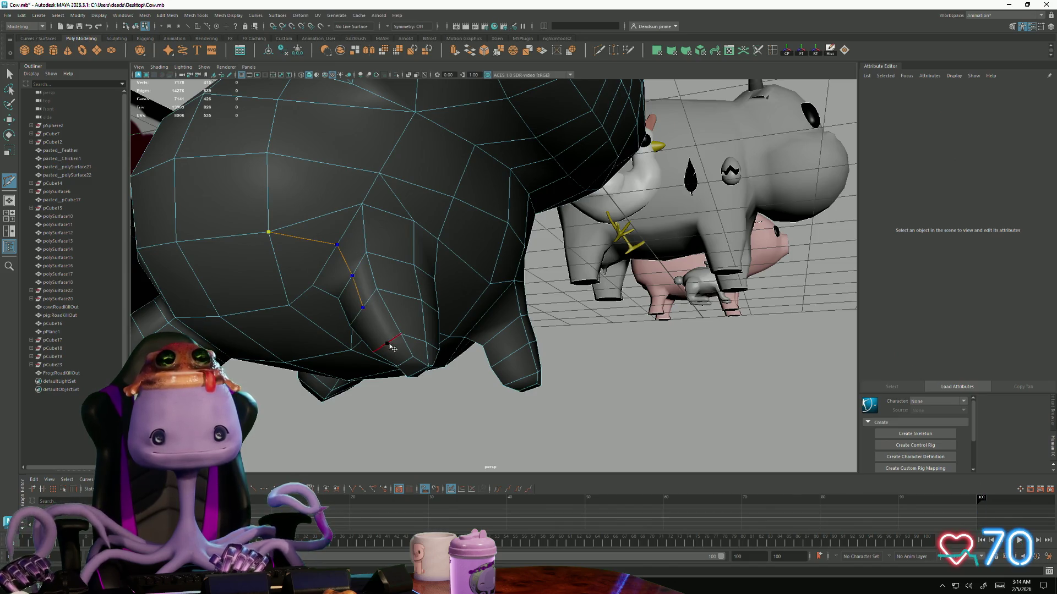
alt+drag(408, 364, 345, 329)
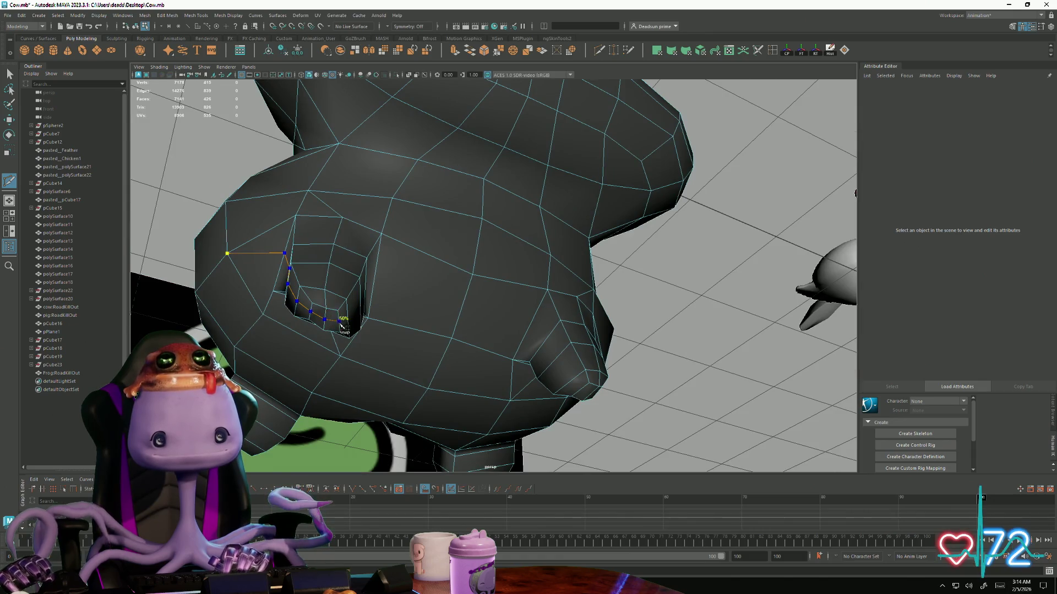
alt+drag(398, 306, 380, 346)
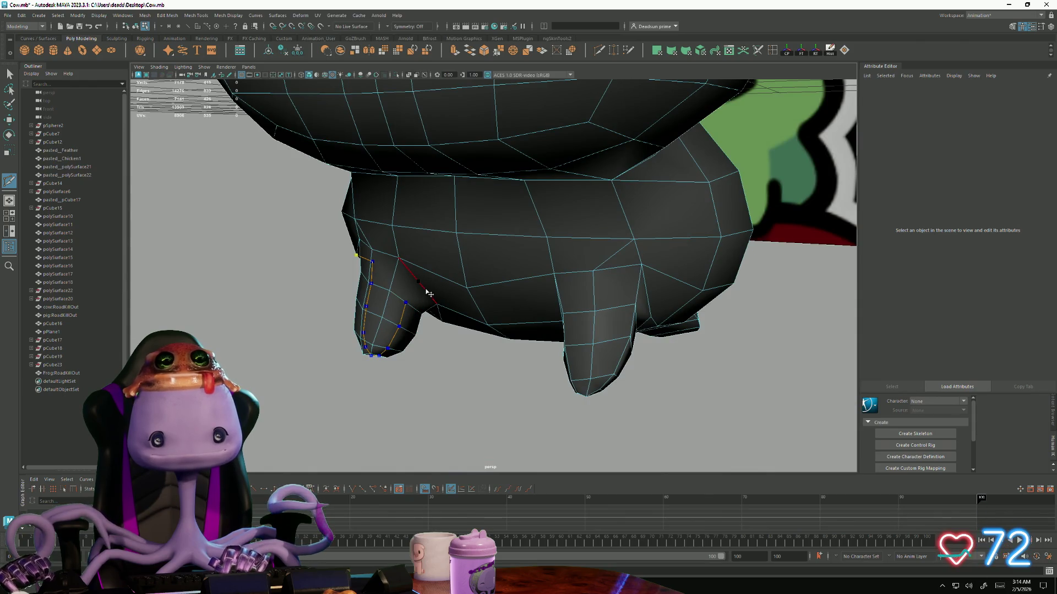
mouse_move(426, 288)
alt+mouse_down()
mouse_move(514, 328)
mouse_move(479, 313)
alt+mouse_up()
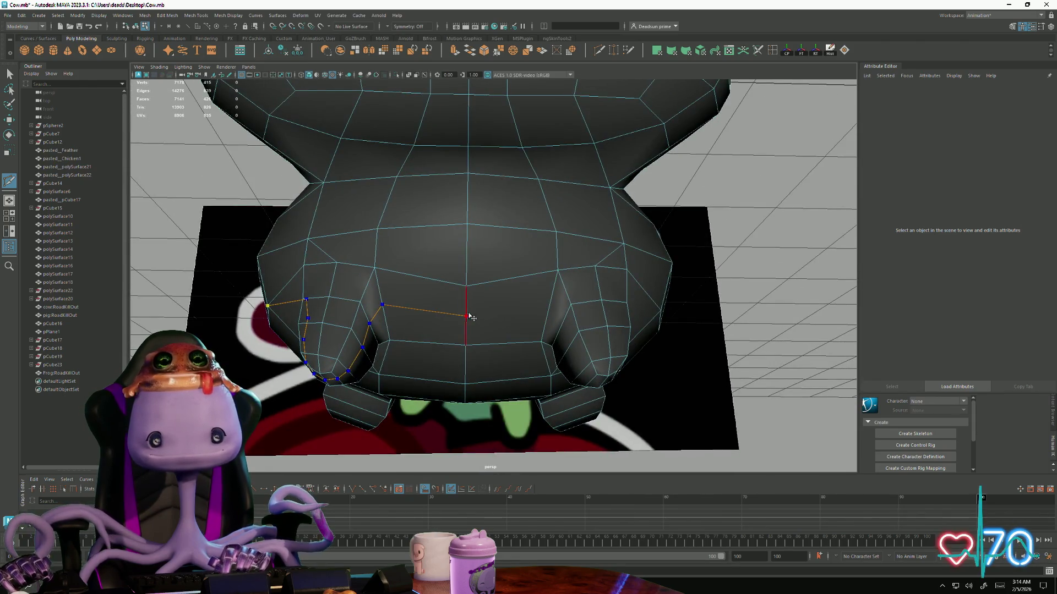
Continue the cut around both leg openings across the belly and commit the edge loop
alt+drag(548, 312, 557, 343)
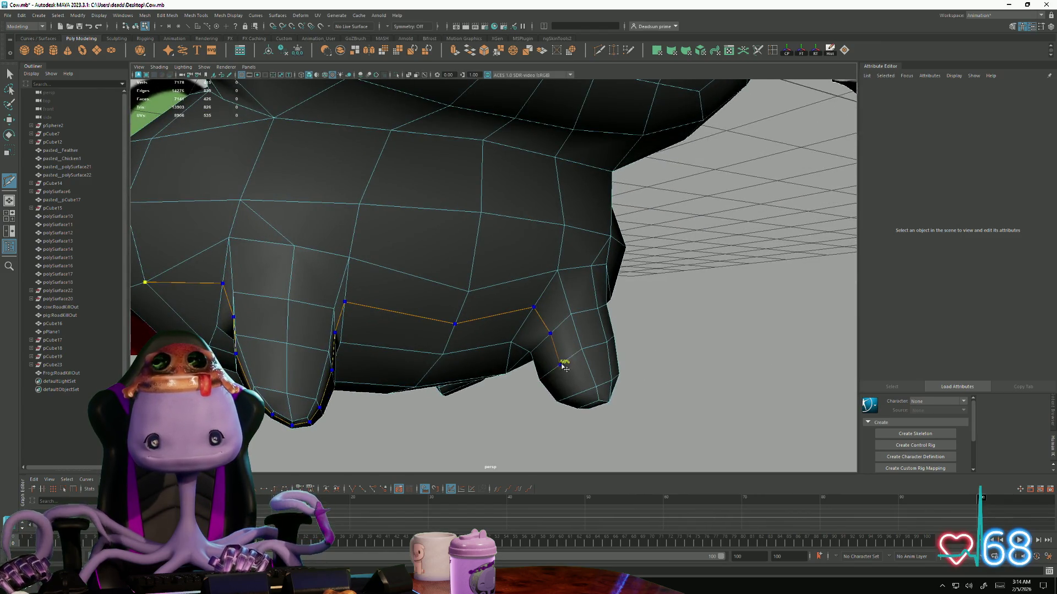
mouse_move(564, 367)
alt+mouse_down()
mouse_move(668, 377)
mouse_move(501, 373)
mouse_move(512, 406)
alt+mouse_up()
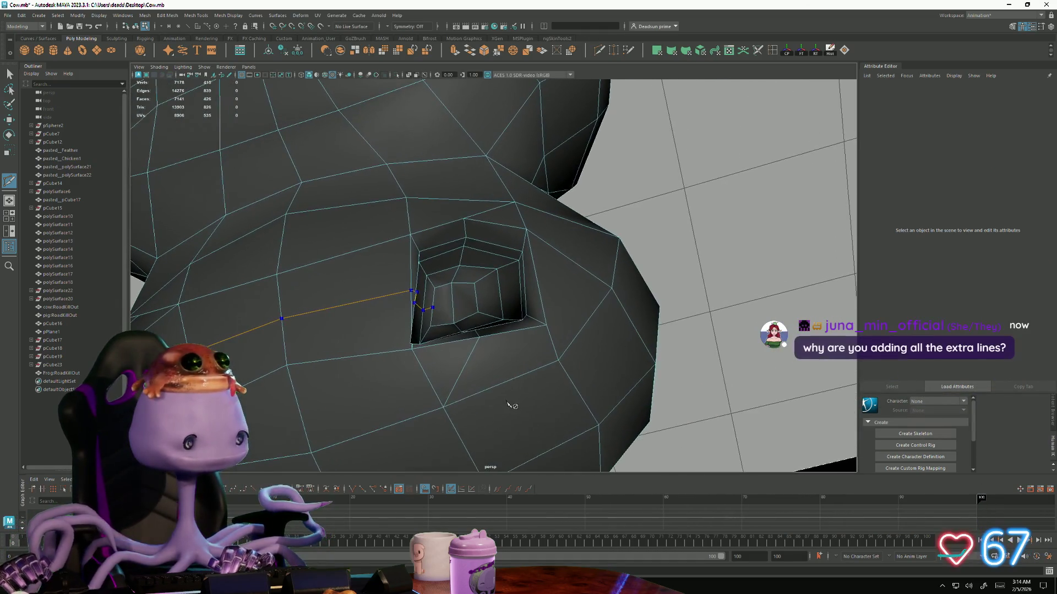
scroll(495, 378, down, 2)
scroll(432, 378, up, 2)
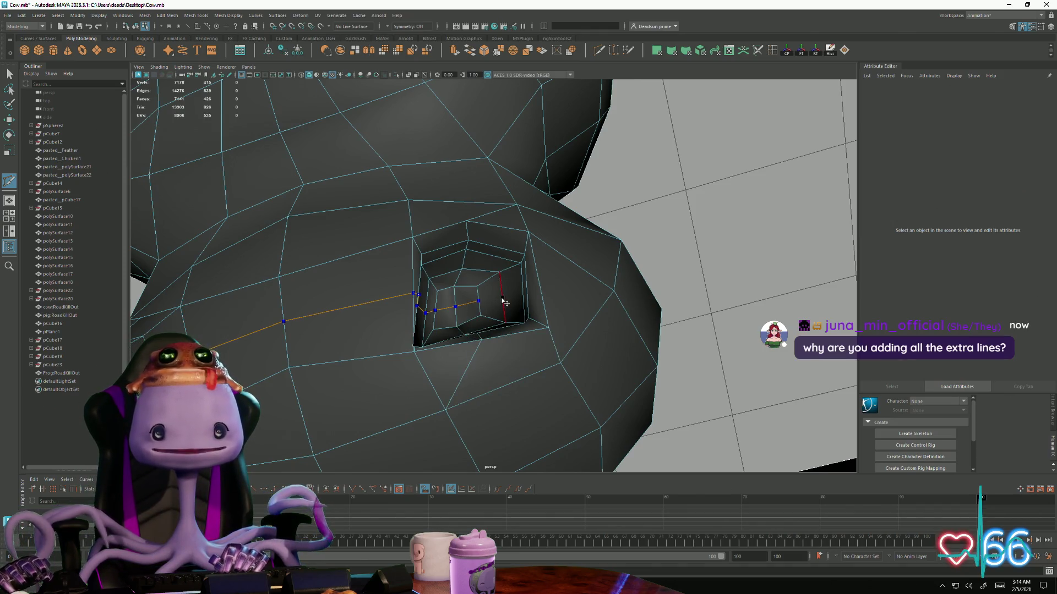
alt+drag(552, 303, 526, 325)
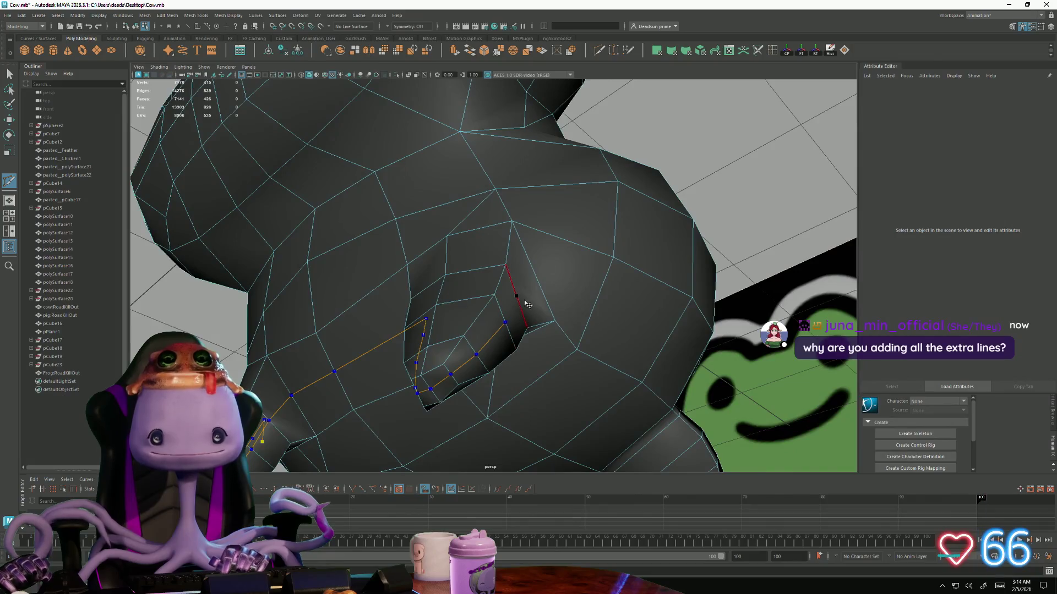
alt+drag(553, 330, 485, 328)
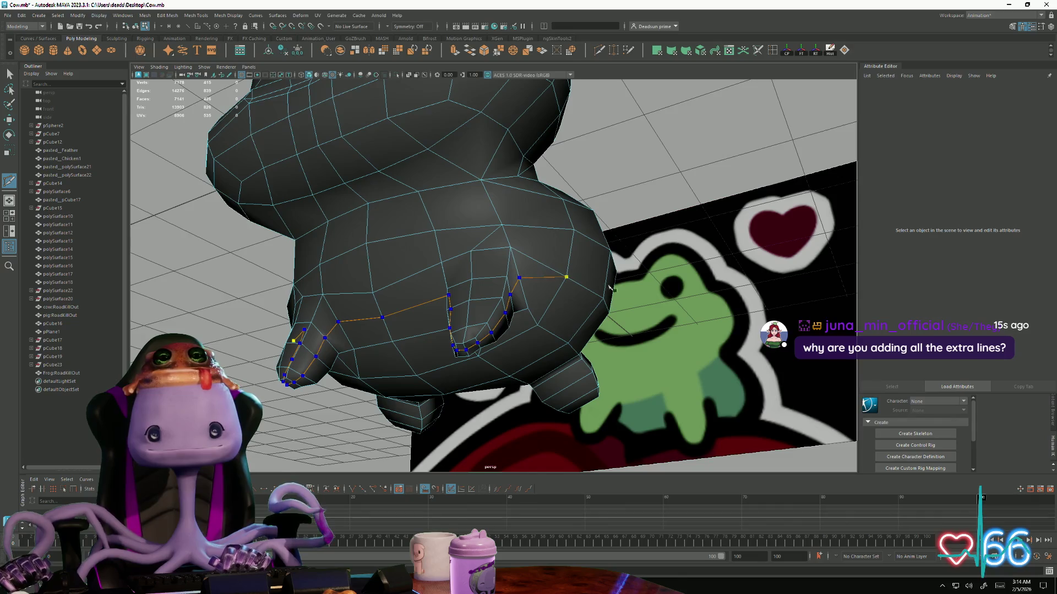
key(Return)
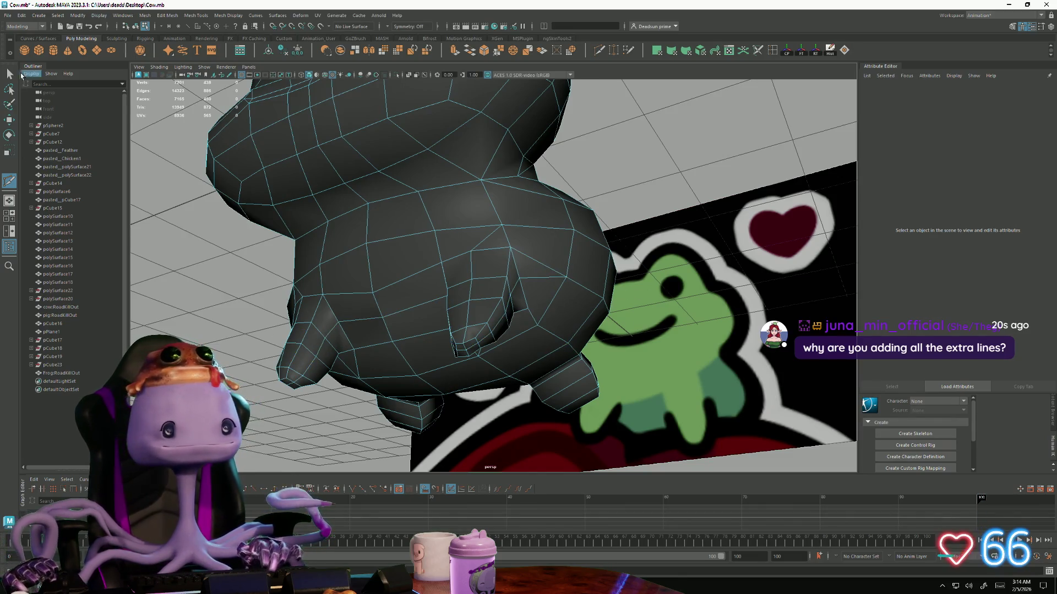
alt+drag(233, 313, 391, 297)
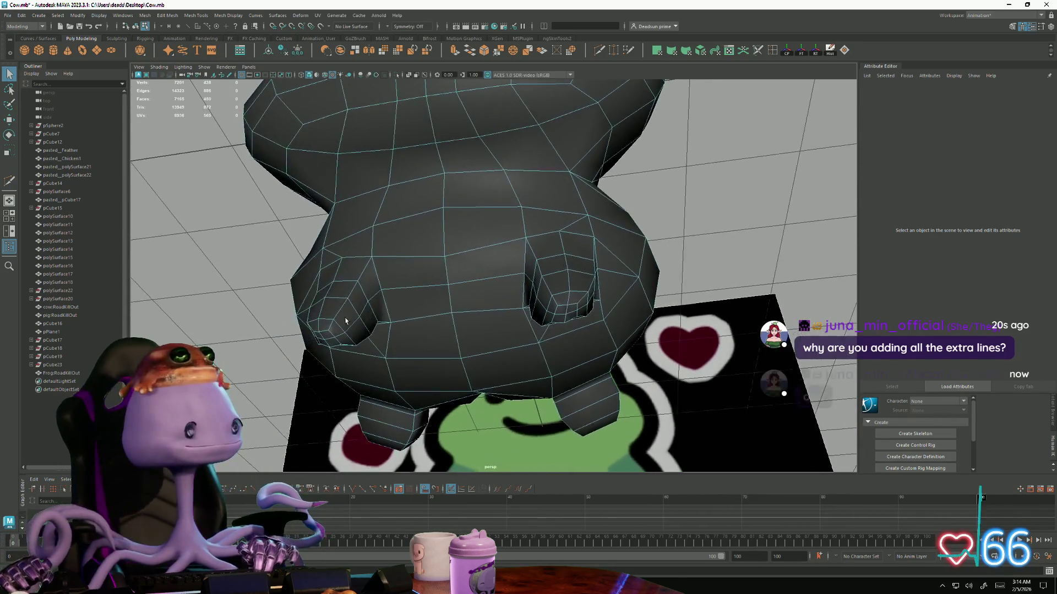
Add a short cut across a vertical belly edge, then switch to moving vertices
click(357, 309)
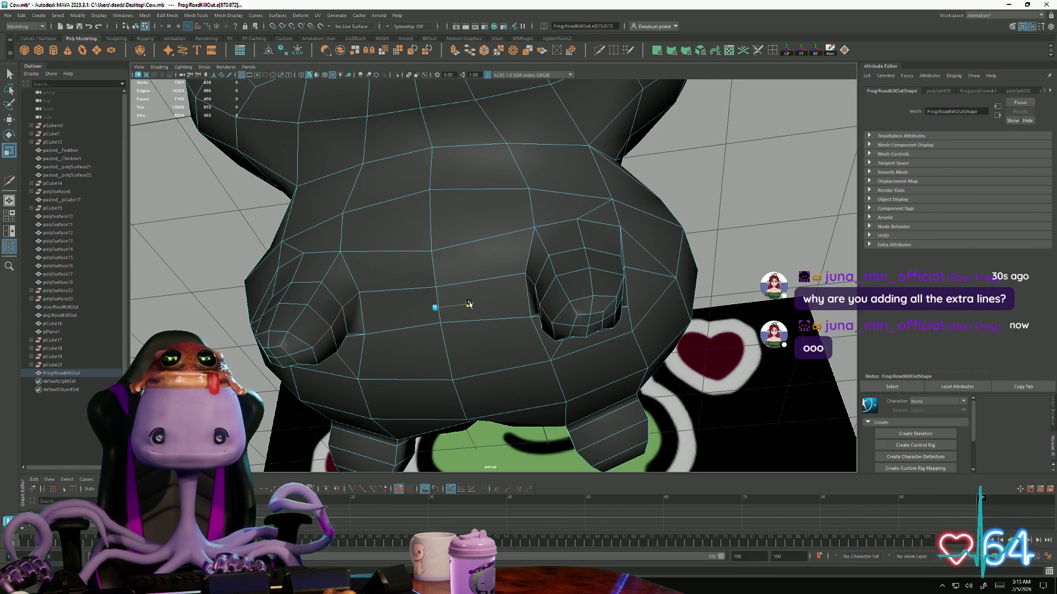
key(w)
mouse_move(469, 305)
alt+mouse_down()
mouse_move(429, 371)
mouse_move(321, 261)
alt+mouse_up()
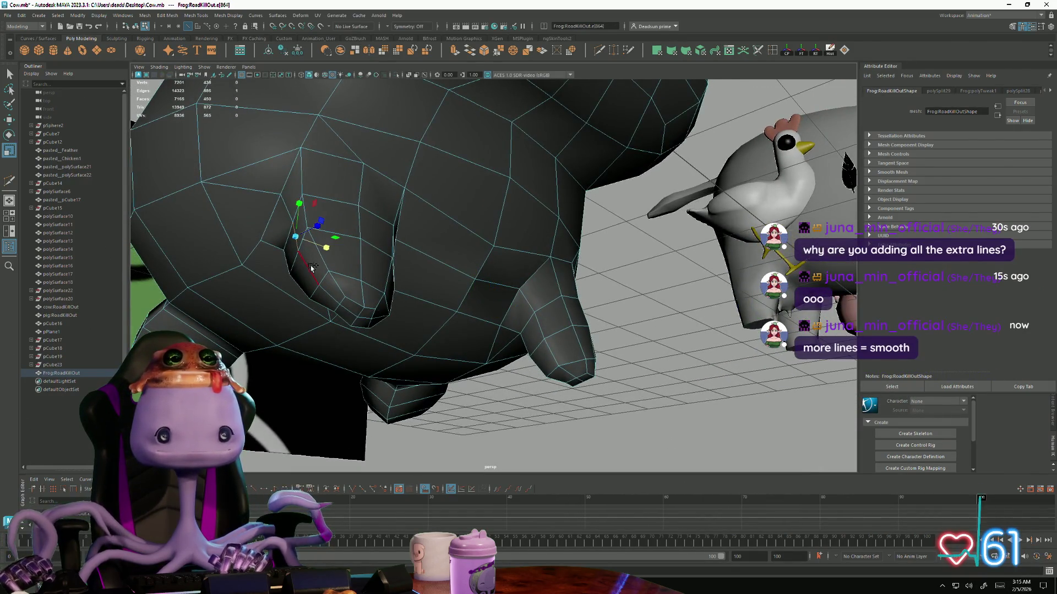
mouse_move(328, 300)
alt+mouse_down()
mouse_move(674, 315)
mouse_move(593, 311)
alt+mouse_up()
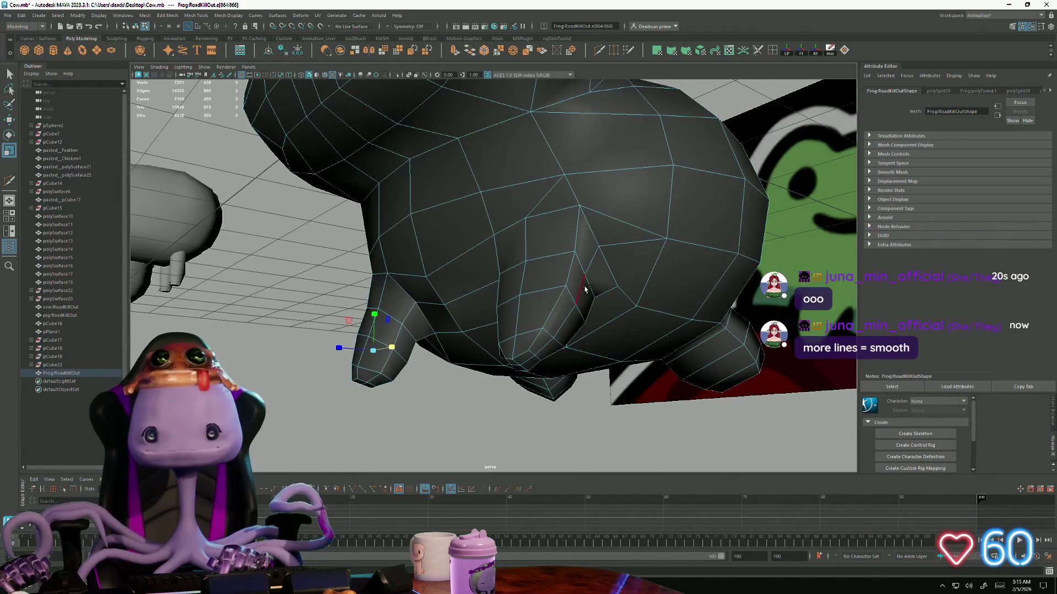
mouse_move(590, 293)
alt+mouse_down()
mouse_move(259, 289)
mouse_move(361, 323)
mouse_move(501, 314)
alt+mouse_up()
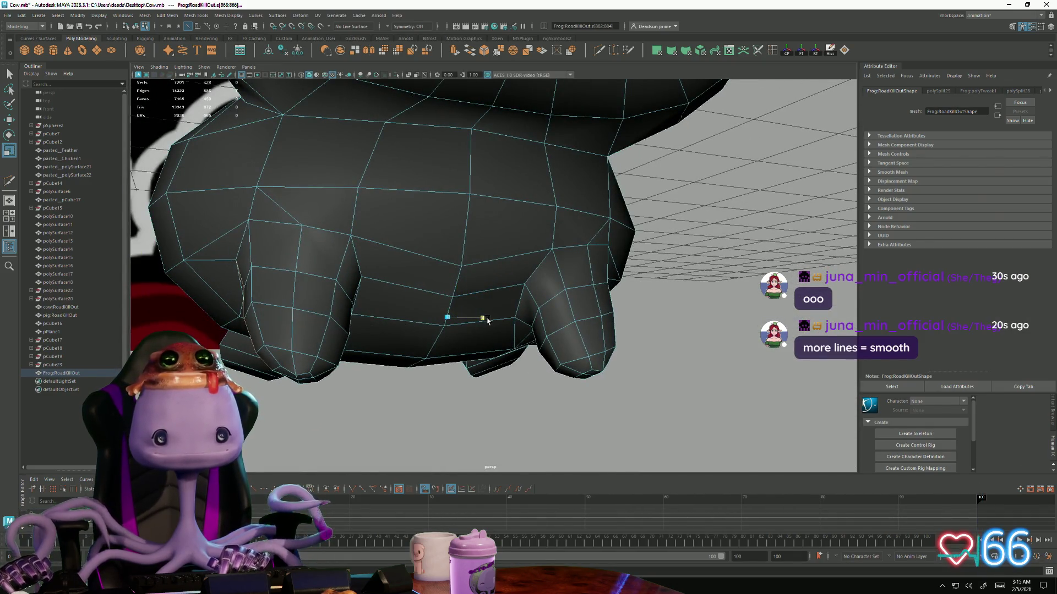
Orbit over the frog's back and limbs to check the shape from above and front
alt+drag(487, 320, 311, 284)
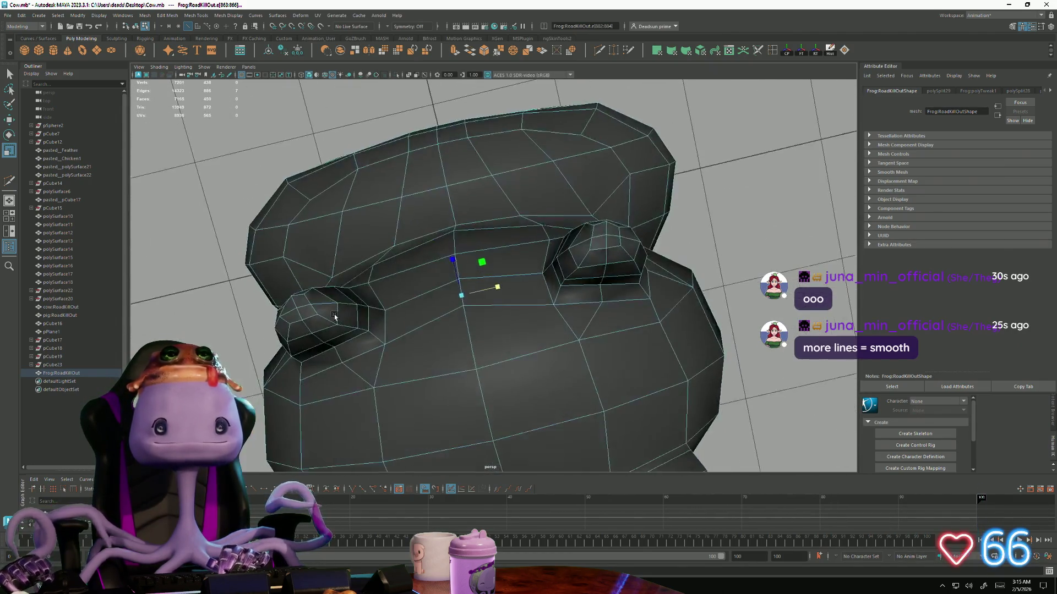
alt+drag(311, 284, 324, 311)
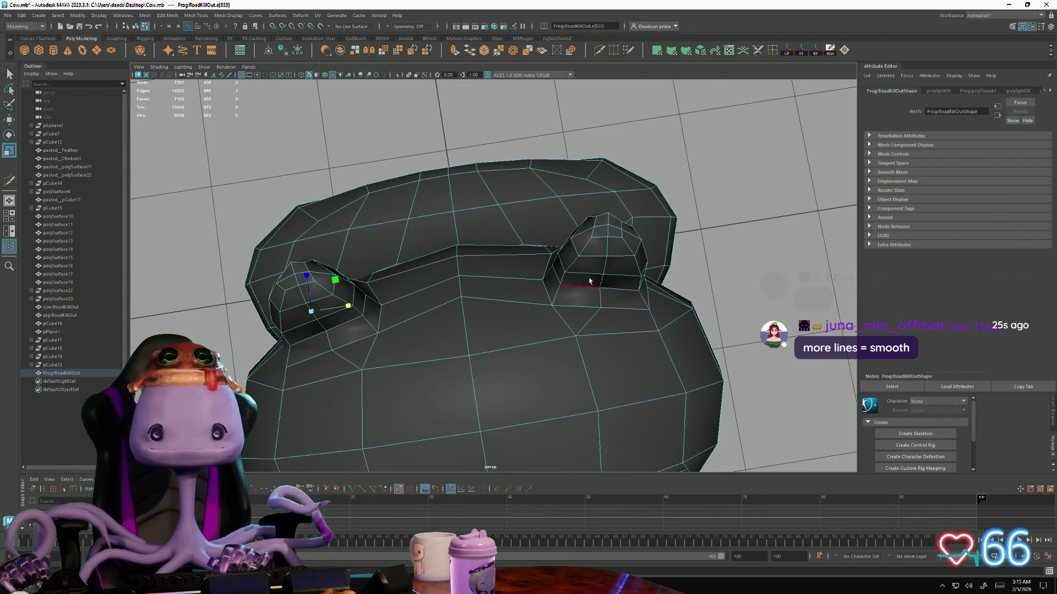
alt+drag(370, 306, 298, 308)
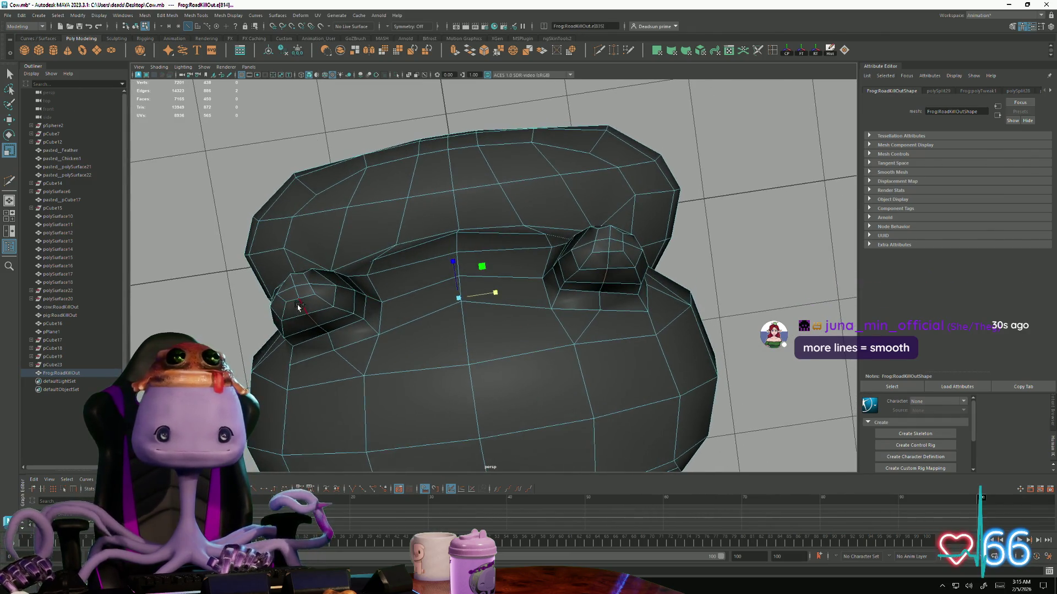
alt+drag(541, 297, 549, 305)
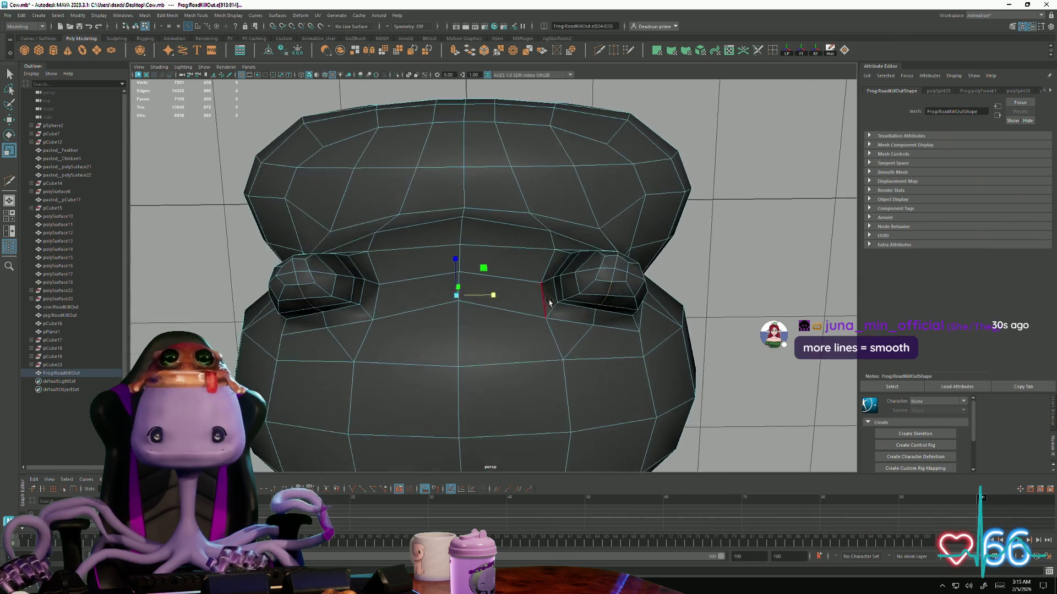
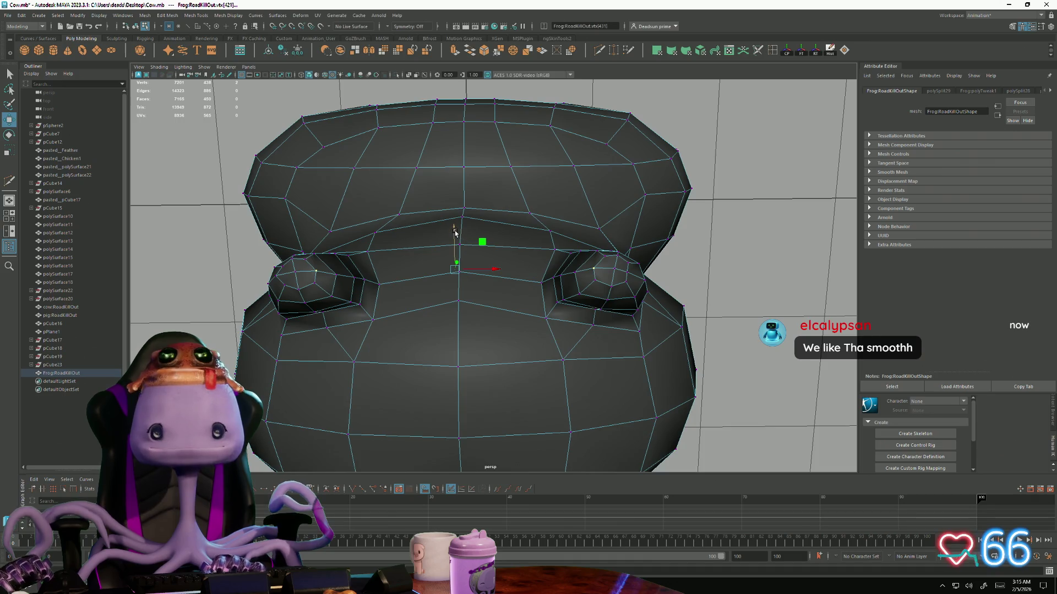
Return the frog to object mode and reselect the mesh while orbiting around to its legs
mouse_move(449, 239)
alt+mouse_down()
mouse_move(413, 289)
mouse_move(344, 279)
alt+mouse_up()
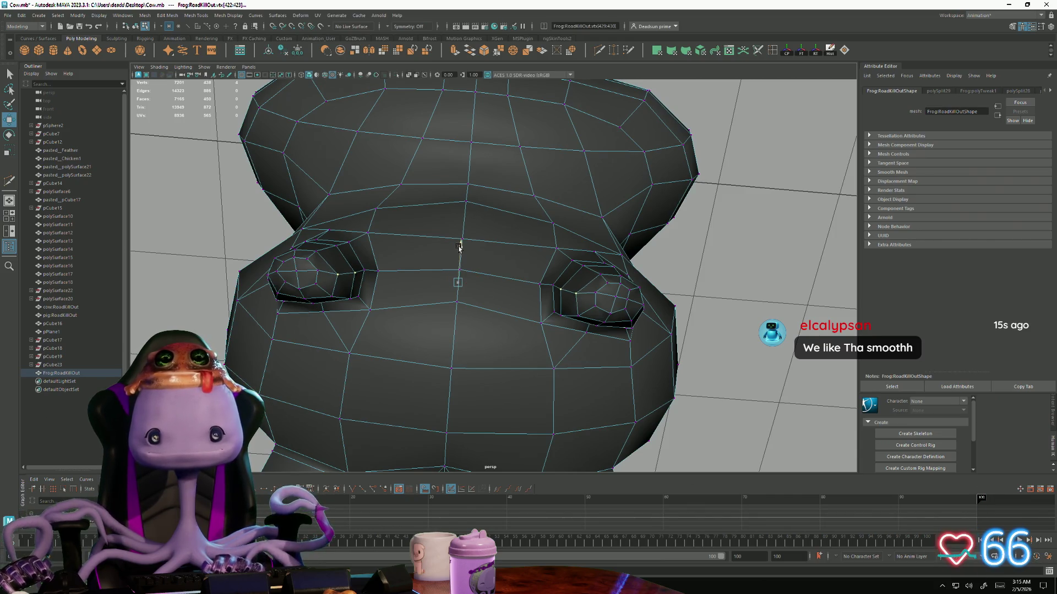
mouse_move(460, 244)
alt+mouse_down()
mouse_move(437, 306)
mouse_move(472, 330)
mouse_move(319, 330)
mouse_move(443, 259)
alt+mouse_up()
right_click(443, 259)
click(424, 371)
mouse_move(424, 371)
alt+mouse_down()
mouse_move(272, 366)
mouse_move(346, 369)
mouse_move(366, 347)
mouse_move(255, 289)
mouse_move(265, 334)
alt+mouse_up()
scroll(267, 334, up, 3)
click(372, 347)
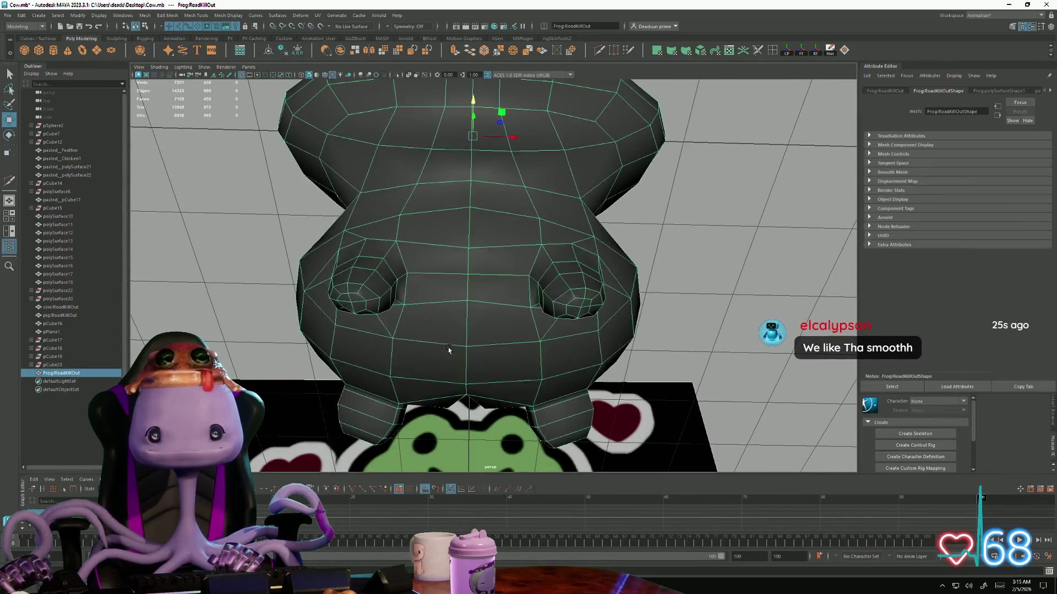
mouse_move(371, 347)
alt+mouse_down()
mouse_move(403, 368)
mouse_move(377, 377)
mouse_move(408, 382)
alt+mouse_up()
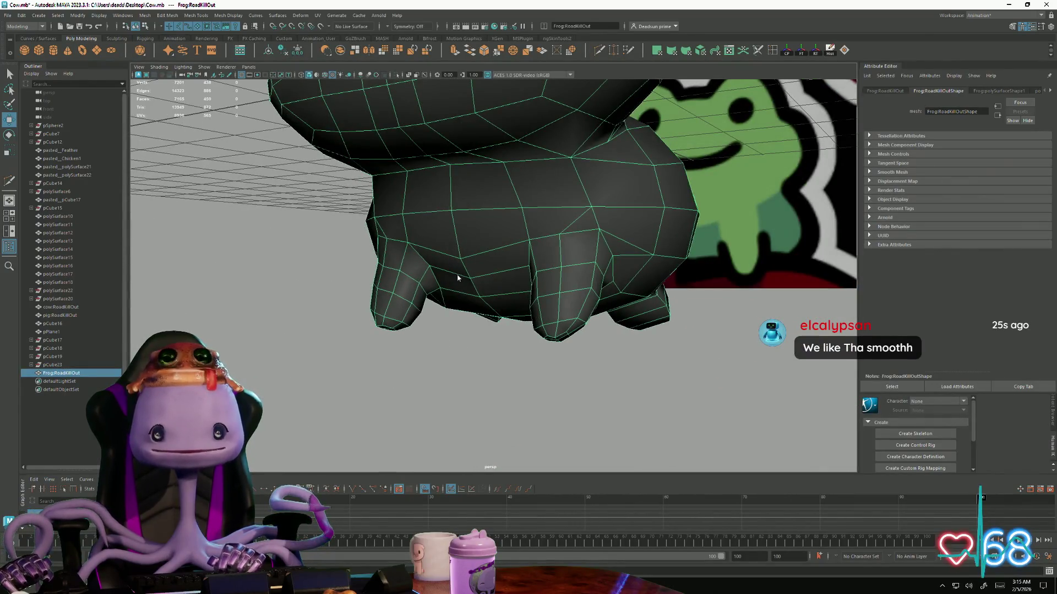
right_drag(459, 274, 431, 272)
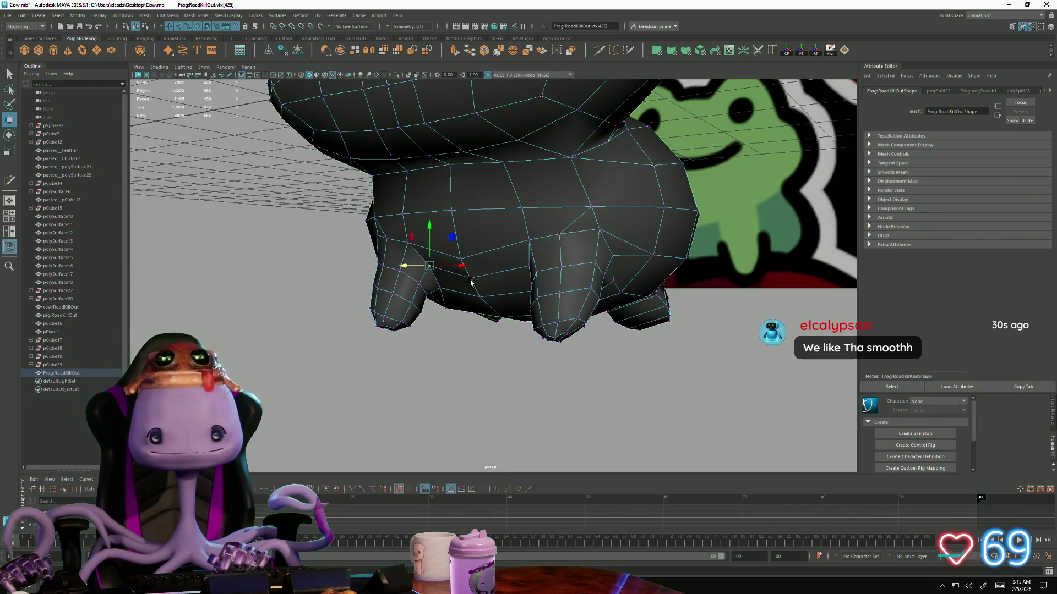
mouse_move(470, 284)
alt+mouse_down()
mouse_move(475, 293)
mouse_move(441, 286)
mouse_move(482, 235)
alt+mouse_up()
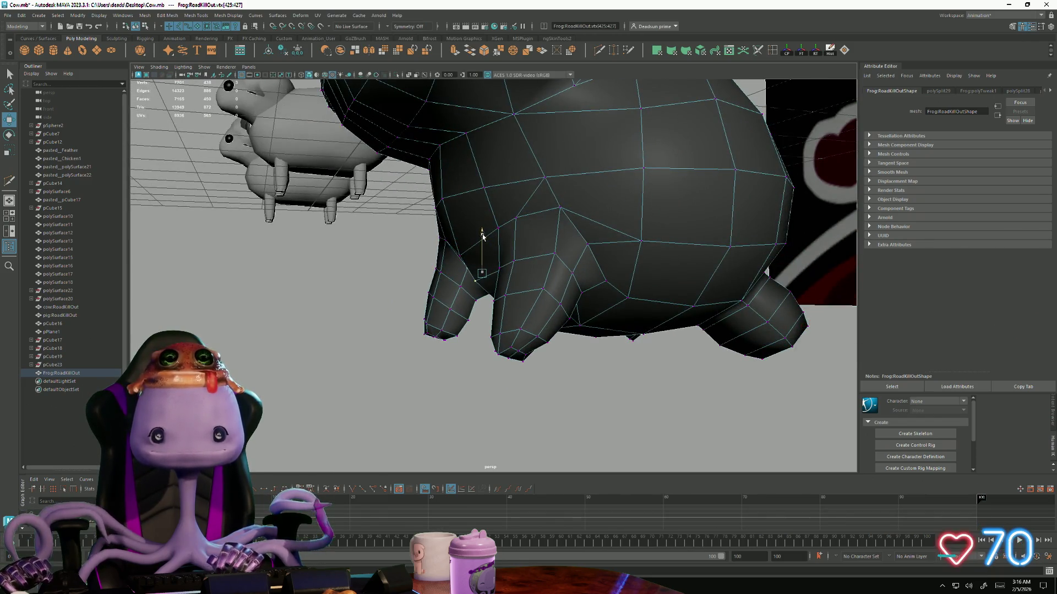
Select the vertices under the belly between the legs and raise them to round the underside
click(360, 298)
mouse_move(412, 295)
alt+mouse_down()
mouse_move(479, 307)
mouse_move(468, 308)
mouse_move(537, 272)
mouse_move(448, 306)
alt+mouse_up()
click(447, 318)
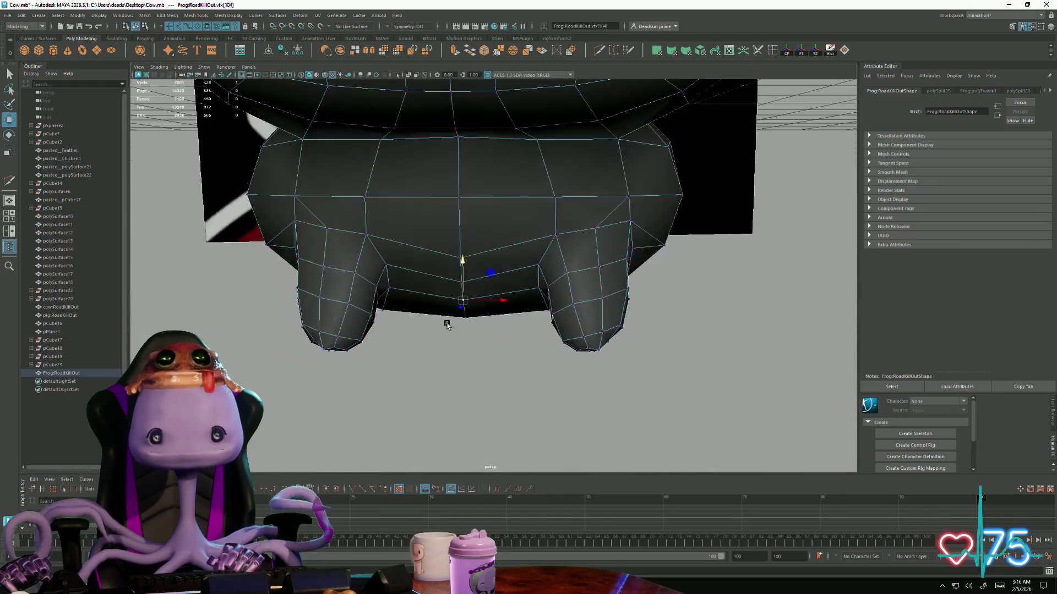
click(465, 262)
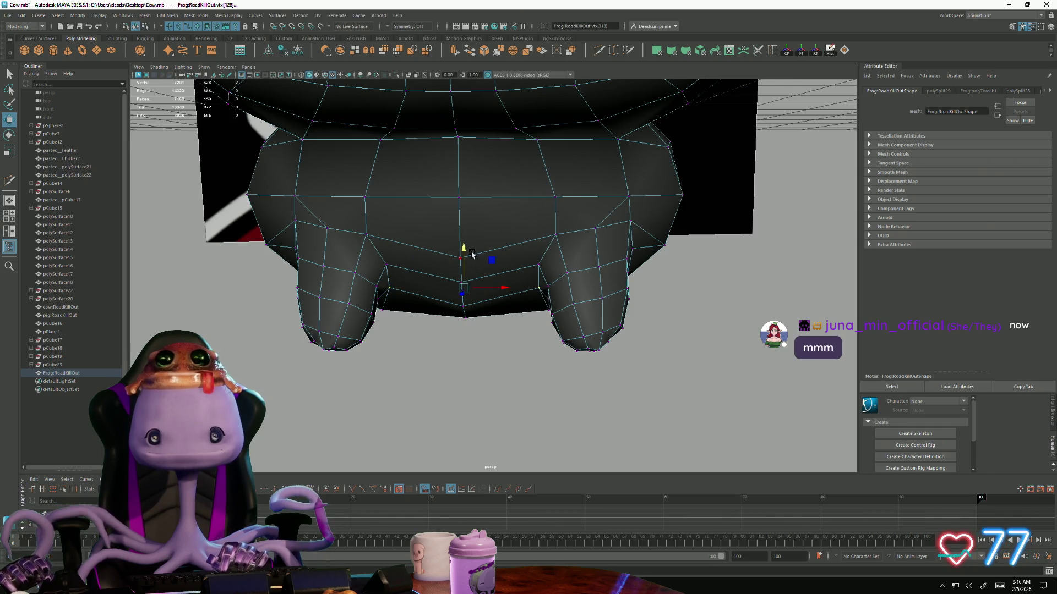
click(464, 250)
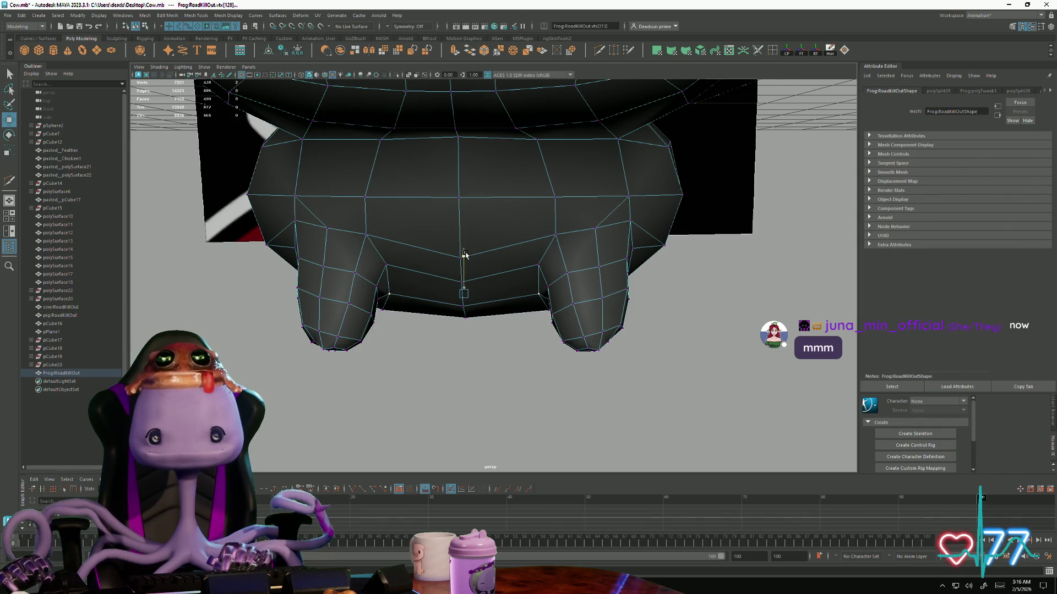
mouse_move(464, 255)
alt+mouse_down()
mouse_move(479, 248)
mouse_move(478, 261)
alt+mouse_up()
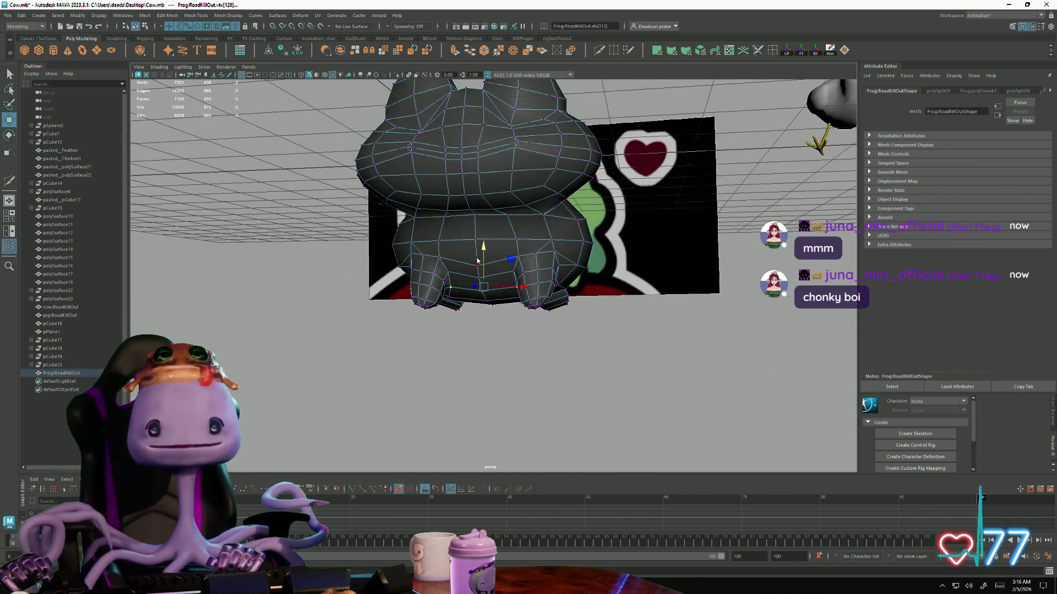
click(353, 349)
mouse_move(354, 350)
alt+mouse_down()
mouse_move(420, 358)
mouse_move(354, 350)
mouse_move(460, 267)
alt+mouse_up()
click(460, 267)
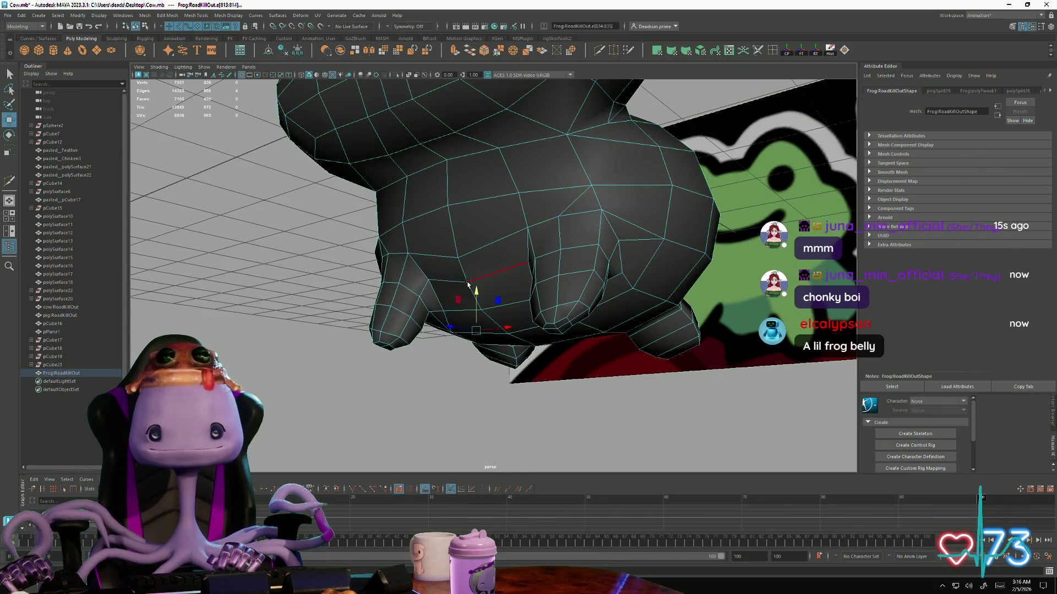
Apply Mesh Display > Soften Edge to the frog so its surface shades smoothly
click(239, 17)
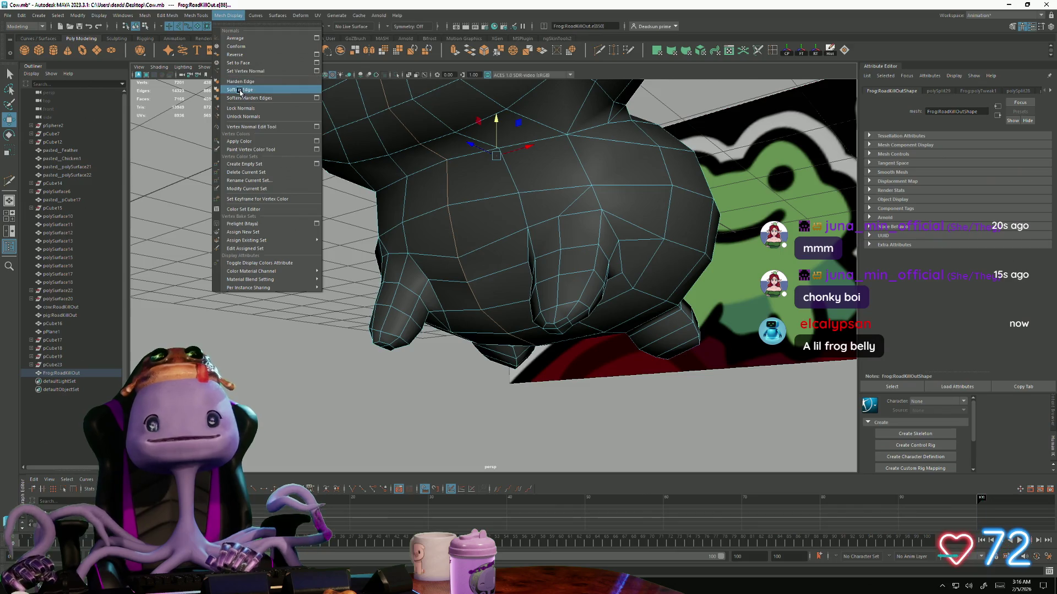
click(239, 89)
mouse_move(240, 89)
alt+mouse_down()
mouse_move(432, 279)
mouse_move(347, 293)
mouse_move(409, 321)
mouse_move(278, 296)
mouse_move(495, 259)
alt+mouse_up()
click(347, 292)
click(494, 259)
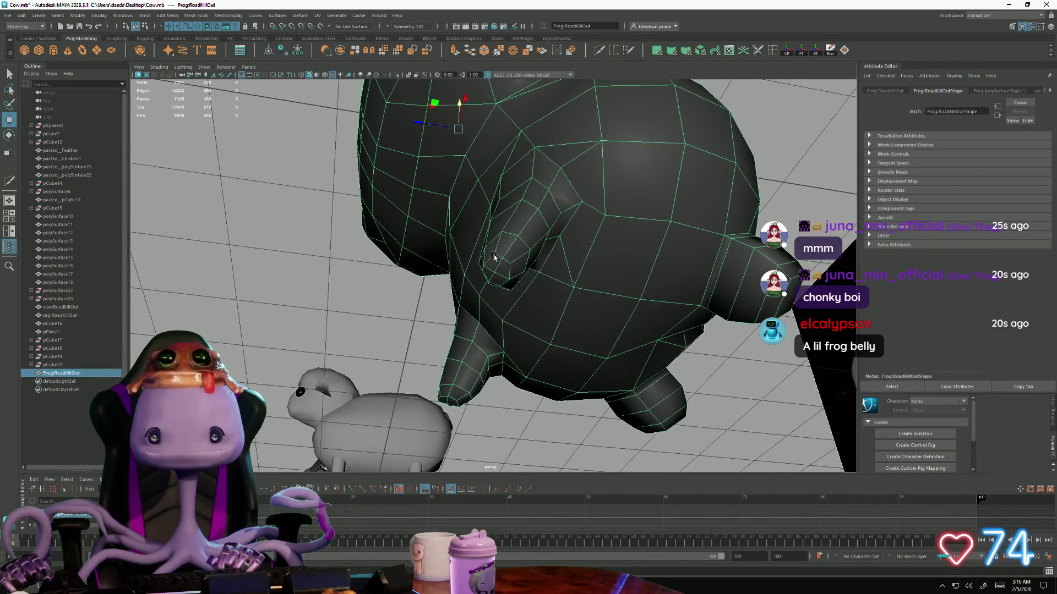
click(186, 15)
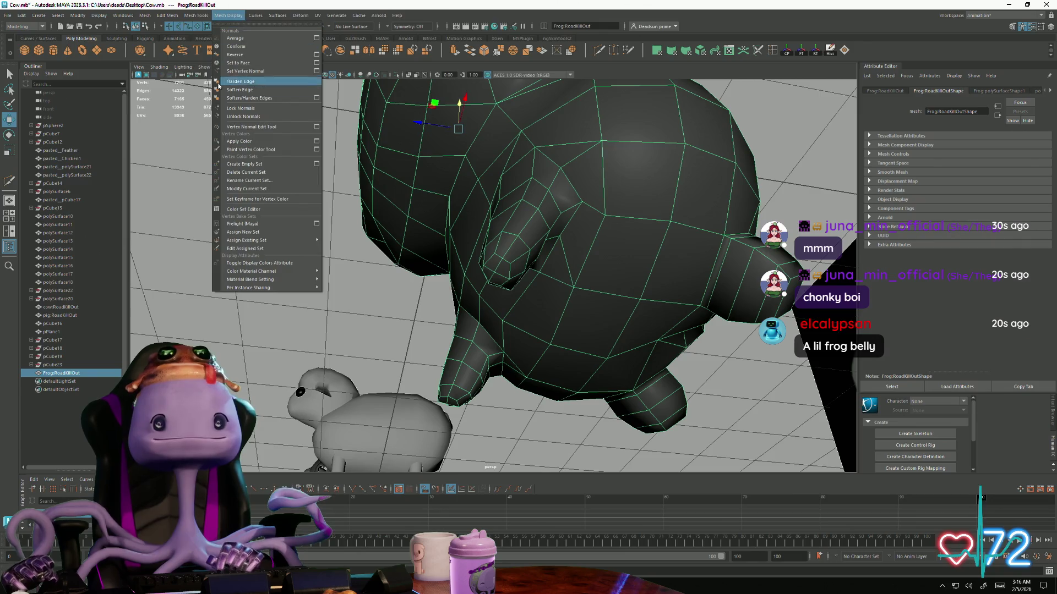
click(241, 89)
alt+drag(372, 248, 321, 304)
Return the frog to object mode, frame it in view, then switch it into edge editing
right_click(356, 228)
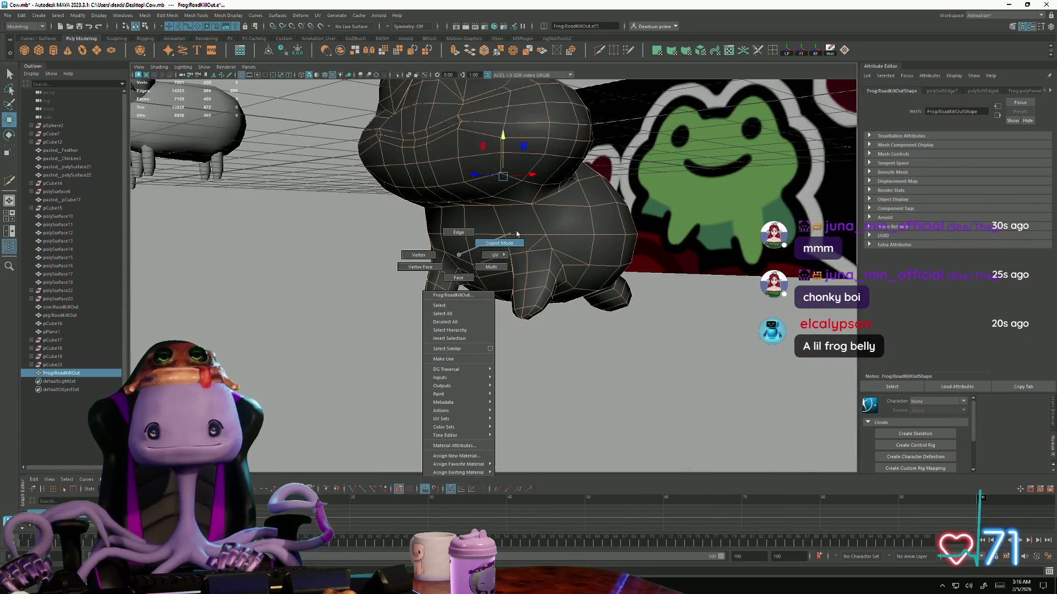
click(409, 361)
mouse_move(408, 361)
alt+mouse_down()
mouse_move(465, 305)
mouse_move(420, 294)
alt+mouse_up()
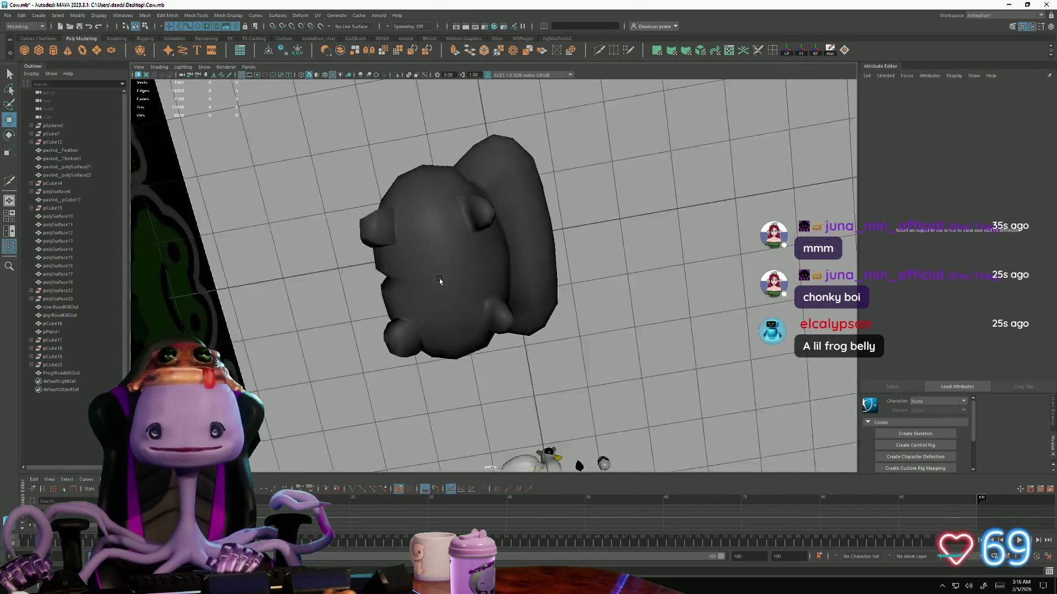
click(420, 293)
key(f)
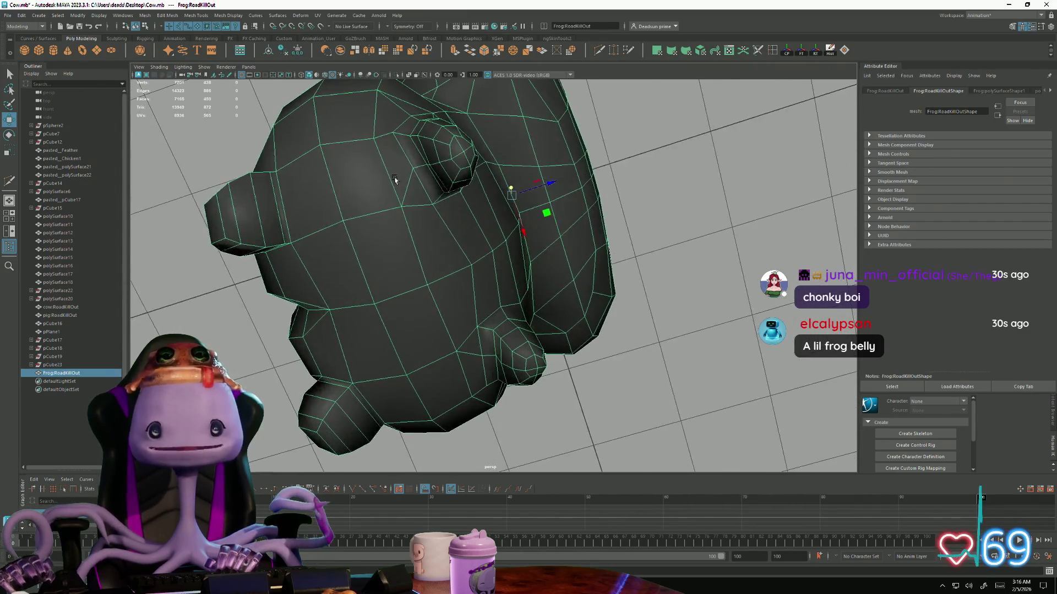
right_click(417, 170)
click(416, 148)
mouse_move(417, 157)
alt+mouse_down()
mouse_move(552, 189)
mouse_move(536, 175)
mouse_move(364, 321)
alt+mouse_up()
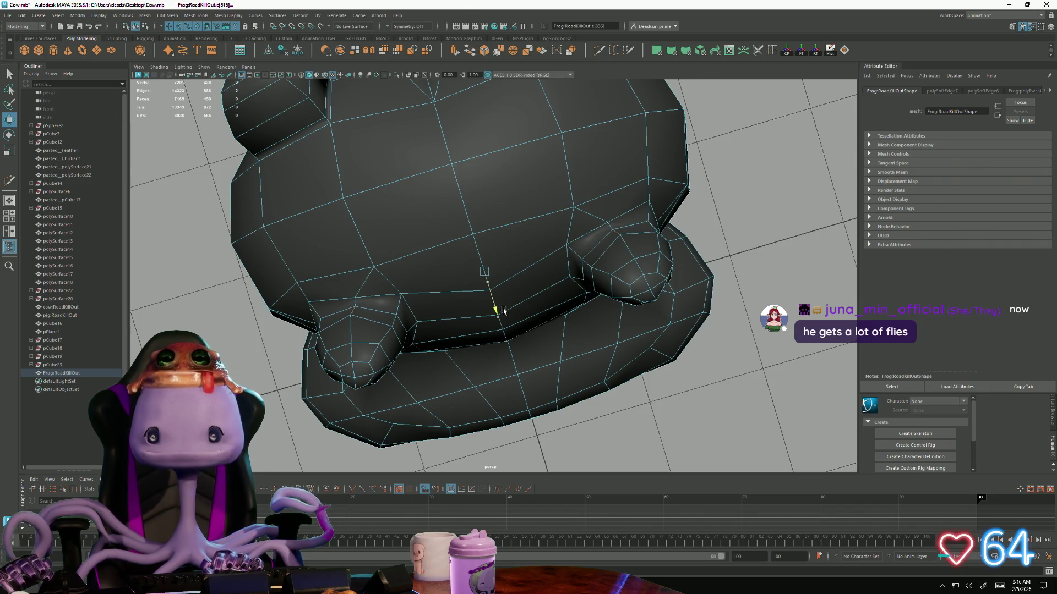
Move belly and leg vertices with soft-selection falloff (B), then return the frog to object mode
right_drag(381, 334, 361, 343)
click(360, 343)
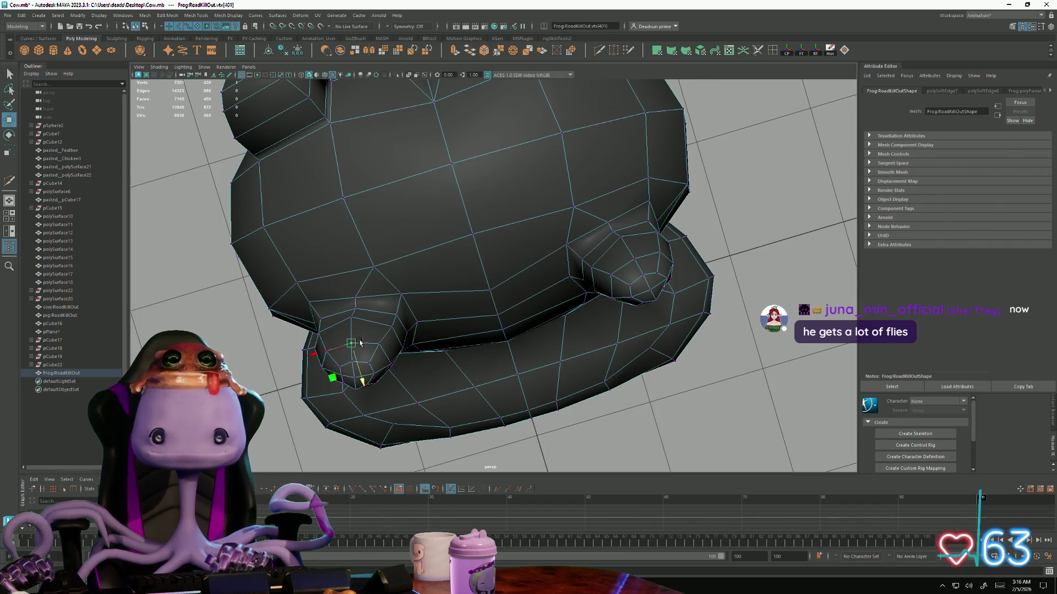
alt+drag(605, 301, 565, 310)
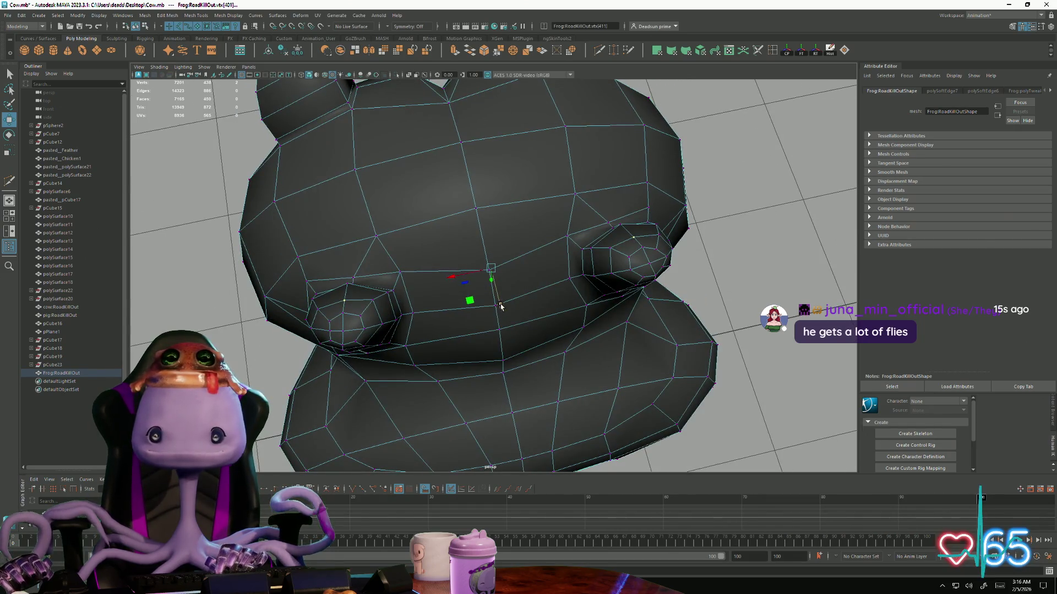
mouse_move(498, 297)
alt+mouse_down()
mouse_move(553, 374)
mouse_move(557, 304)
alt+mouse_up()
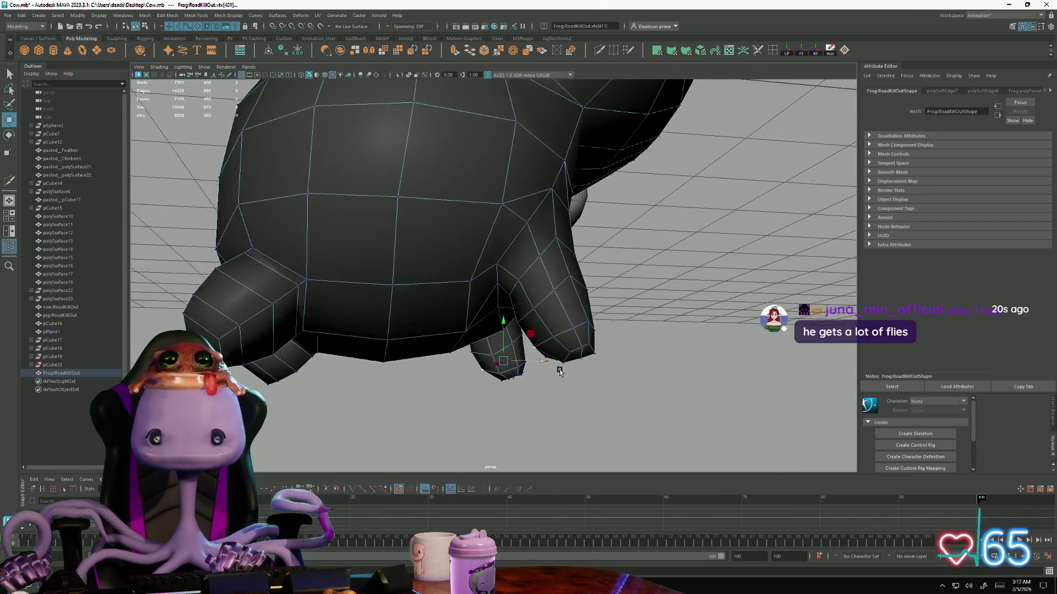
alt+drag(554, 357, 534, 363)
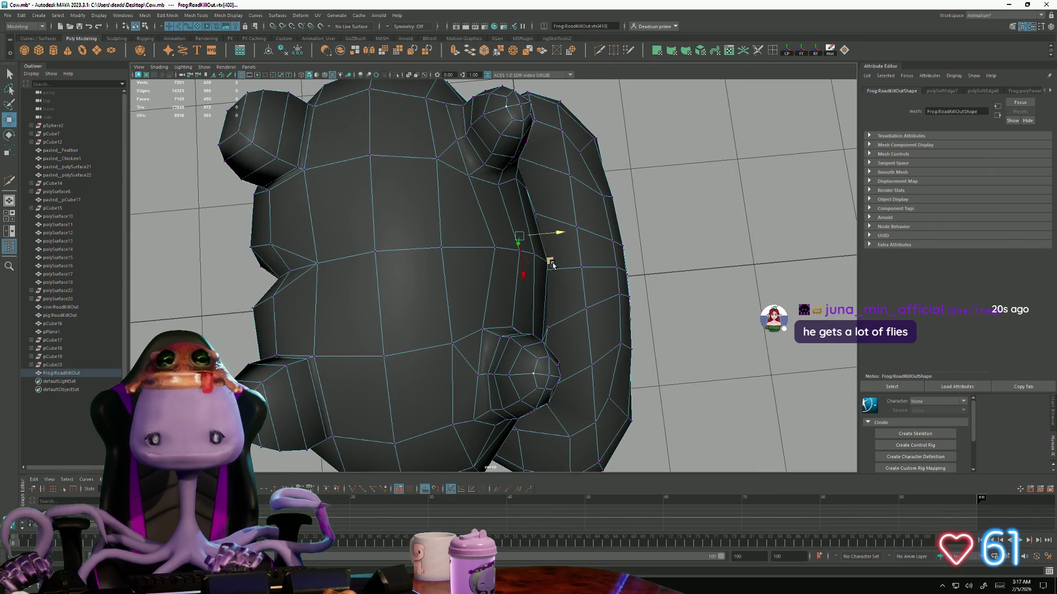
key(b)
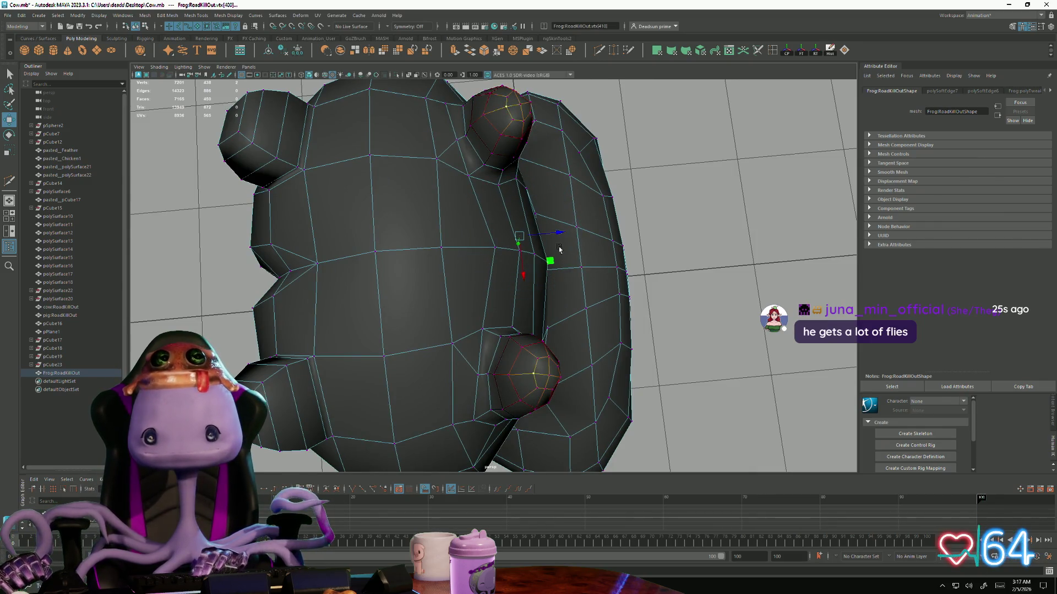
alt+drag(564, 273, 461, 304)
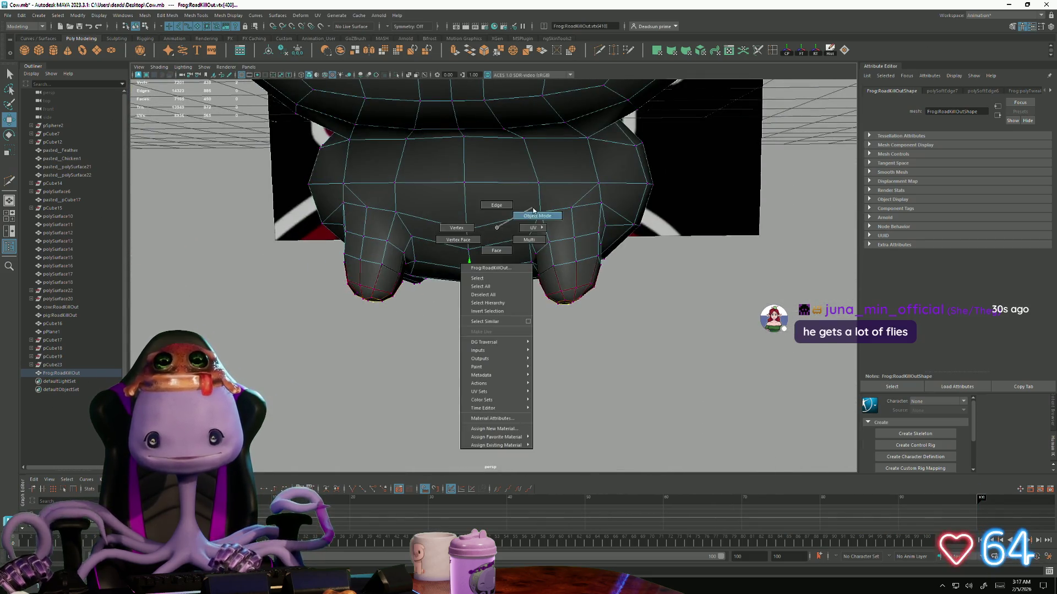
right_drag(460, 303, 514, 224)
mouse_move(514, 378)
alt+mouse_down()
mouse_move(374, 370)
mouse_move(514, 323)
mouse_move(437, 322)
mouse_move(463, 362)
mouse_move(424, 385)
mouse_move(361, 377)
mouse_move(341, 331)
mouse_move(437, 301)
mouse_move(397, 323)
mouse_move(405, 393)
mouse_move(523, 347)
alt+mouse_up()
click(523, 350)
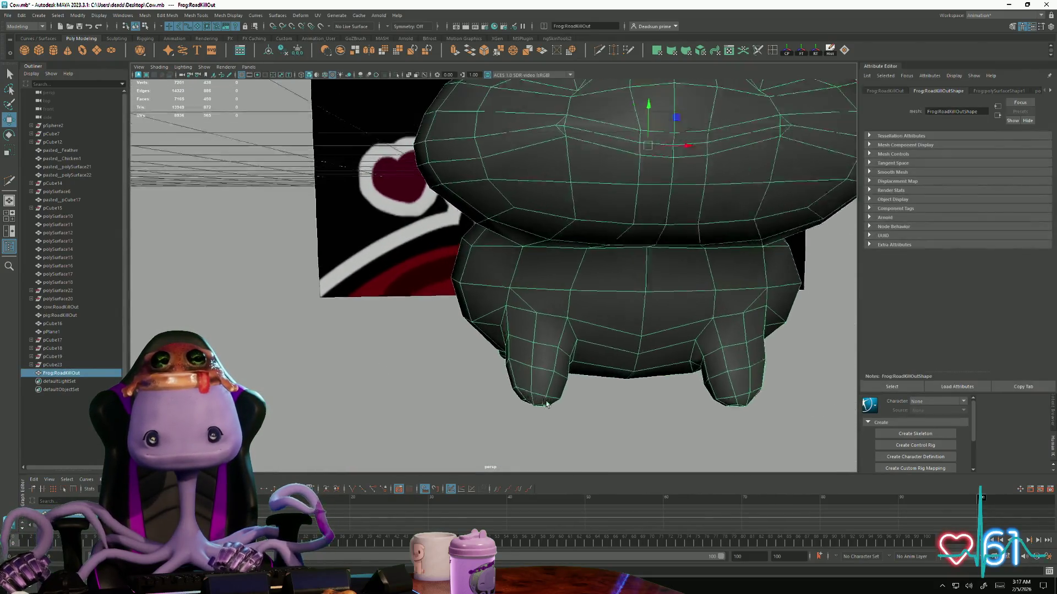
scroll(550, 379, up, 2)
In vertex mode, nudge vertices on the frog's legs while checking from front and below
key(F9)
right_click(520, 376)
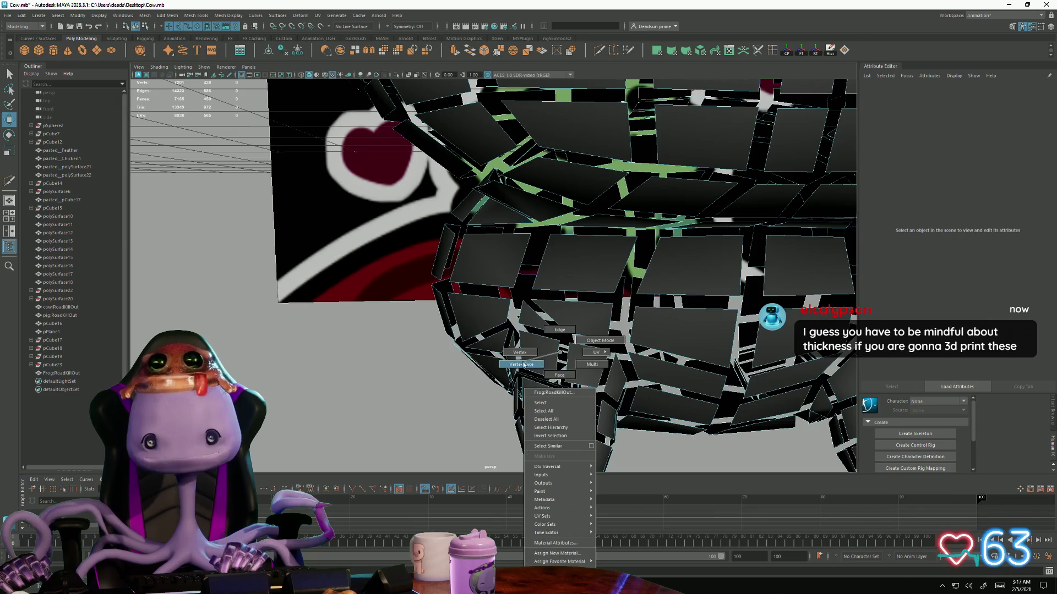
click(518, 372)
scroll(578, 381, down, 1)
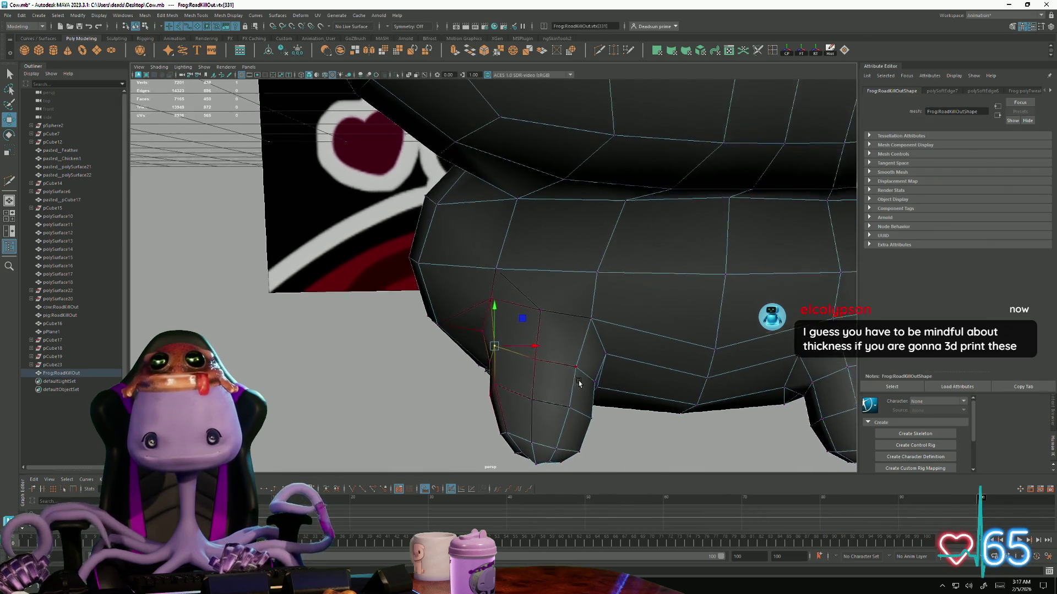
alt+drag(618, 386, 460, 366)
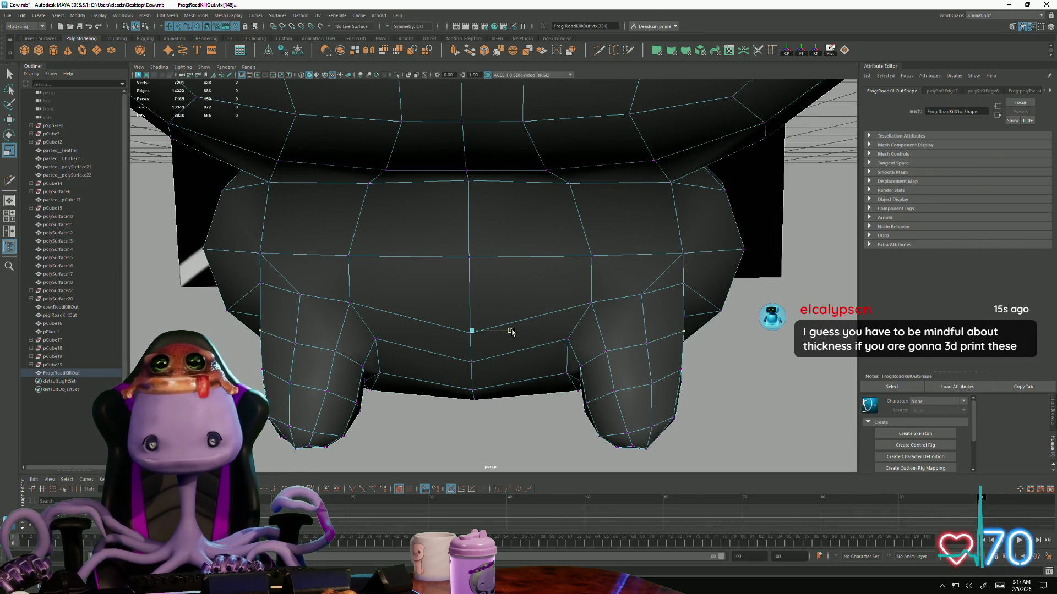
mouse_move(510, 331)
alt+mouse_down()
mouse_move(364, 377)
mouse_move(498, 369)
alt+mouse_up()
click(373, 353)
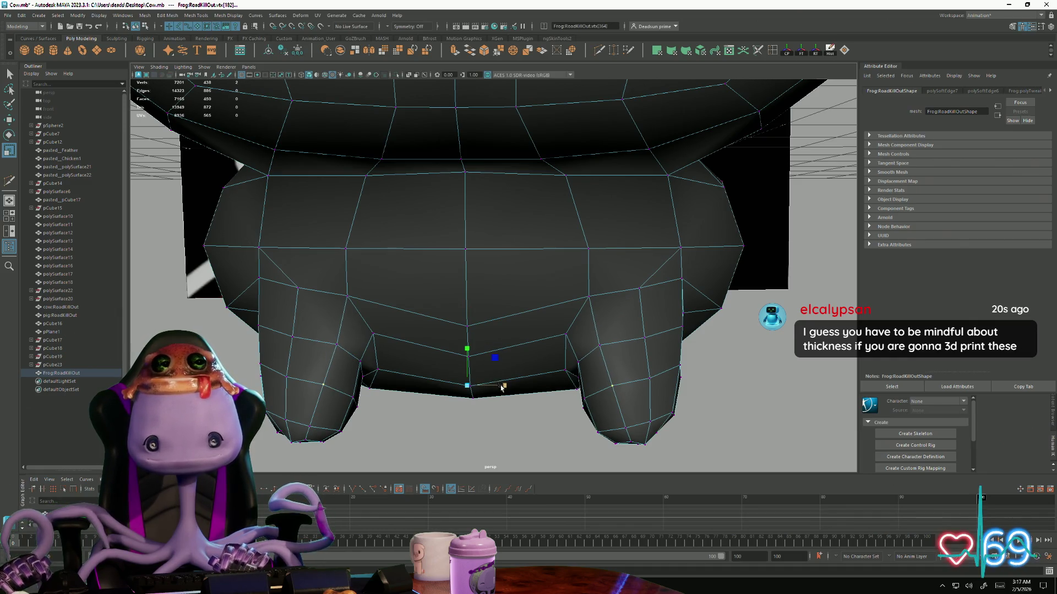
alt+drag(503, 388, 523, 398)
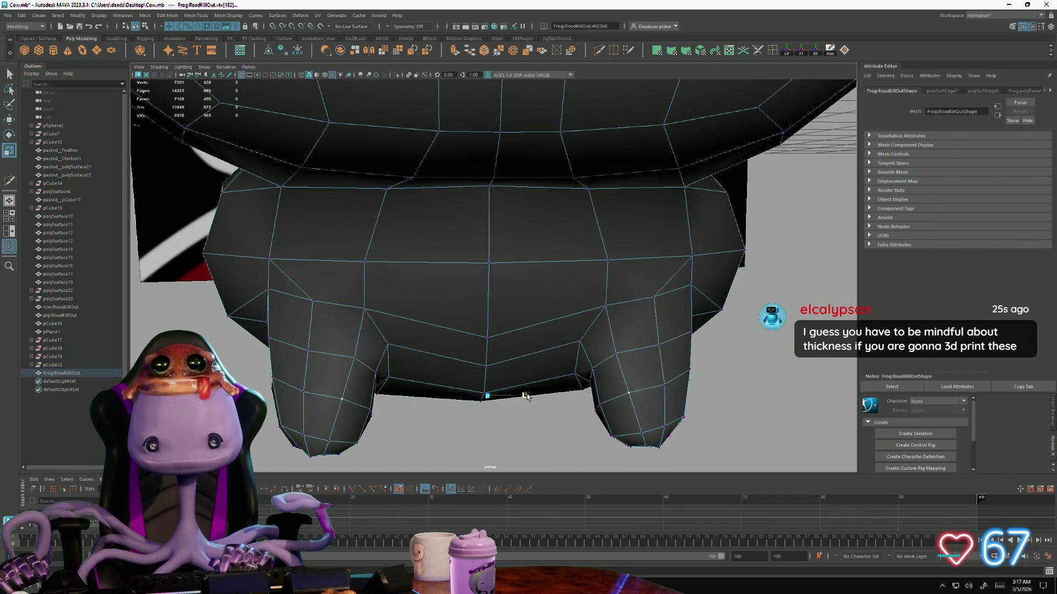
mouse_move(516, 400)
alt+mouse_down()
mouse_move(491, 401)
mouse_move(549, 355)
mouse_move(613, 330)
mouse_move(493, 389)
mouse_move(527, 328)
alt+mouse_up()
scroll(491, 370, down, 3)
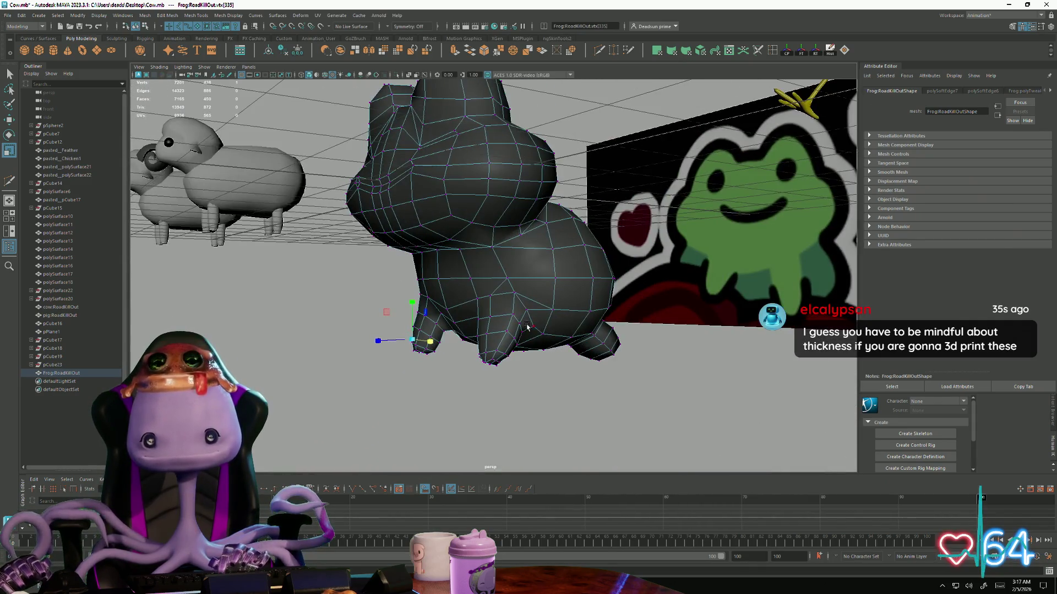
Inspect the frog from several angles, then return it to whole-object mode and deselect it
alt+drag(455, 355, 543, 366)
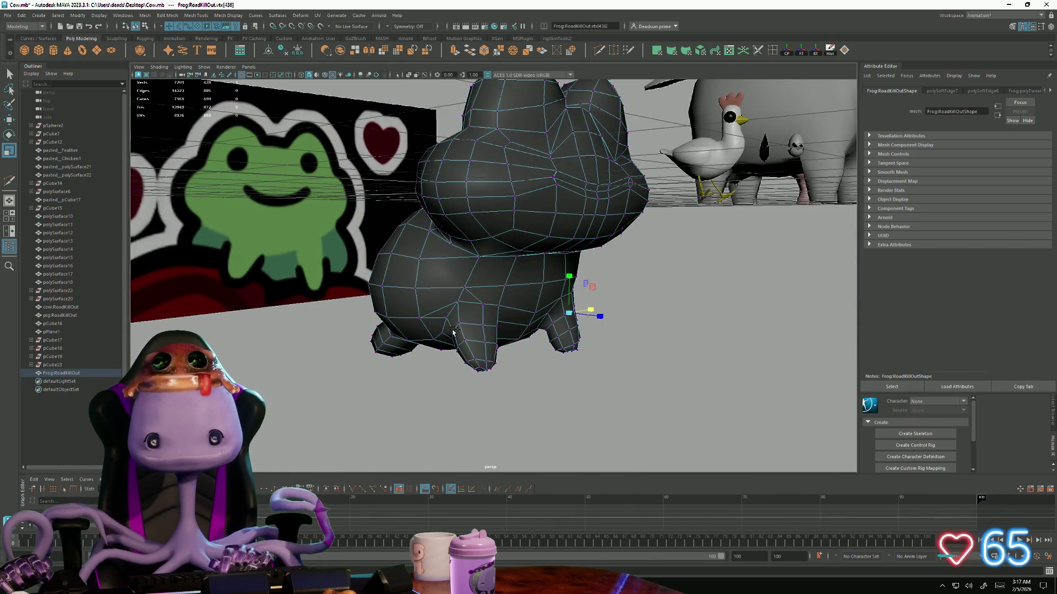
alt+drag(453, 333, 480, 352)
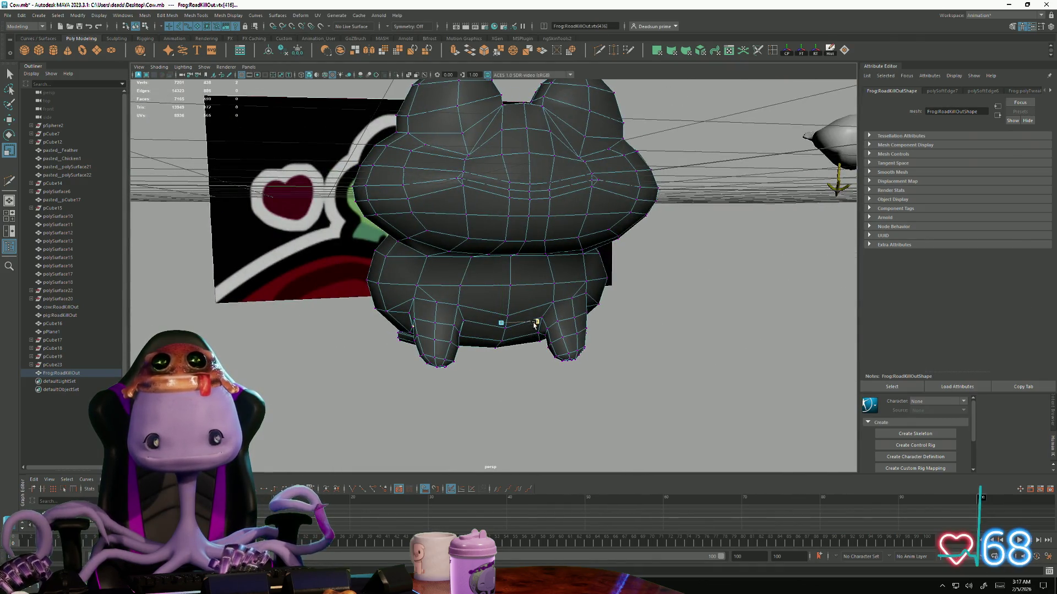
mouse_move(536, 325)
alt+mouse_down()
mouse_move(515, 315)
mouse_move(349, 368)
mouse_move(368, 298)
mouse_move(355, 354)
mouse_move(333, 356)
mouse_move(447, 365)
alt+mouse_up()
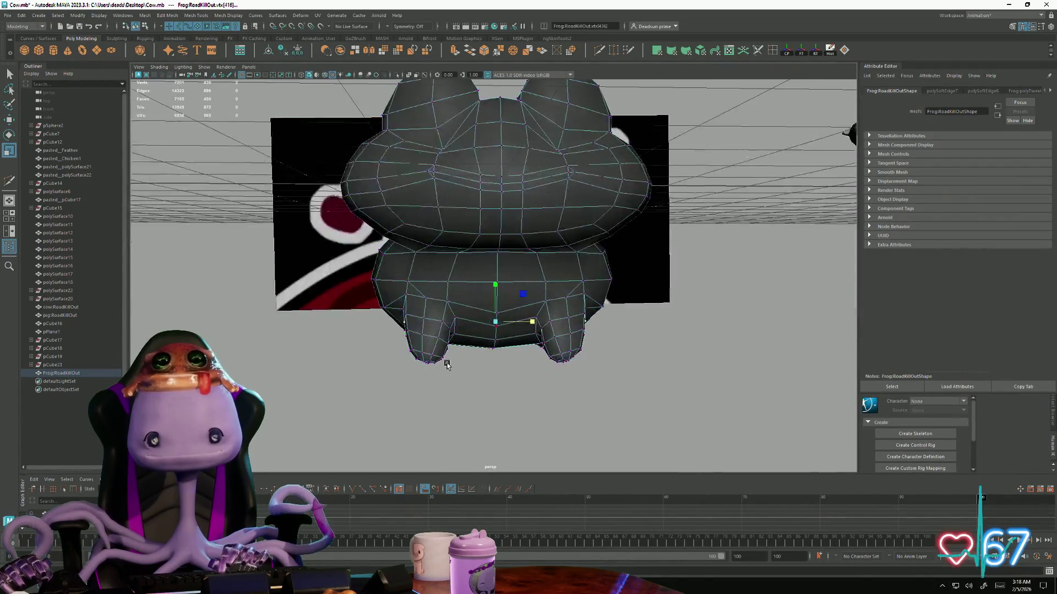
right_drag(465, 298, 518, 280)
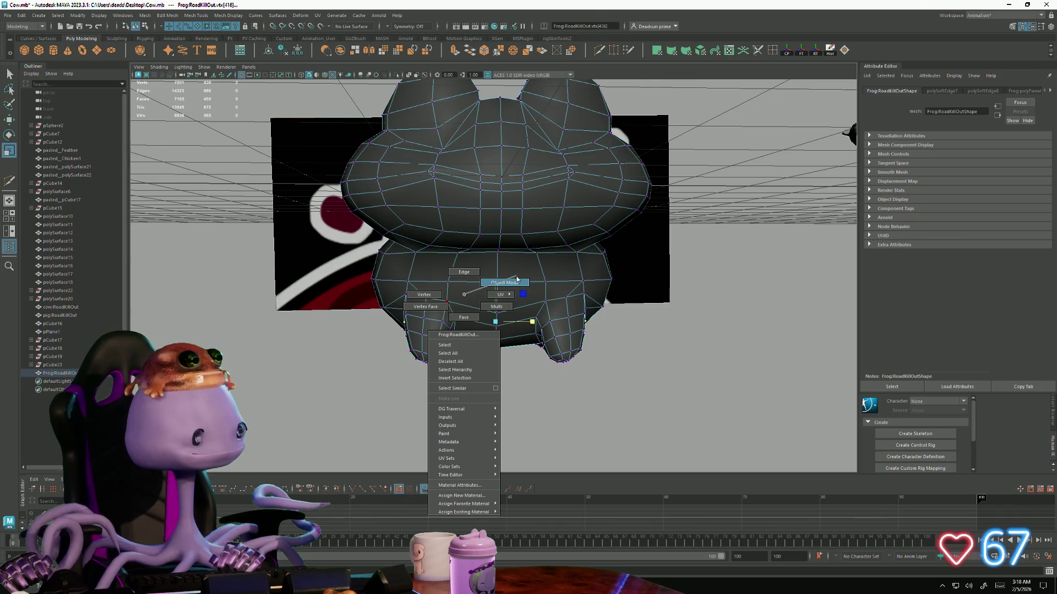
click(518, 280)
click(383, 388)
mouse_move(383, 387)
alt+mouse_down()
mouse_move(377, 364)
mouse_move(437, 395)
mouse_move(484, 366)
mouse_move(349, 325)
mouse_move(364, 351)
mouse_move(448, 390)
mouse_move(485, 355)
alt+mouse_up()
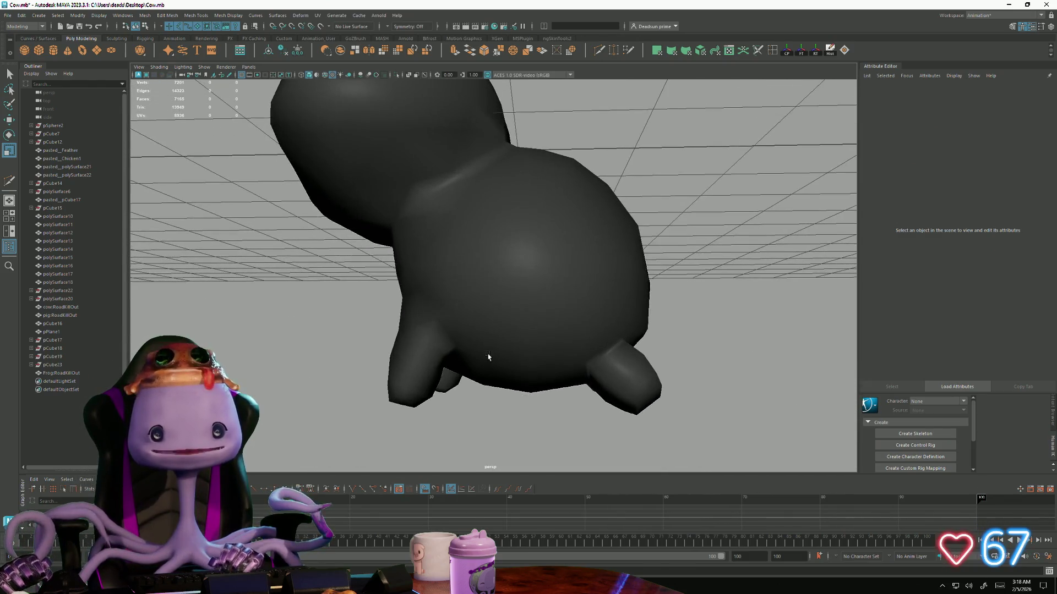
Select the frog, then launch the 'love' and 'noodle' scene files from Windows search
click(485, 354)
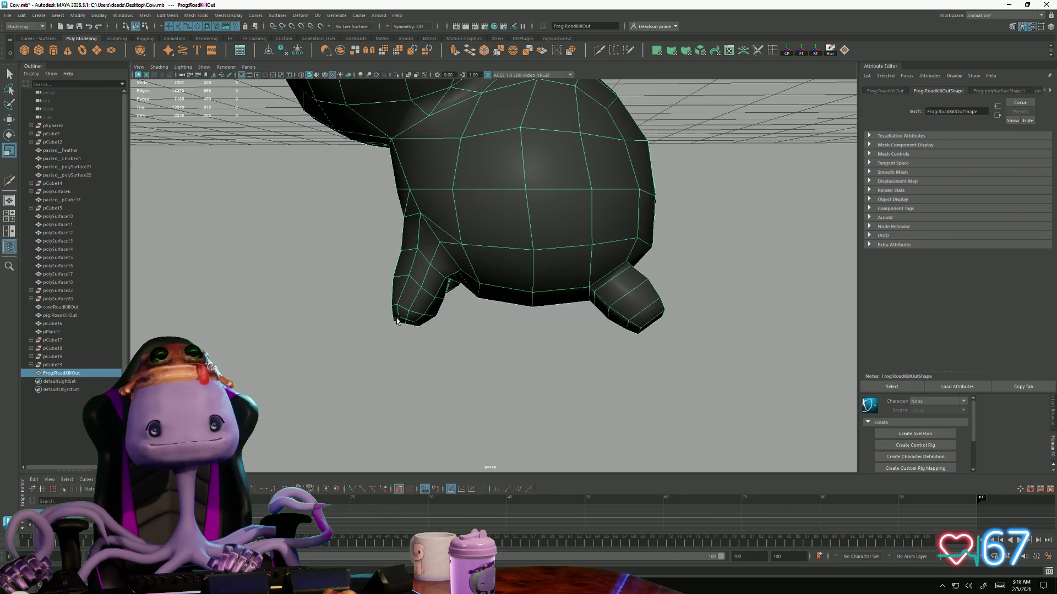
alt+right_drag(396, 322, 463, 379)
mouse_move(520, 378)
alt+mouse_down()
mouse_move(385, 355)
mouse_move(484, 354)
mouse_move(477, 346)
mouse_move(502, 361)
mouse_move(436, 362)
alt+mouse_up()
scroll(430, 357, up, 2)
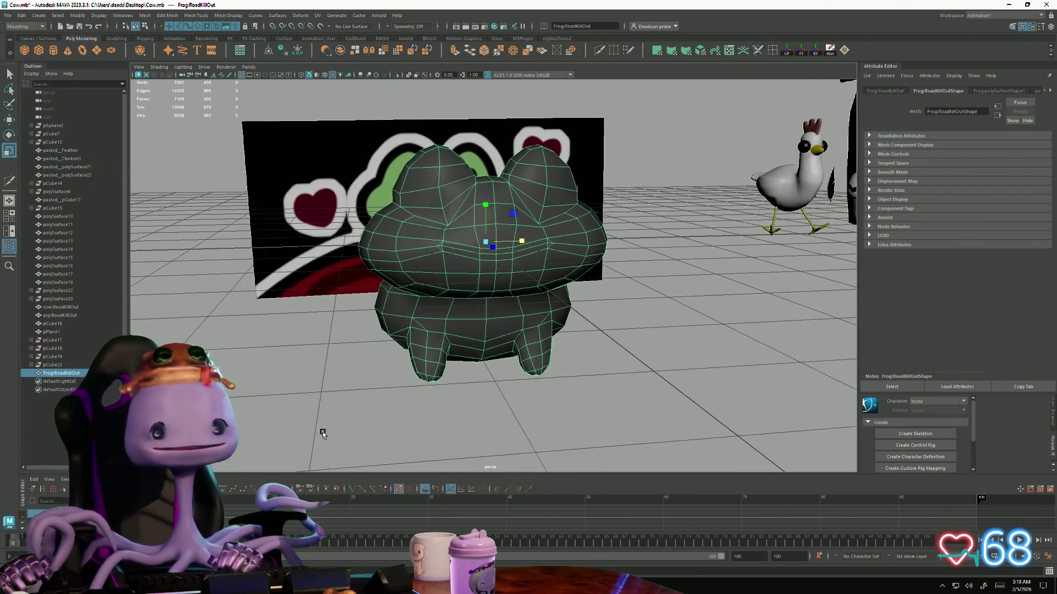
click(38, 585)
text(love)
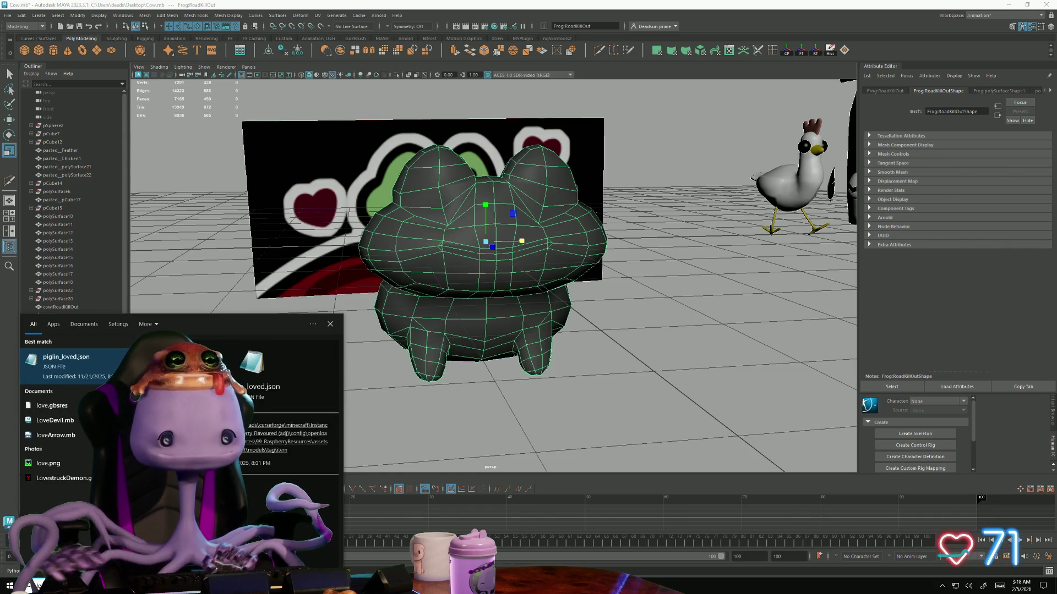
key(Escape)
key(super)
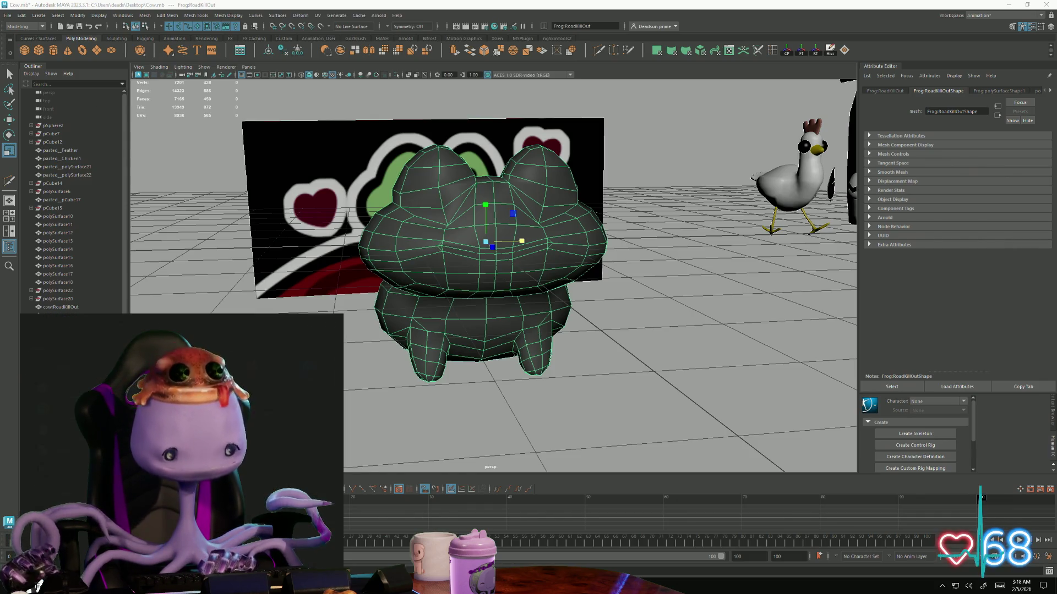
text(noodle)
key(Return)
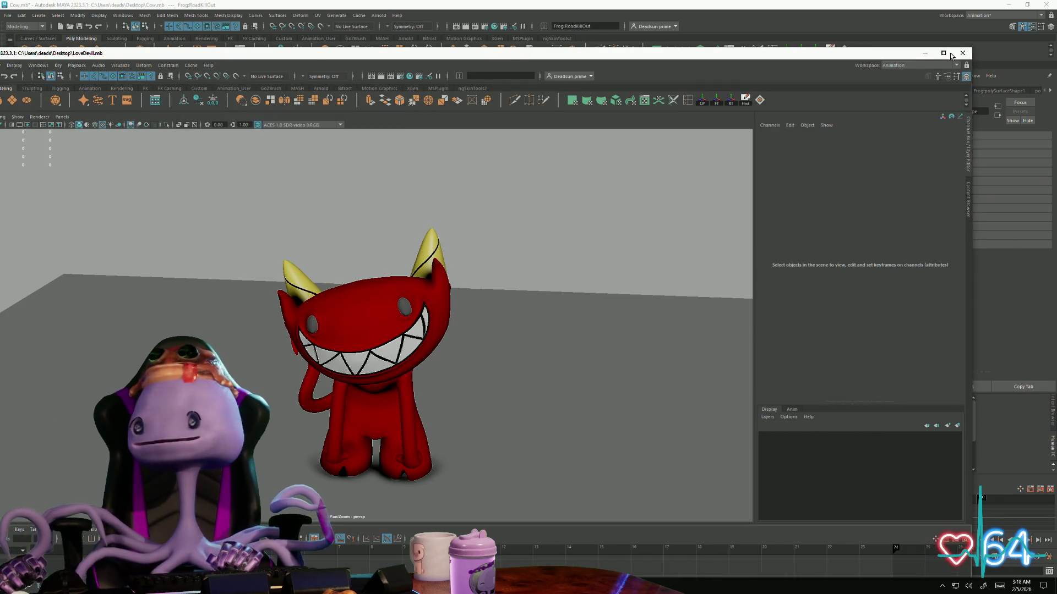
Maximize the LoveDevil scene and look over the devil's body and head
click(943, 52)
mouse_move(547, 385)
alt+mouse_down()
mouse_move(491, 324)
mouse_move(409, 331)
mouse_move(487, 302)
mouse_move(509, 411)
mouse_move(403, 231)
mouse_move(590, 349)
mouse_move(748, 345)
mouse_move(520, 372)
alt+mouse_up()
click(488, 302)
click(402, 231)
scroll(590, 349, up, 3)
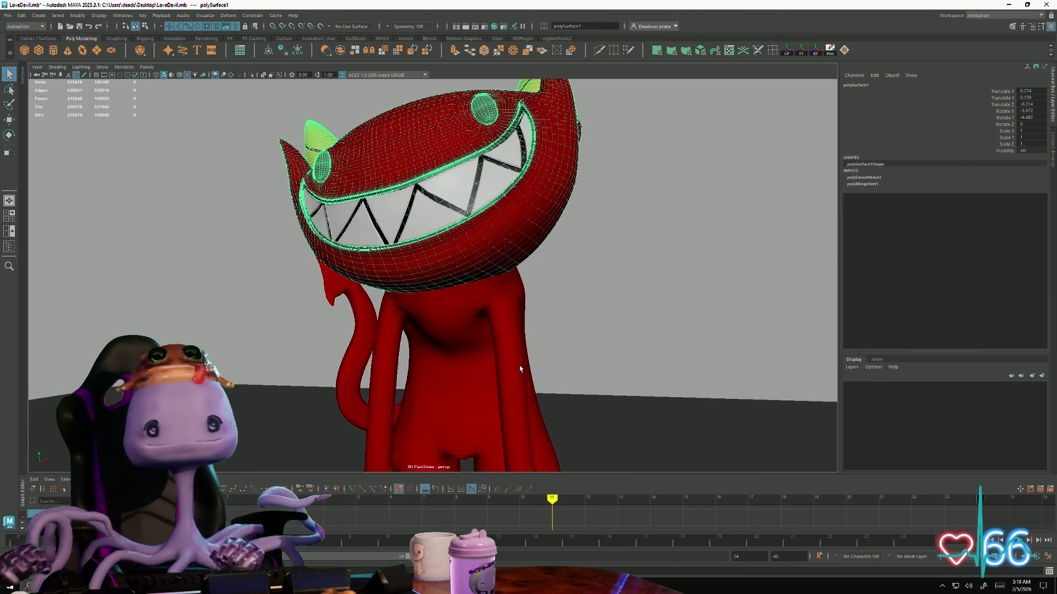
mouse_move(536, 308)
alt+mouse_down()
mouse_move(647, 322)
mouse_move(481, 323)
mouse_move(548, 325)
mouse_move(569, 267)
mouse_move(564, 248)
mouse_move(552, 295)
mouse_move(583, 314)
mouse_move(550, 365)
mouse_move(578, 384)
mouse_move(751, 382)
mouse_move(543, 344)
mouse_move(548, 394)
mouse_move(567, 394)
alt+mouse_up()
click(647, 321)
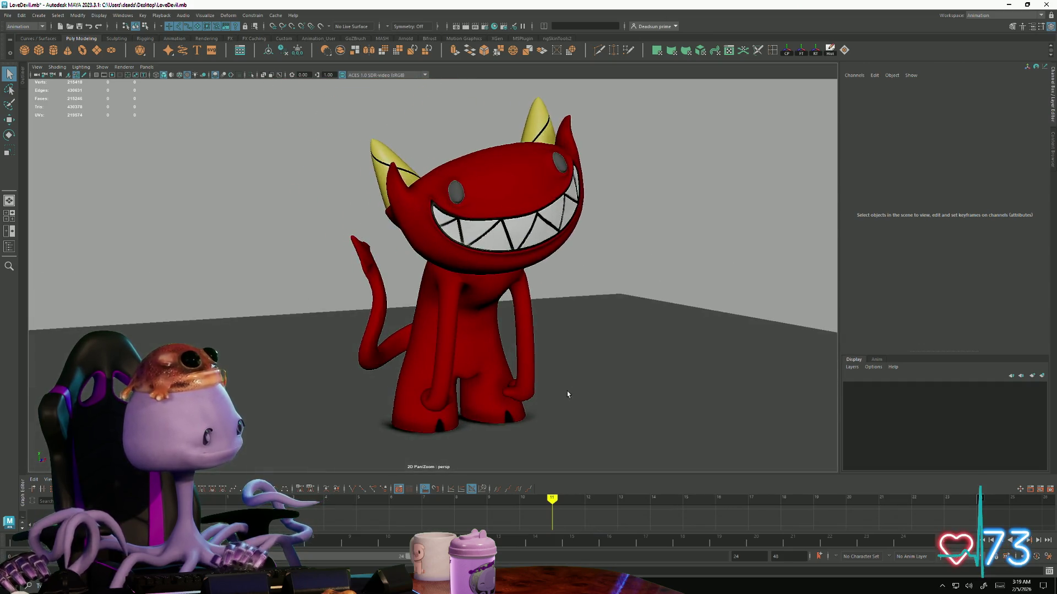
Switch to the NoodleBunny scene, maximize it and orbit to a side view of the bunny
key(alt+Tab)
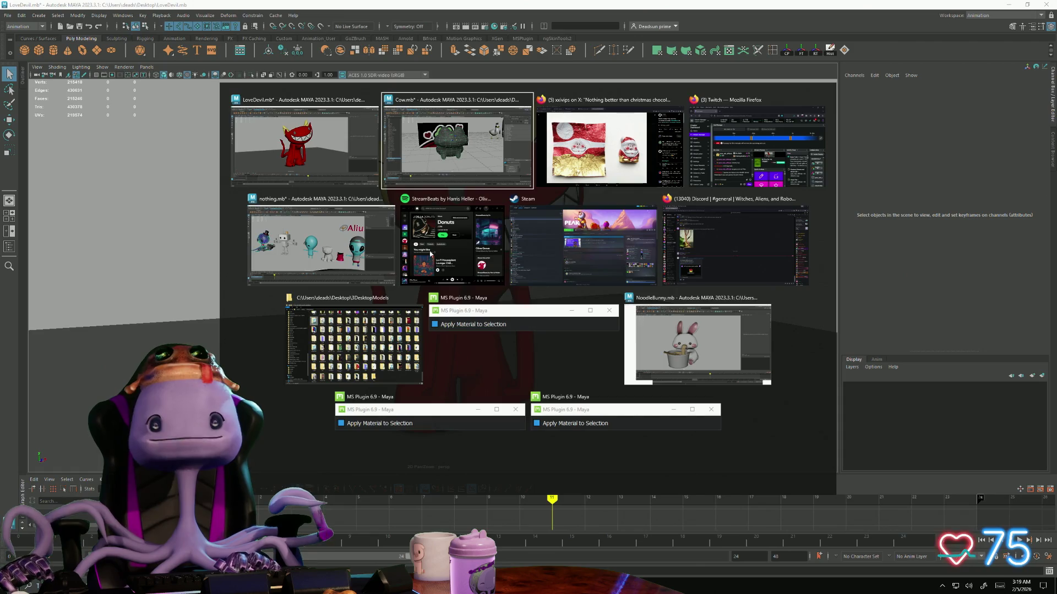
click(697, 343)
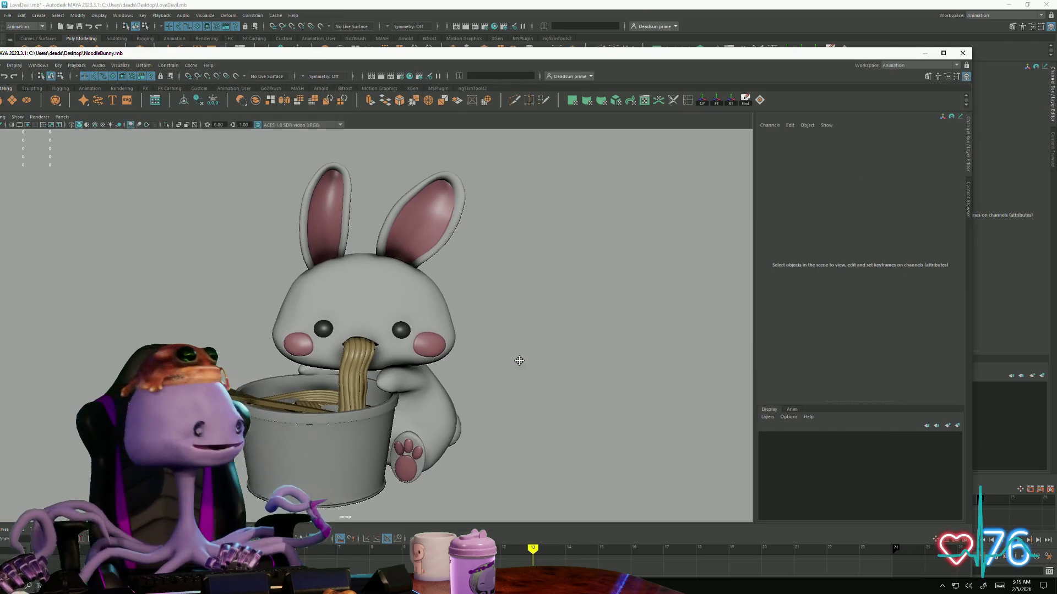
click(943, 52)
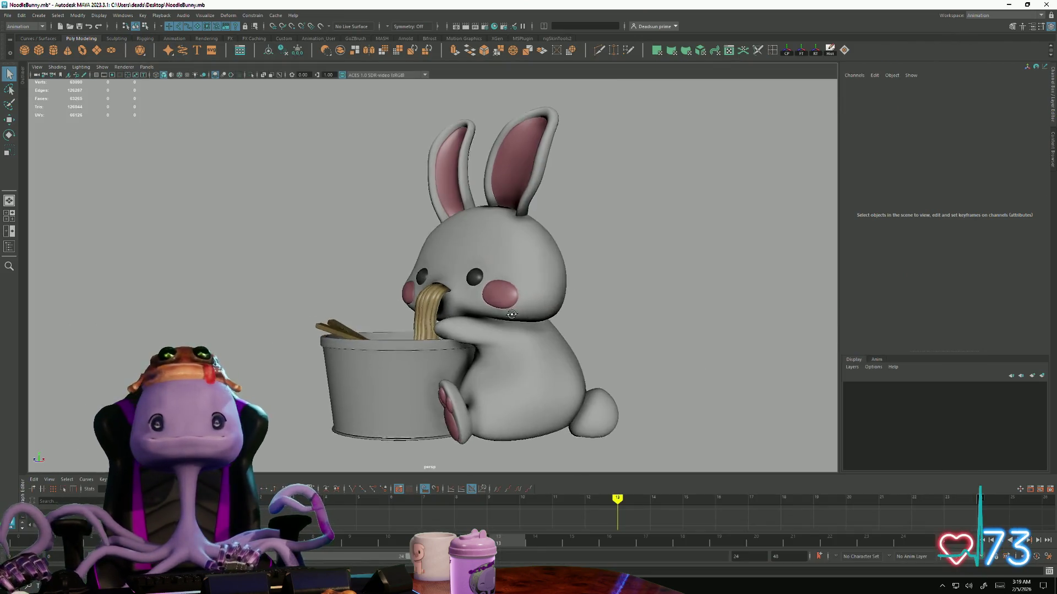
mouse_move(566, 329)
alt+mouse_down()
mouse_move(581, 364)
mouse_move(370, 394)
mouse_move(375, 337)
mouse_move(429, 414)
mouse_move(412, 388)
alt+mouse_up()
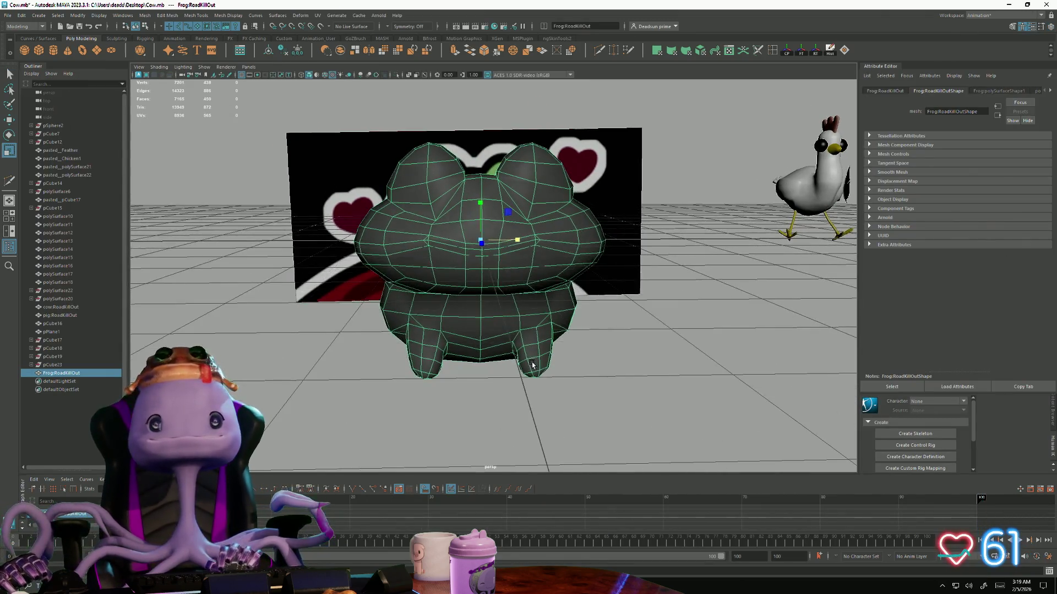
scroll(460, 279, up, 2)
scroll(446, 279, up, 3)
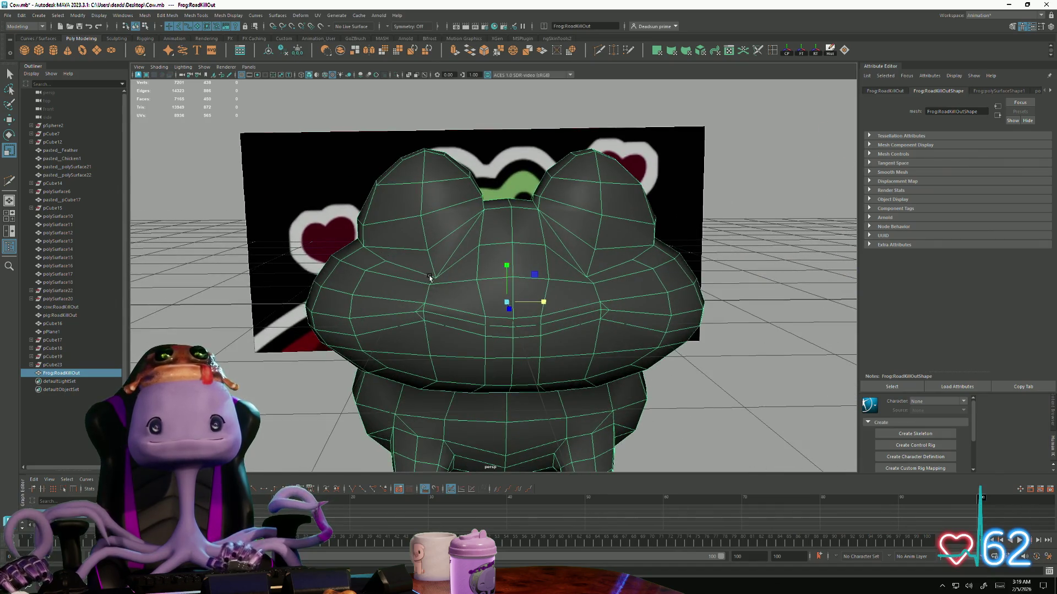
In vertex mode, select a vertex on the frog's face and move it with the Move tool
key(F9)
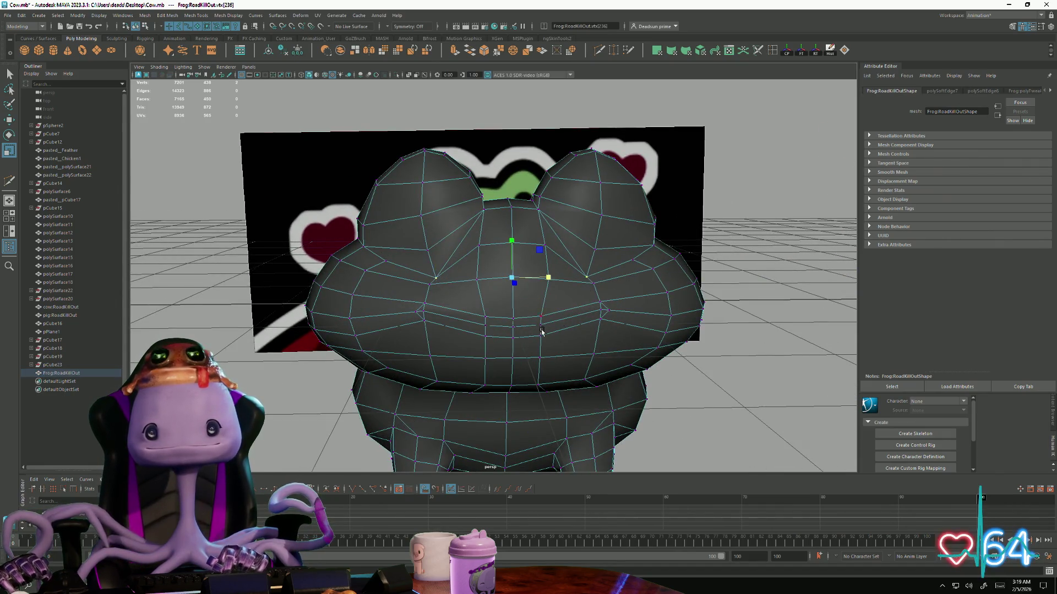
alt+drag(589, 279, 529, 273)
click(501, 272)
key(w)
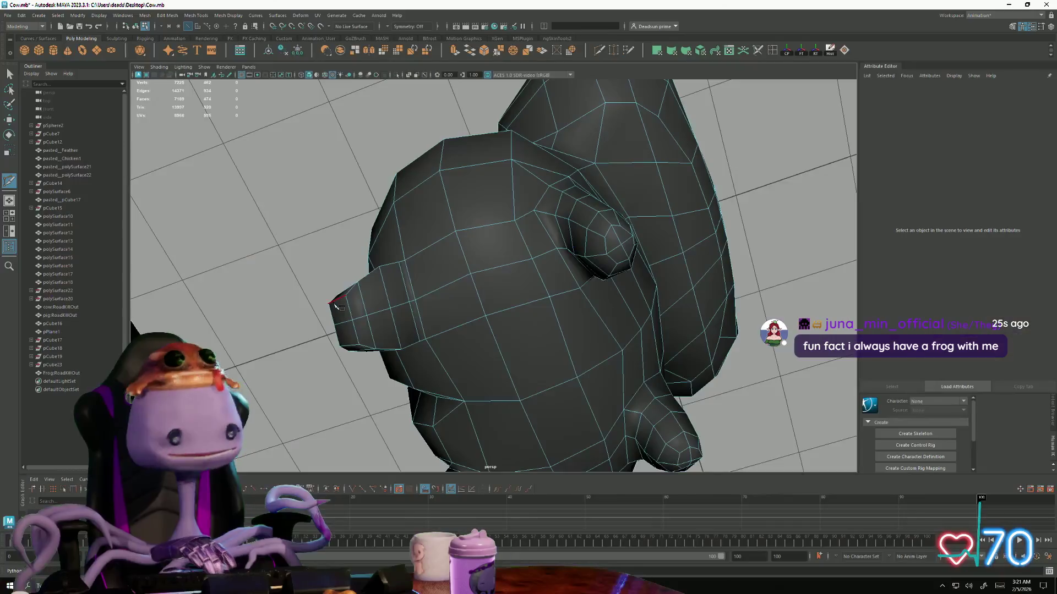
alt+drag(512, 314, 448, 307)
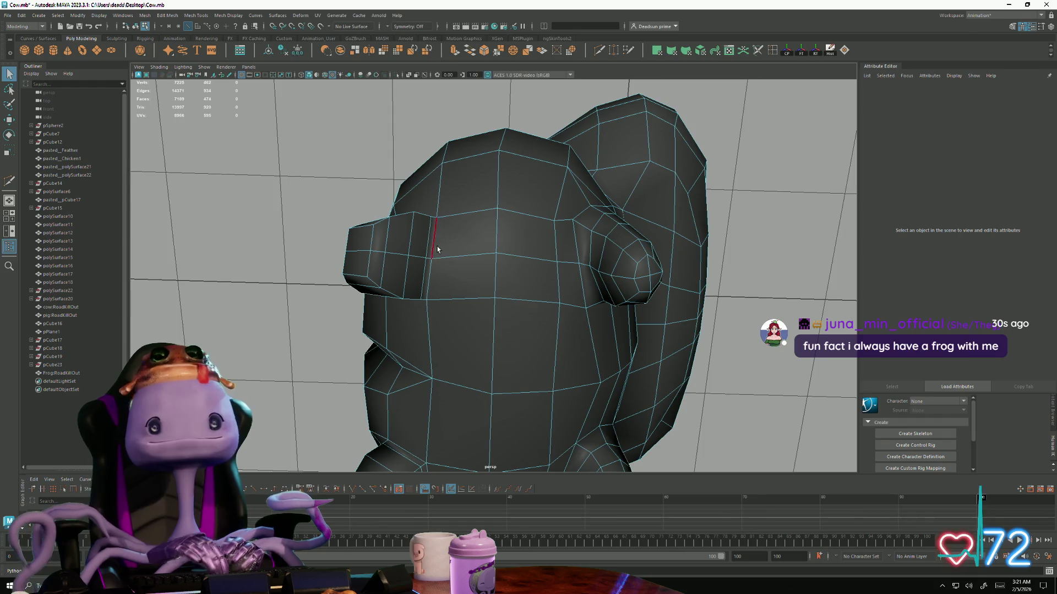
Start the Multi-Cut tool on the frog mesh to slice new edges near the legs from below
click(421, 258)
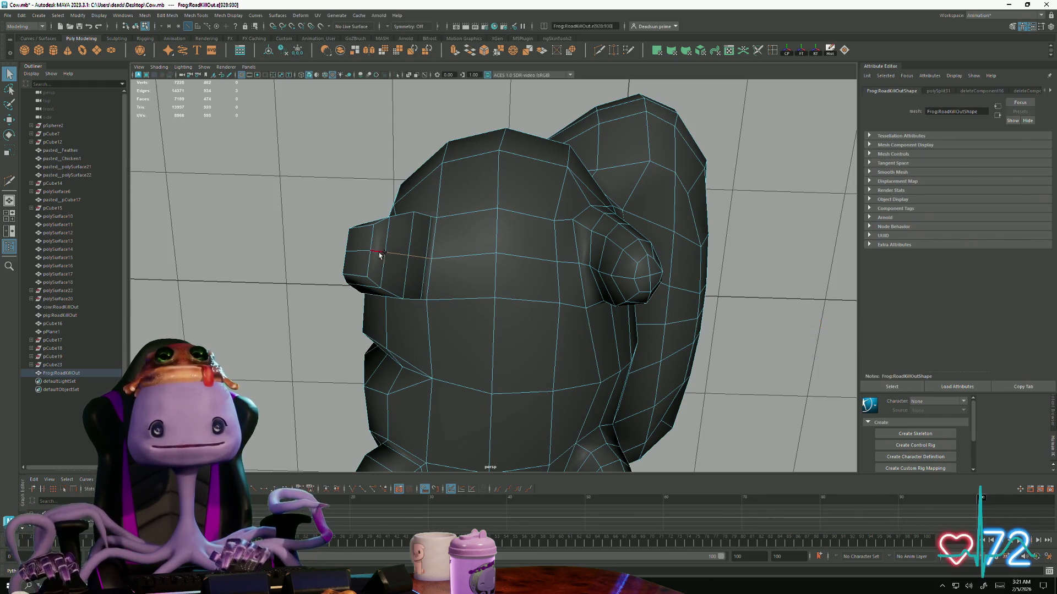
mouse_move(379, 256)
alt+mouse_down()
mouse_move(449, 303)
mouse_move(424, 153)
mouse_move(398, 284)
mouse_move(478, 230)
alt+mouse_up()
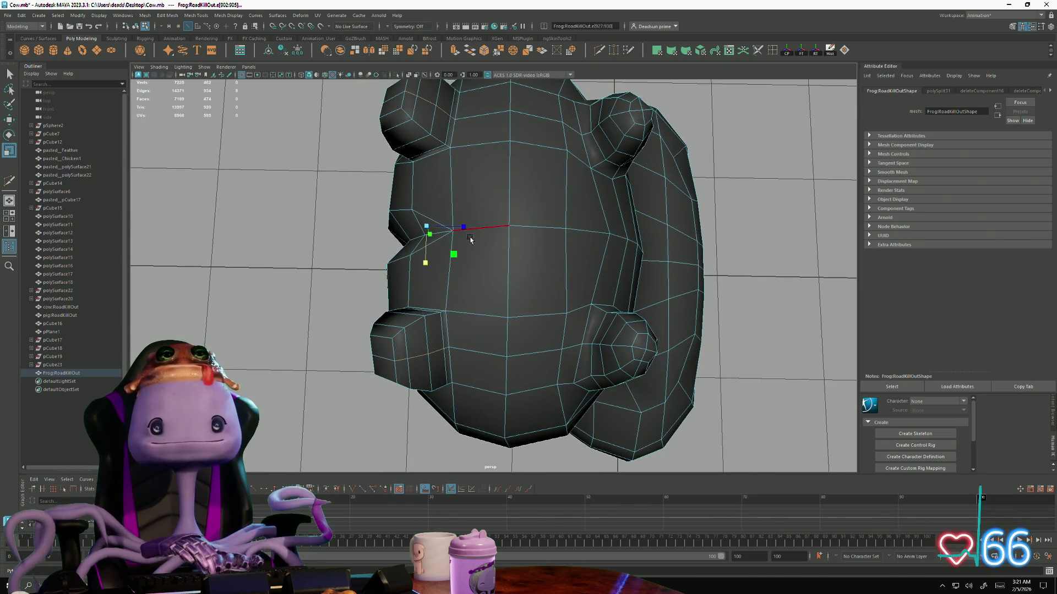
key(q)
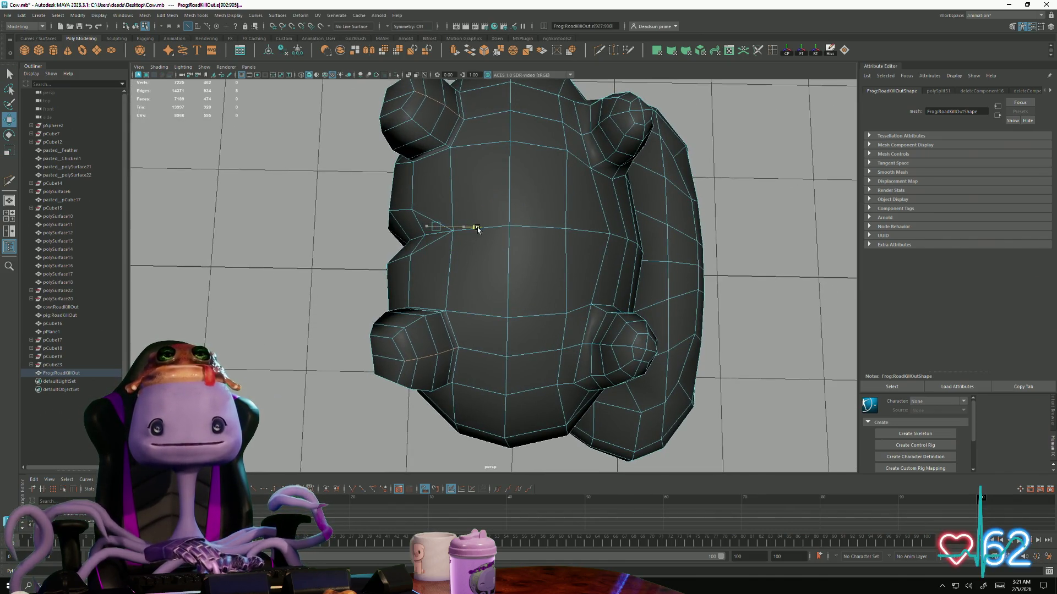
key(w)
mouse_move(478, 229)
alt+mouse_down()
mouse_move(418, 311)
mouse_move(376, 295)
alt+mouse_up()
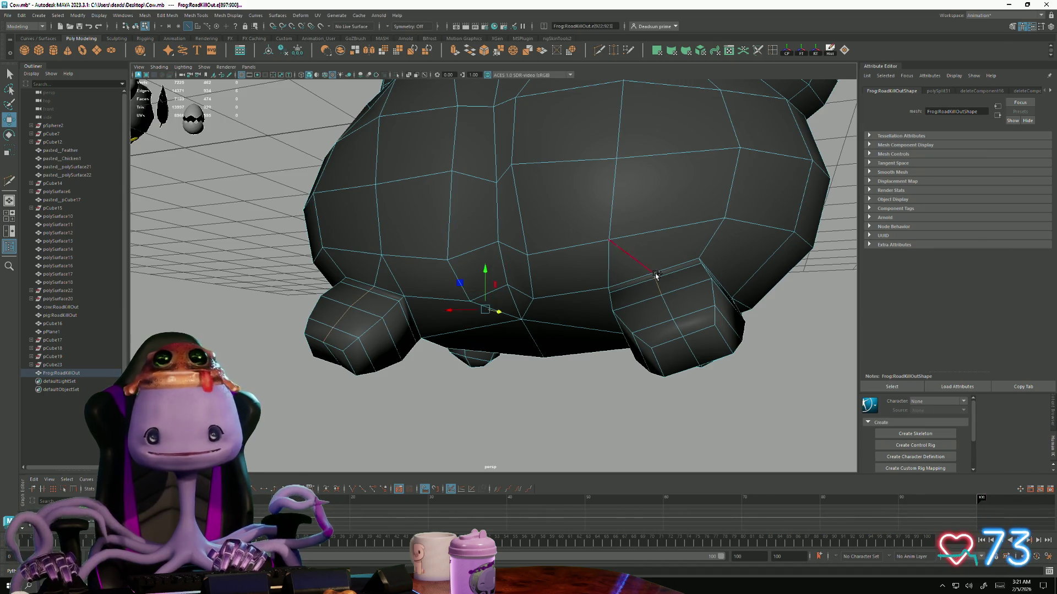
Orbit under the frog's belly and select a vertex beside its leg stub for cleanup
mouse_move(677, 324)
alt+mouse_down()
mouse_move(423, 274)
mouse_move(431, 315)
alt+mouse_up()
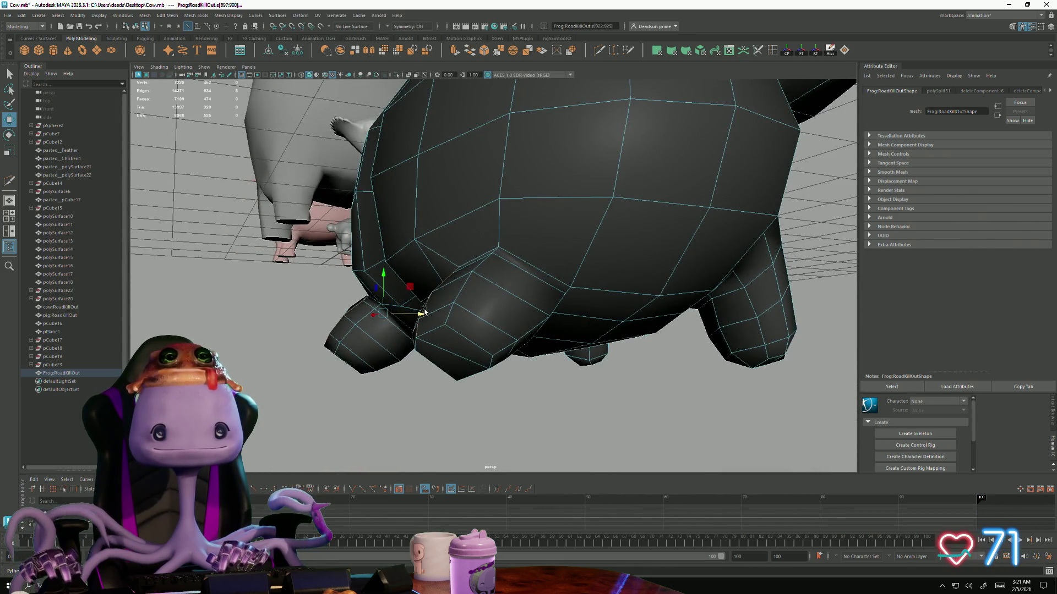
alt+drag(424, 315, 415, 318)
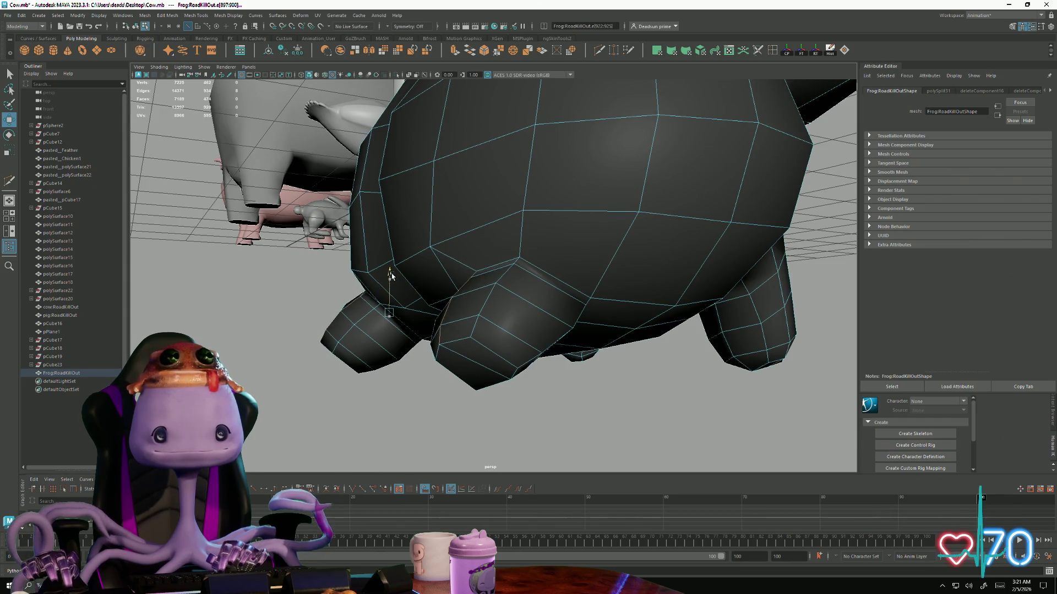
alt+drag(390, 276, 487, 200)
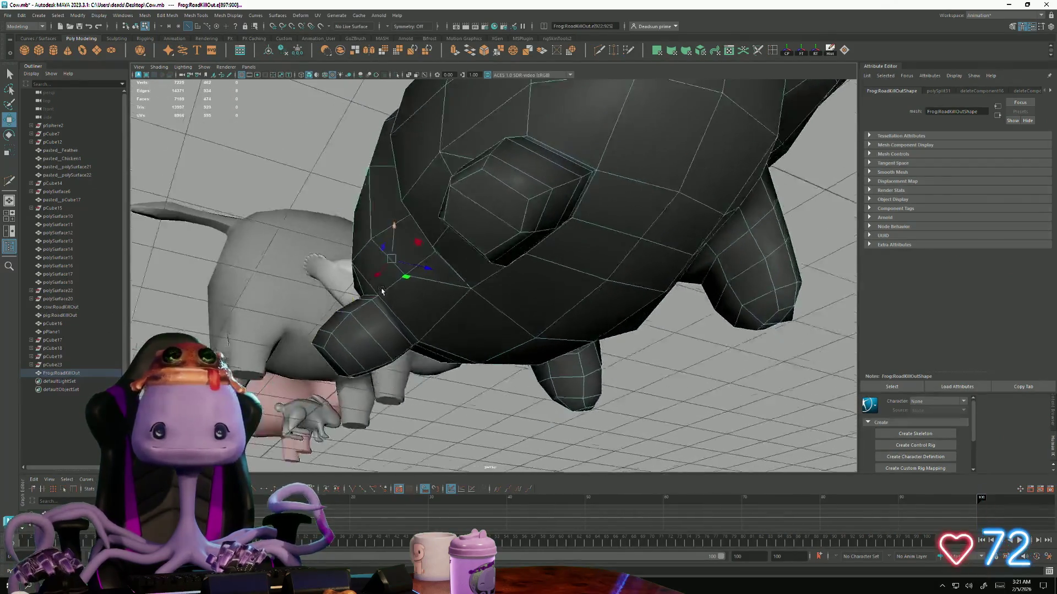
mouse_move(355, 301)
alt+mouse_down()
mouse_move(342, 368)
mouse_move(565, 364)
mouse_move(537, 384)
mouse_move(413, 339)
mouse_move(393, 321)
mouse_move(415, 405)
mouse_move(463, 273)
mouse_move(547, 380)
mouse_move(567, 326)
mouse_move(559, 283)
mouse_move(550, 293)
mouse_move(584, 258)
mouse_move(407, 297)
mouse_move(567, 306)
mouse_move(523, 307)
mouse_move(496, 272)
mouse_move(462, 298)
mouse_move(496, 281)
mouse_move(514, 305)
mouse_move(408, 233)
mouse_move(468, 211)
alt+mouse_up()
click(408, 338)
scroll(513, 297, up, 2)
scroll(514, 296, up, 3)
Delete the stray edge, then cut a first edge path across the underside to the leg block and commit it
key(Delete)
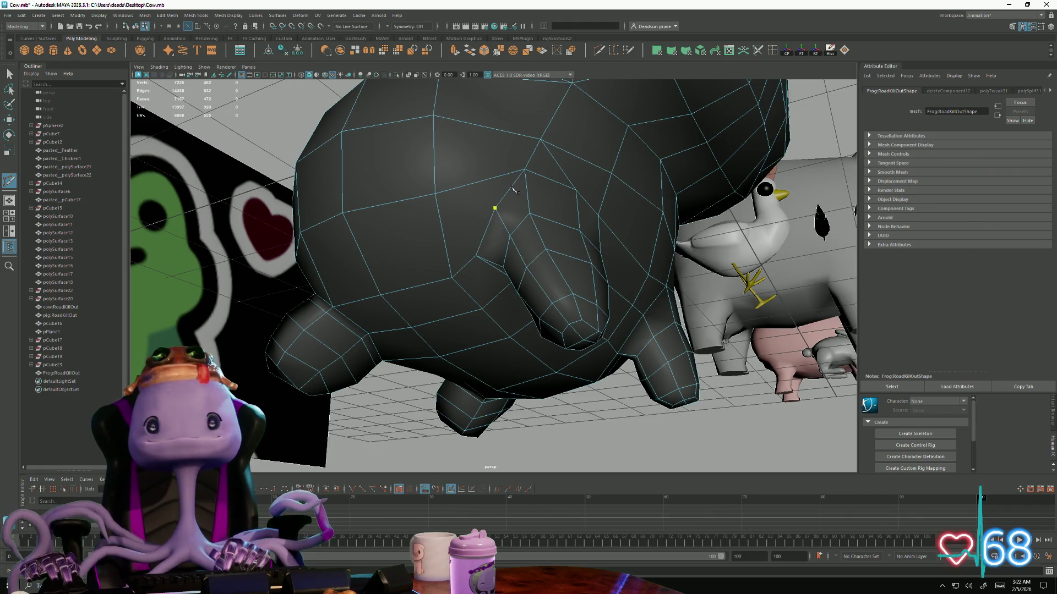
alt+drag(366, 254, 500, 263)
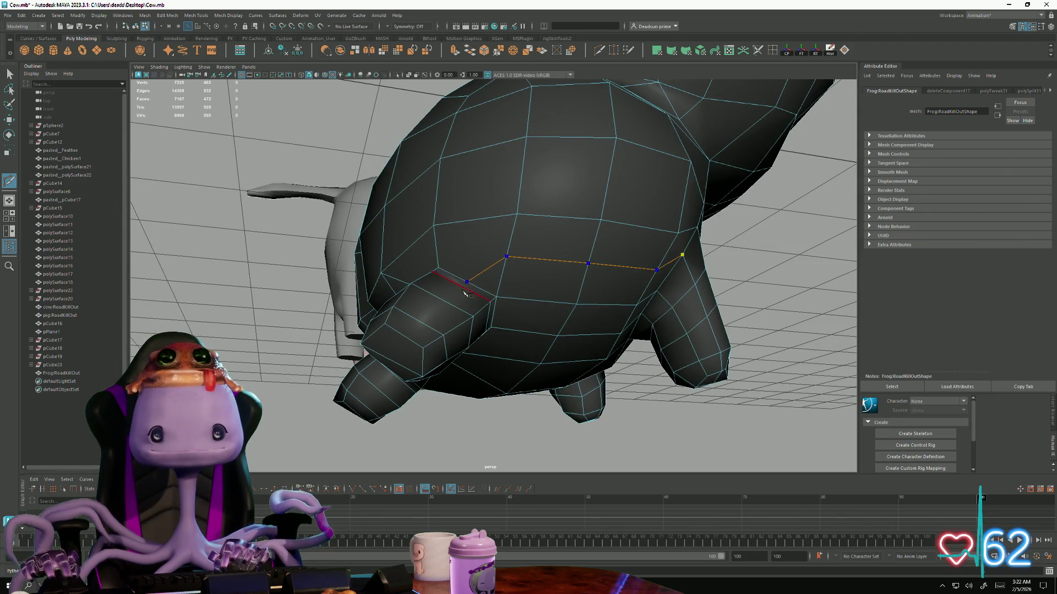
mouse_move(471, 281)
alt+mouse_down()
mouse_move(393, 269)
mouse_move(388, 351)
alt+mouse_up()
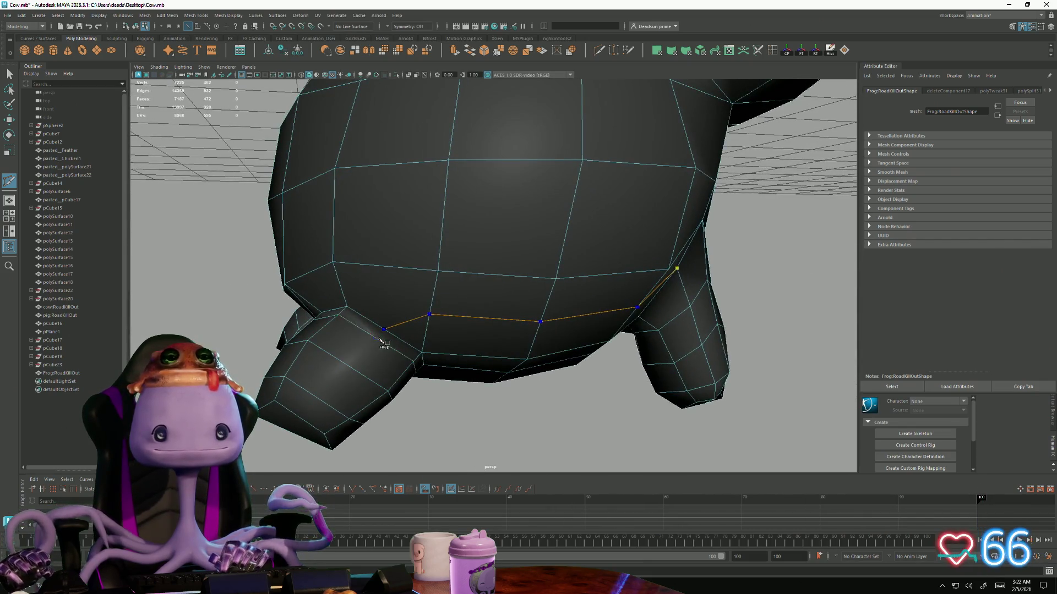
alt+drag(319, 398, 364, 388)
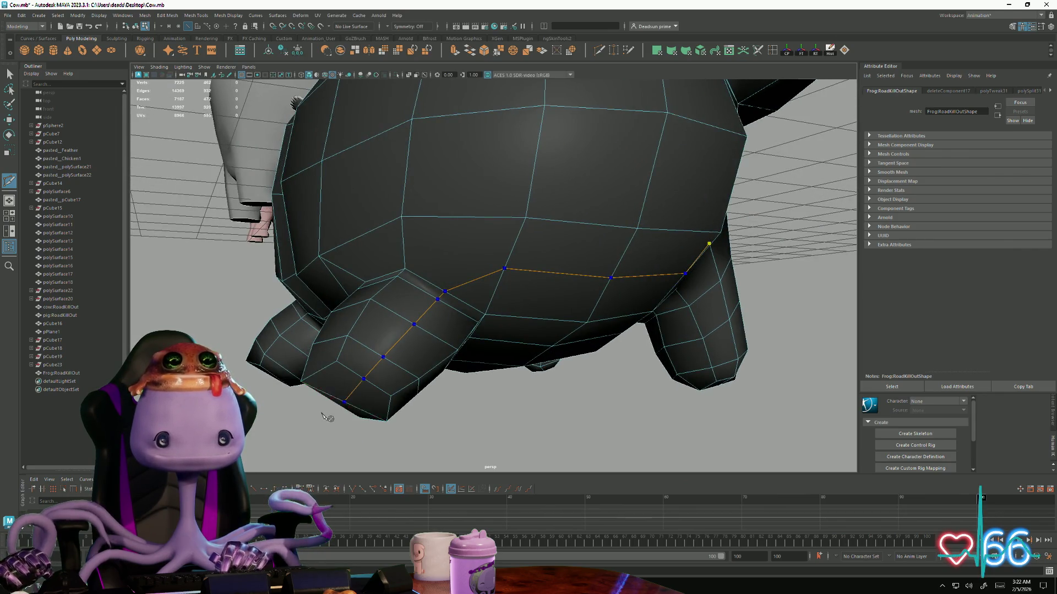
alt+drag(328, 418, 600, 264)
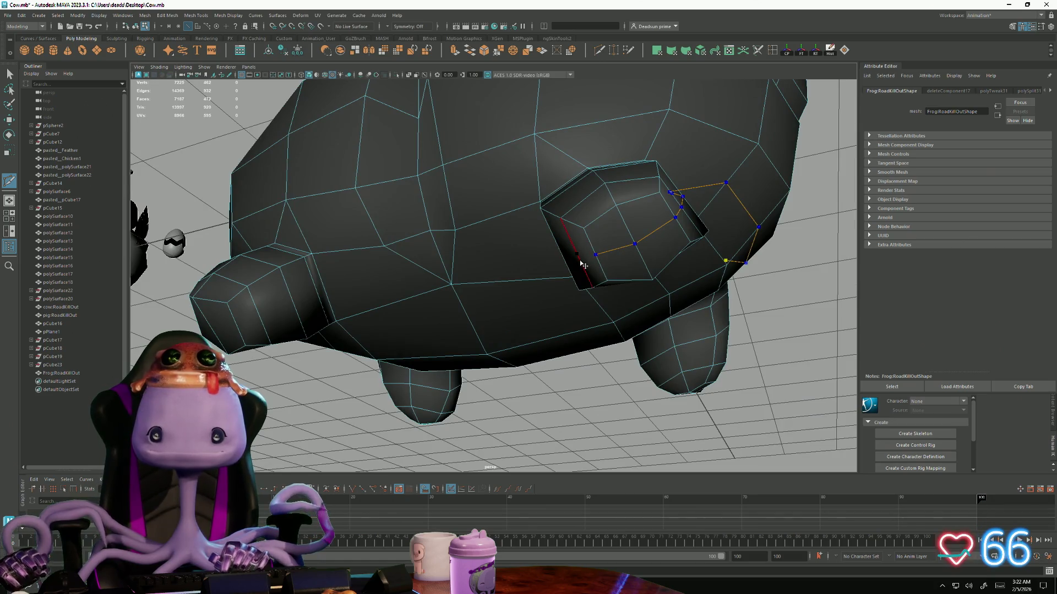
alt+drag(559, 269, 682, 307)
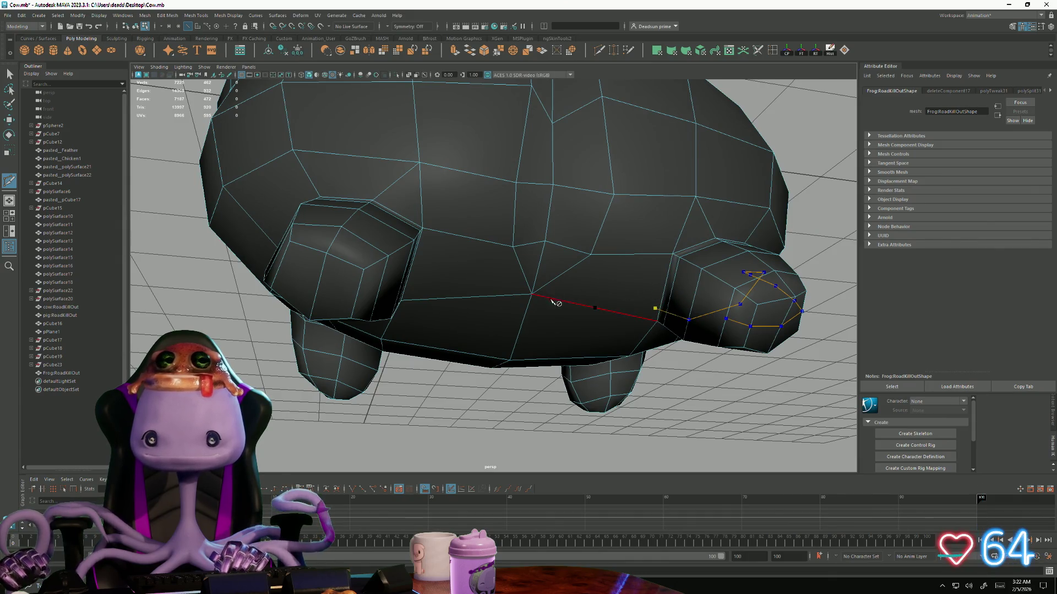
mouse_move(556, 303)
alt+mouse_down()
mouse_move(578, 300)
mouse_move(569, 272)
mouse_move(665, 287)
mouse_move(683, 225)
alt+mouse_up()
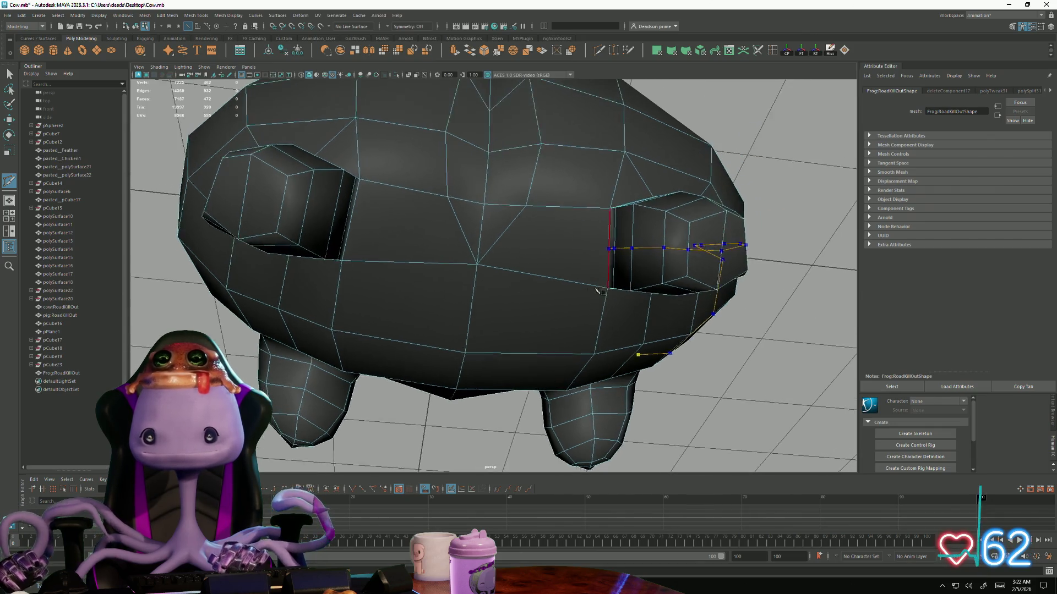
scroll(521, 234, up, 5)
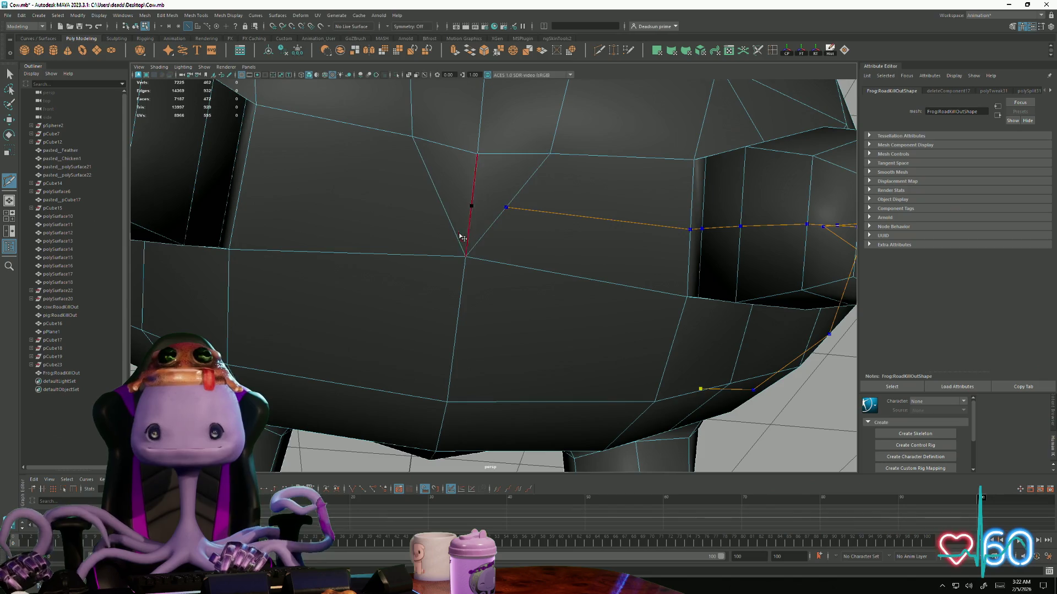
key(Return)
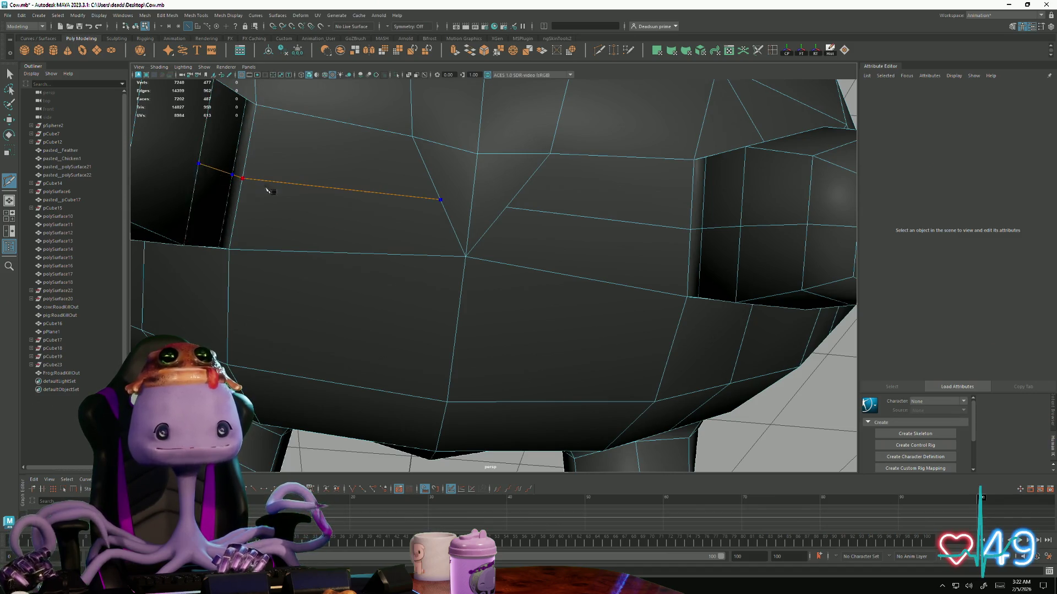
Cut a second edge path around the leg block into the body's edges and commit it
alt+drag(268, 191, 366, 273)
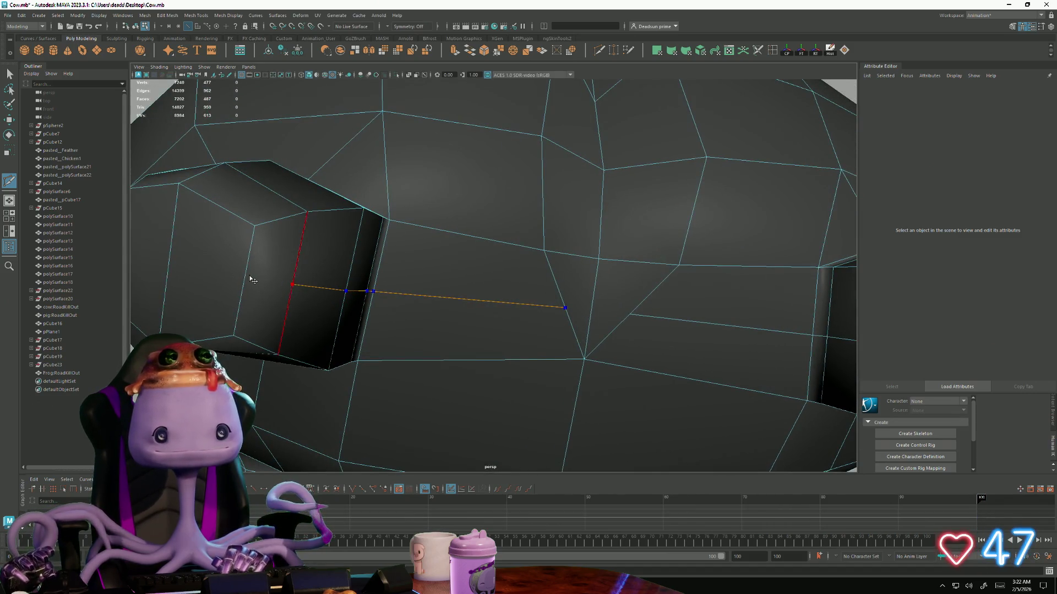
alt+drag(178, 270, 428, 339)
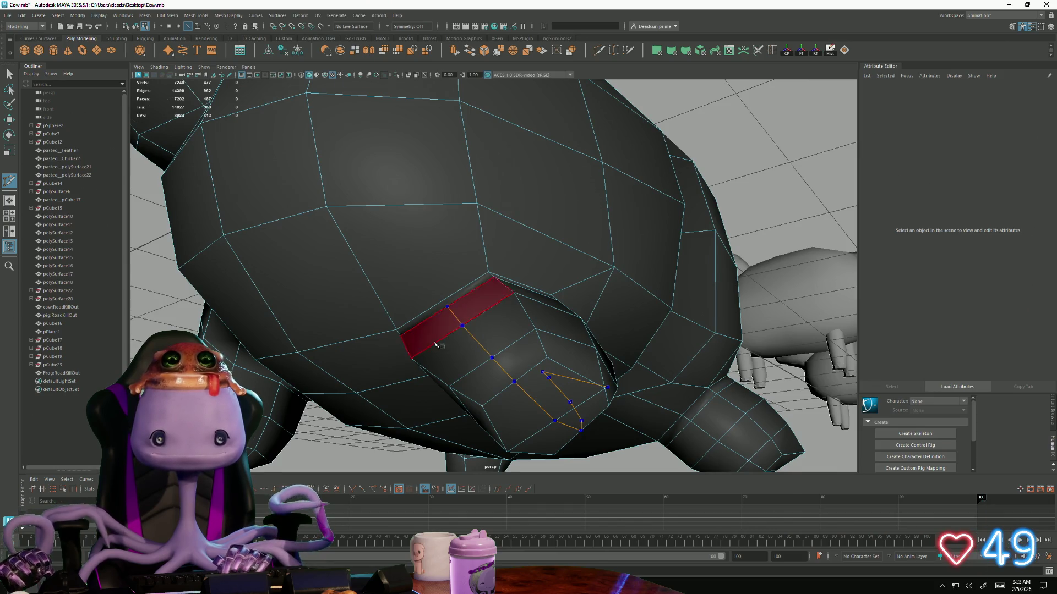
mouse_move(436, 346)
alt+mouse_down()
mouse_move(487, 347)
mouse_move(455, 347)
mouse_move(541, 300)
alt+mouse_up()
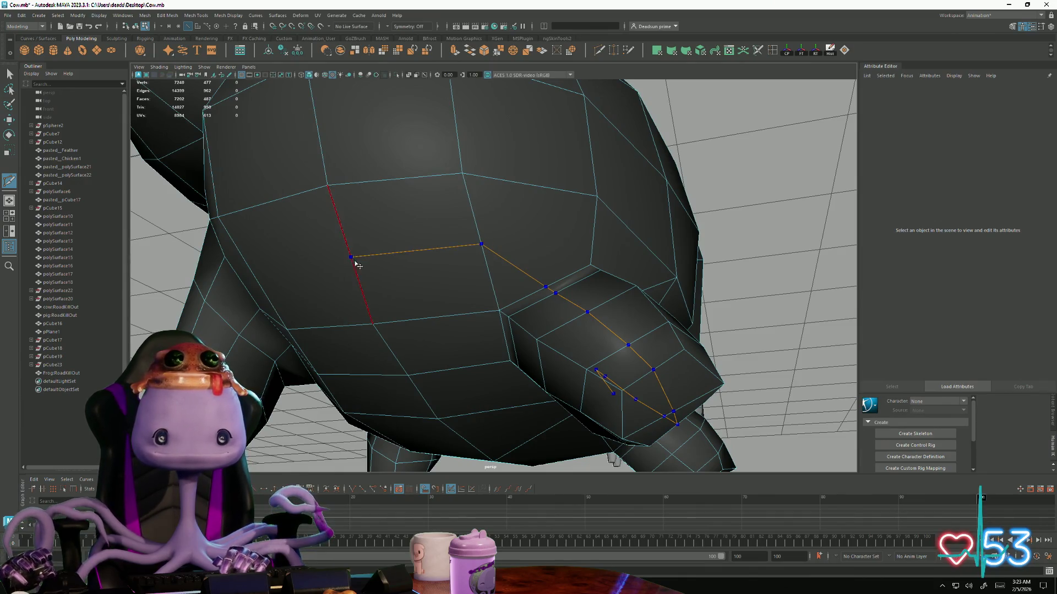
mouse_move(357, 265)
alt+mouse_down()
mouse_move(330, 303)
mouse_move(459, 282)
alt+mouse_up()
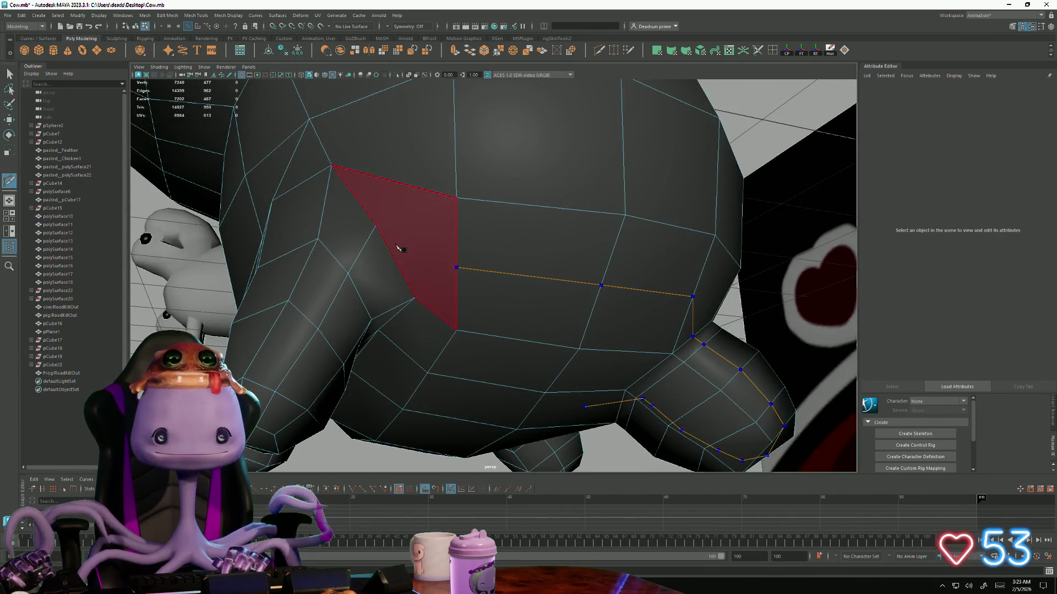
key(Return)
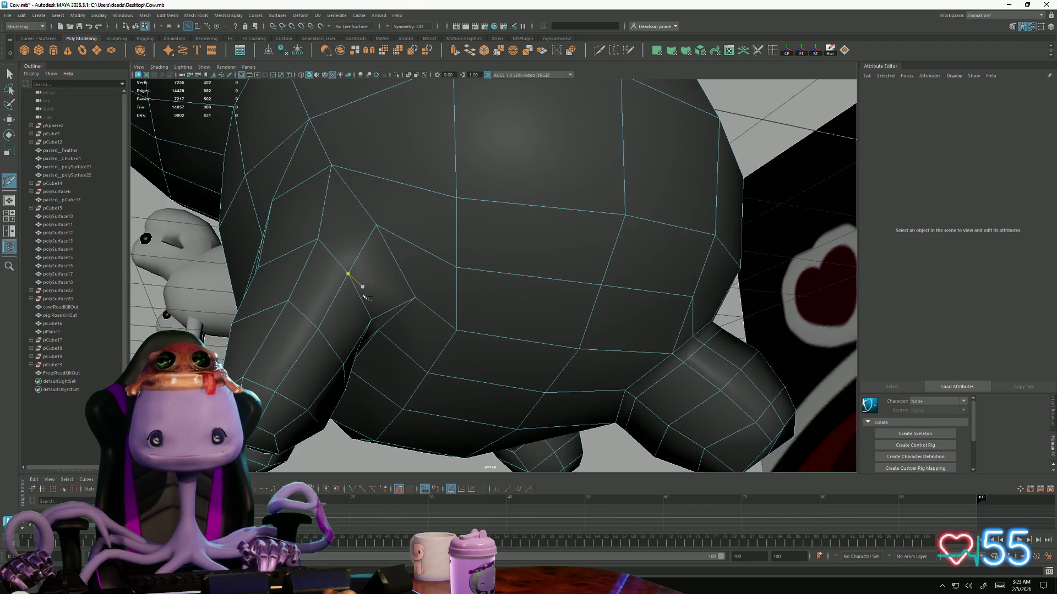
alt+drag(419, 326, 550, 344)
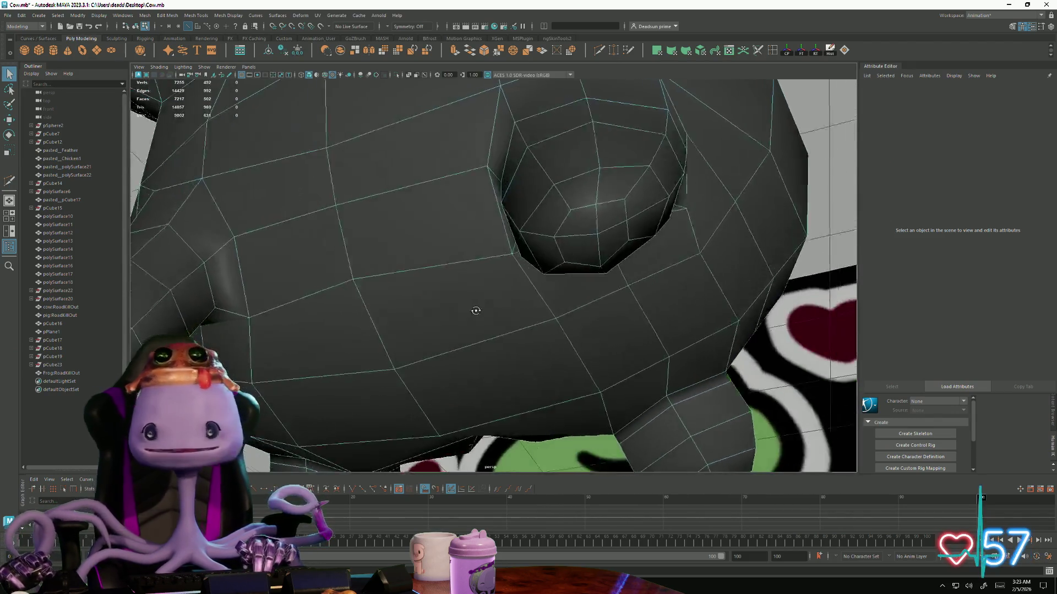
Return to component editing and nudge an underside vertex along Y, checking from below
alt+drag(625, 354, 312, 296)
right_click(543, 338)
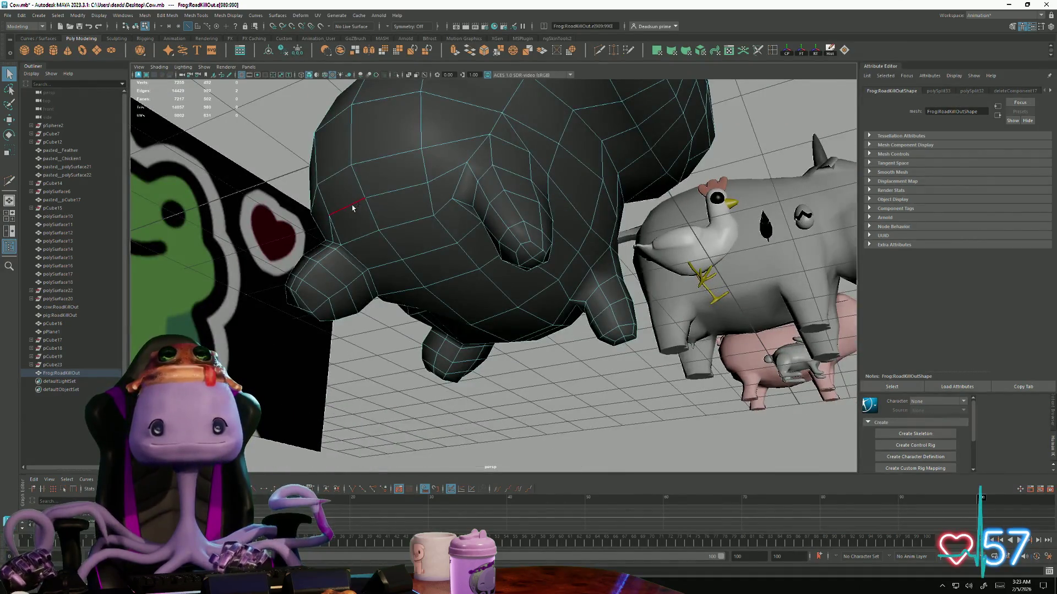
alt+drag(387, 192, 332, 268)
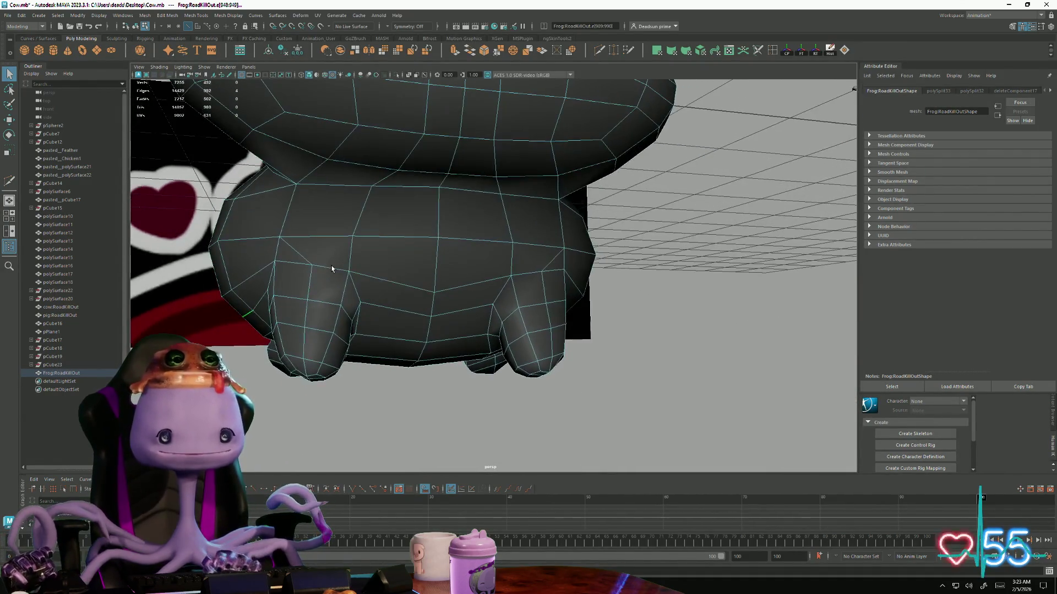
drag(406, 271, 408, 275)
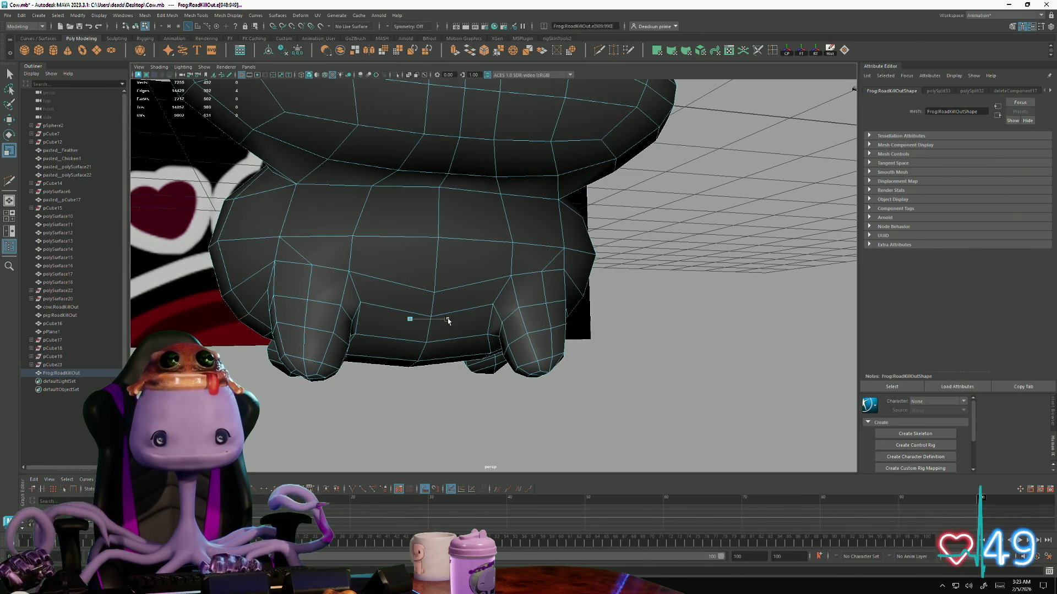
alt+drag(446, 320, 267, 347)
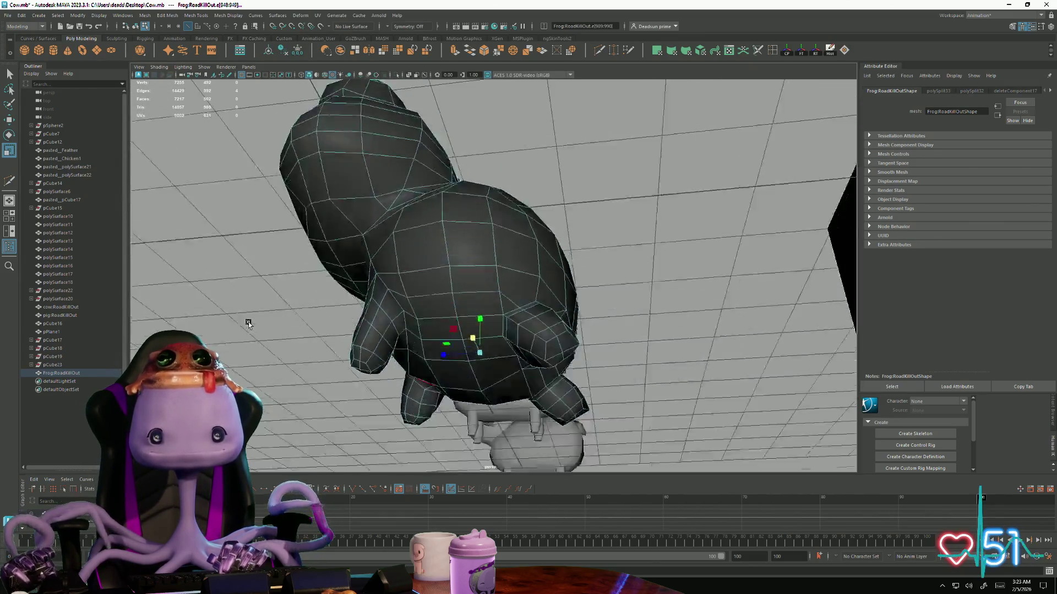
mouse_move(267, 346)
alt+mouse_down()
mouse_move(300, 316)
mouse_move(437, 341)
mouse_move(480, 319)
alt+mouse_up()
scroll(436, 340, up, 5)
scroll(514, 357, down, 5)
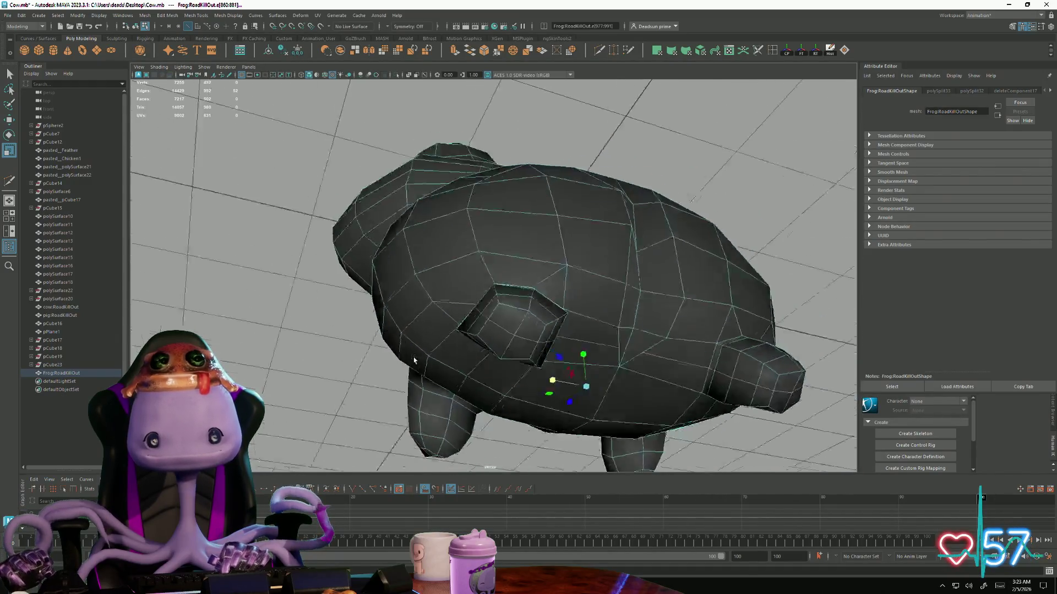
Orbit the frog to inspect the new edge lines from the side, front and head
alt+drag(513, 357, 294, 263)
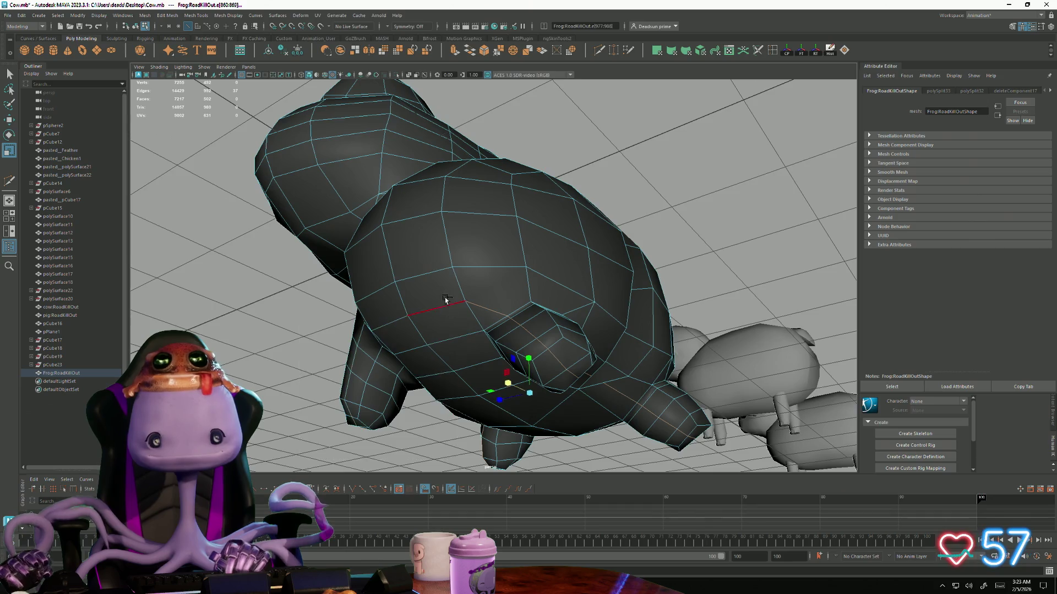
mouse_move(490, 315)
alt+mouse_down()
mouse_move(648, 339)
mouse_move(531, 384)
alt+mouse_up()
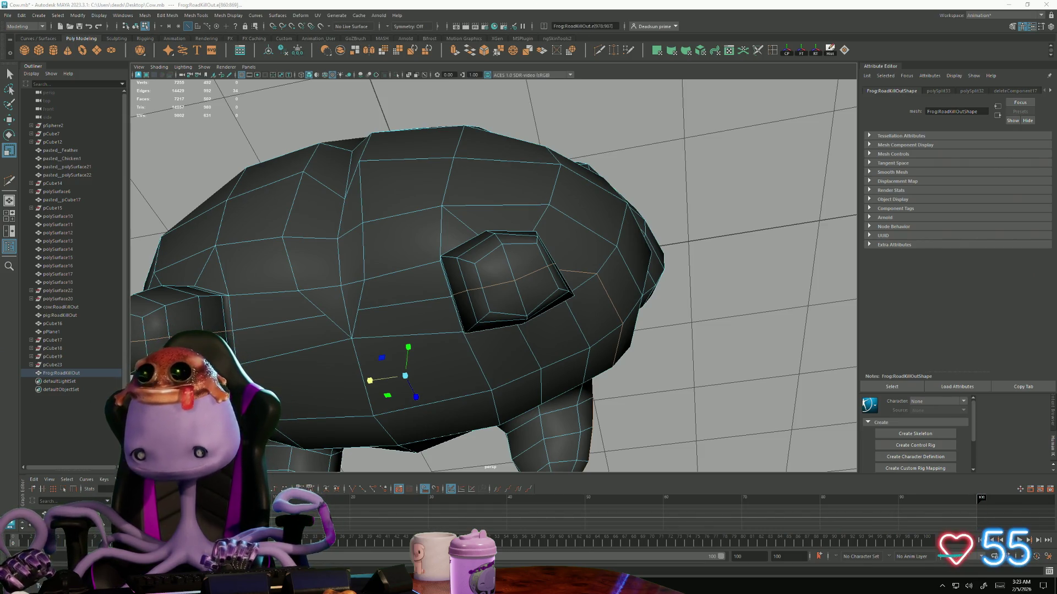
mouse_move(576, 302)
alt+mouse_down()
mouse_move(562, 309)
mouse_move(550, 290)
alt+mouse_up()
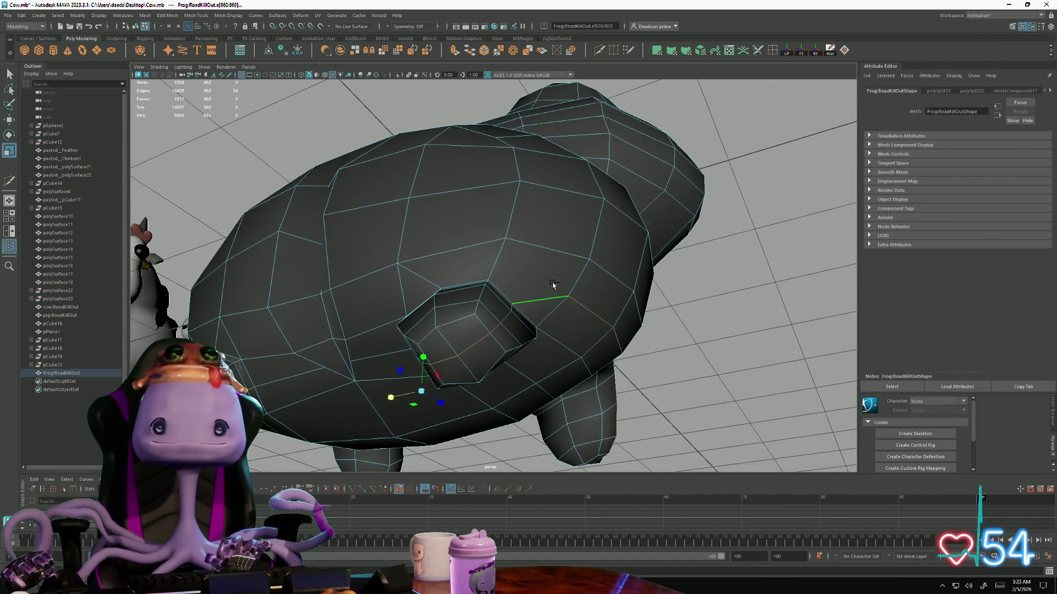
mouse_move(692, 435)
alt+mouse_down()
mouse_move(633, 394)
mouse_move(520, 377)
mouse_move(581, 405)
mouse_move(466, 211)
alt+mouse_up()
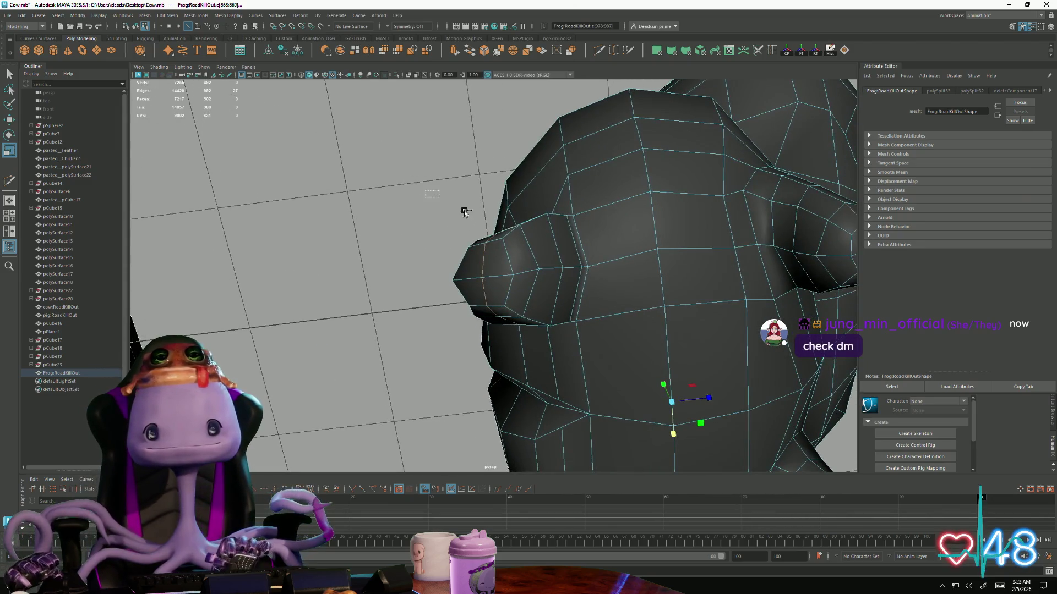
mouse_move(635, 378)
alt+mouse_down()
mouse_move(642, 298)
mouse_move(639, 321)
mouse_move(550, 335)
mouse_move(654, 265)
mouse_move(605, 139)
alt+mouse_up()
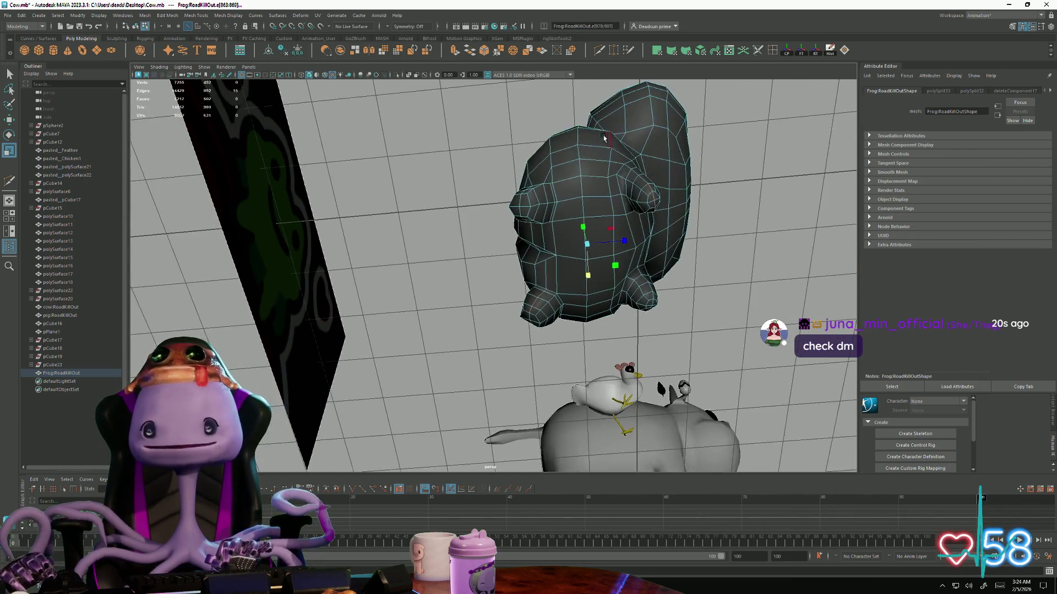
mouse_move(736, 392)
alt+mouse_down()
mouse_move(710, 366)
mouse_move(582, 386)
mouse_move(528, 371)
alt+mouse_up()
scroll(498, 360, up, 2)
scroll(528, 397, up, 2)
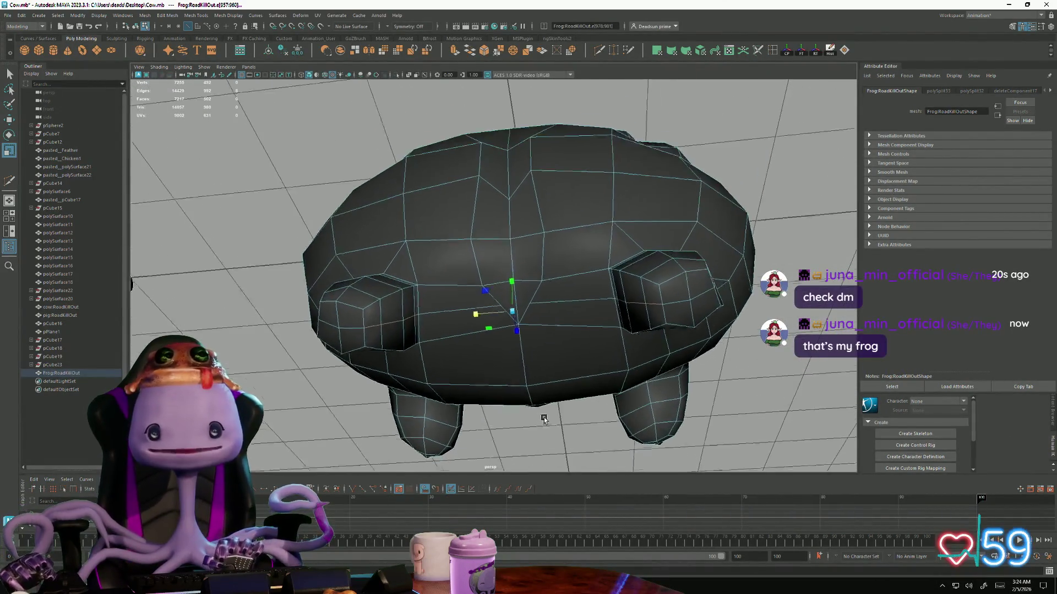
scroll(501, 405, up, 2)
scroll(500, 405, up, 2)
scroll(487, 381, up, 2)
scroll(467, 339, up, 1)
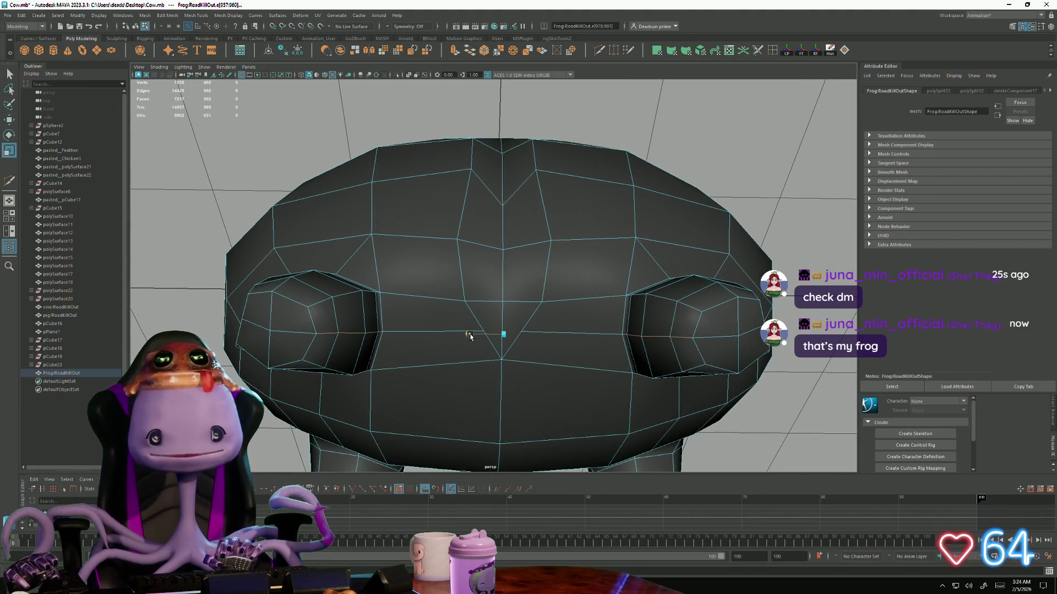
mouse_move(418, 377)
alt+mouse_down()
mouse_move(484, 412)
mouse_move(401, 356)
alt+mouse_up()
alt+drag(303, 238, 307, 242)
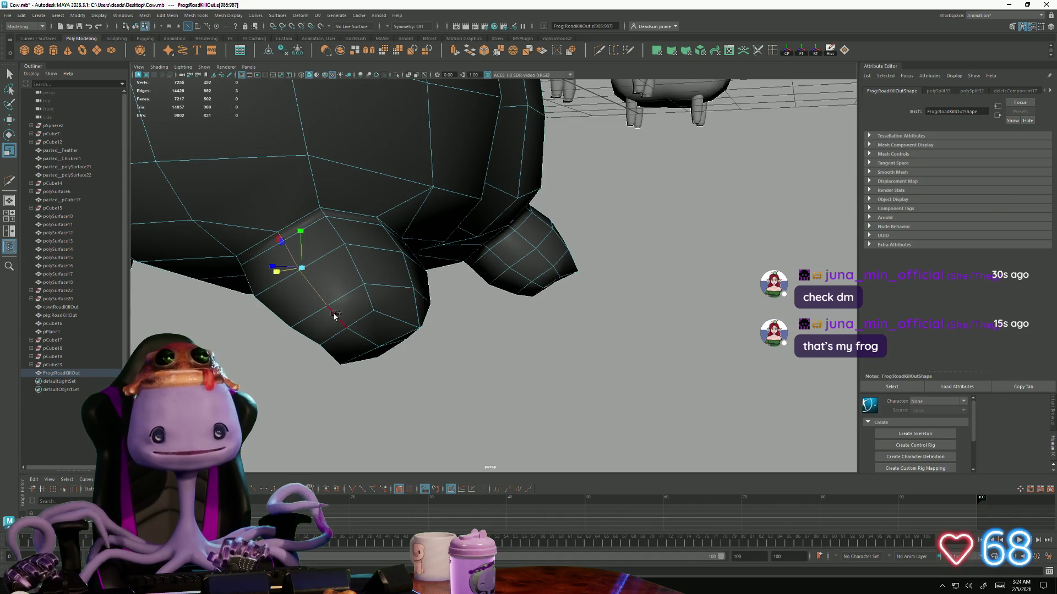
mouse_move(334, 315)
alt+mouse_down()
mouse_move(508, 349)
mouse_move(325, 326)
mouse_move(466, 341)
mouse_move(708, 237)
mouse_move(719, 213)
alt+mouse_up()
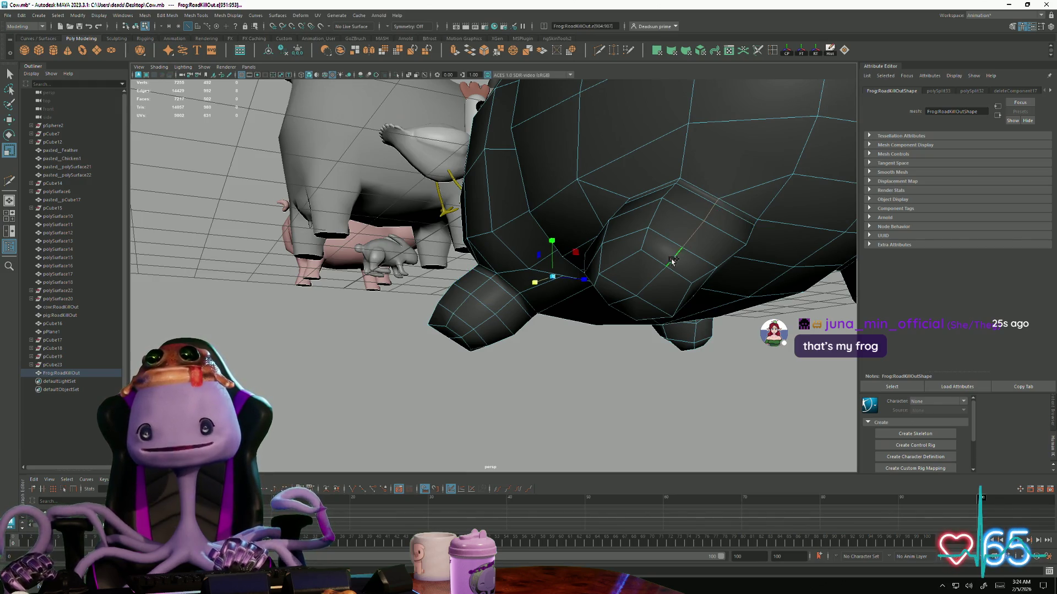
alt+drag(660, 291, 577, 356)
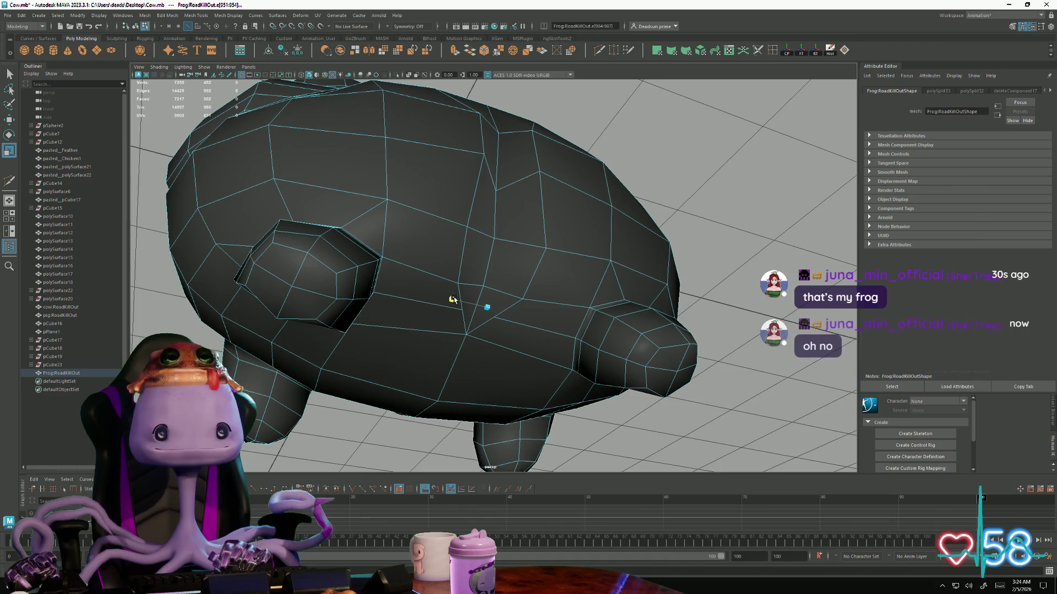
key(w)
mouse_move(452, 300)
alt+mouse_down()
mouse_move(480, 332)
mouse_move(452, 349)
mouse_move(464, 306)
alt+mouse_up()
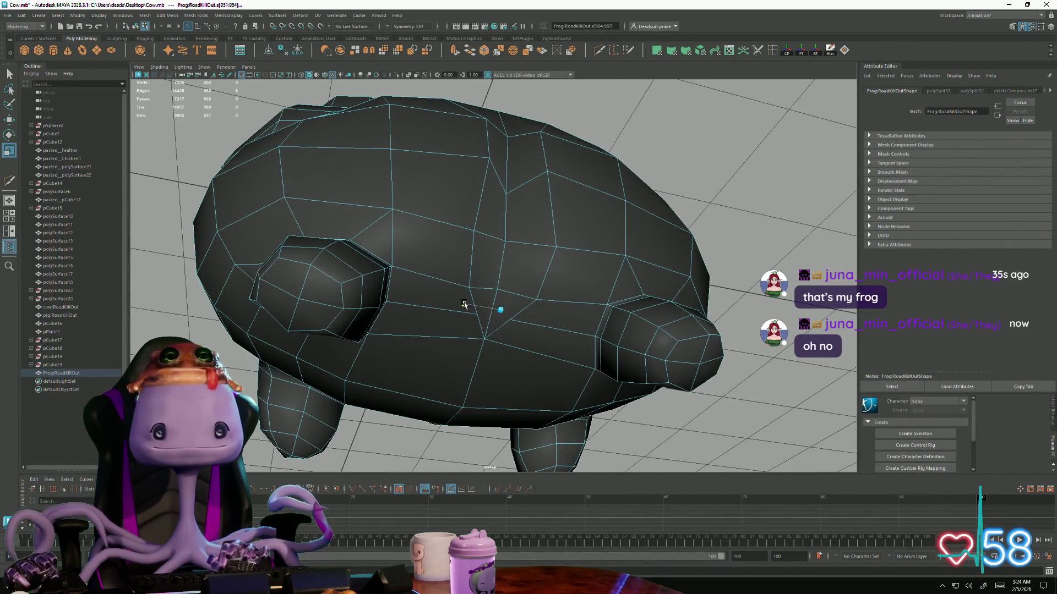
click(464, 304)
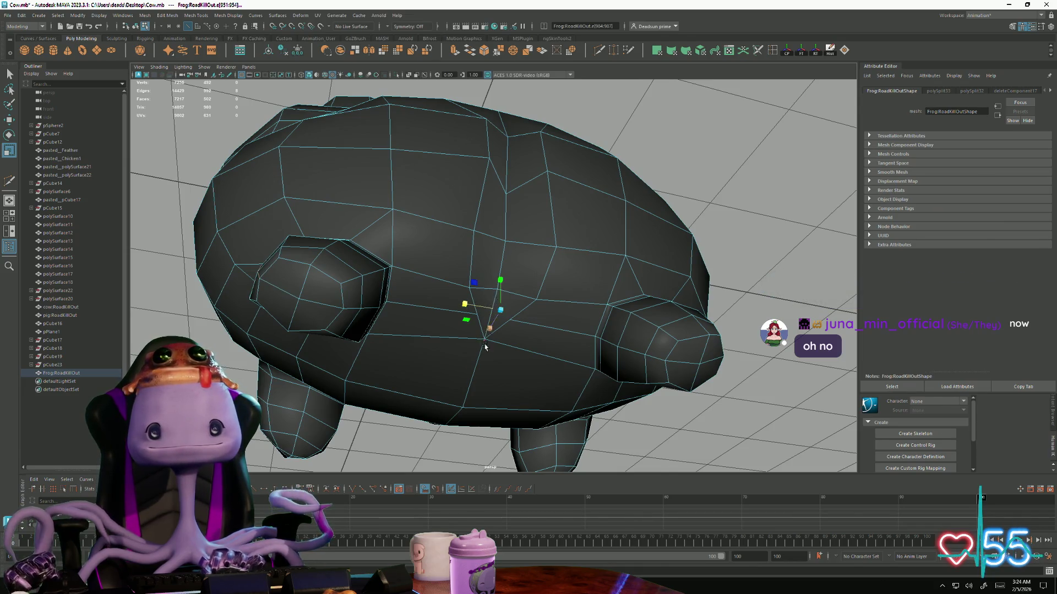
mouse_move(486, 347)
alt+mouse_down()
mouse_move(548, 330)
mouse_move(389, 302)
alt+mouse_up()
mouse_move(463, 354)
alt+mouse_down()
mouse_move(399, 395)
mouse_move(358, 402)
alt+mouse_up()
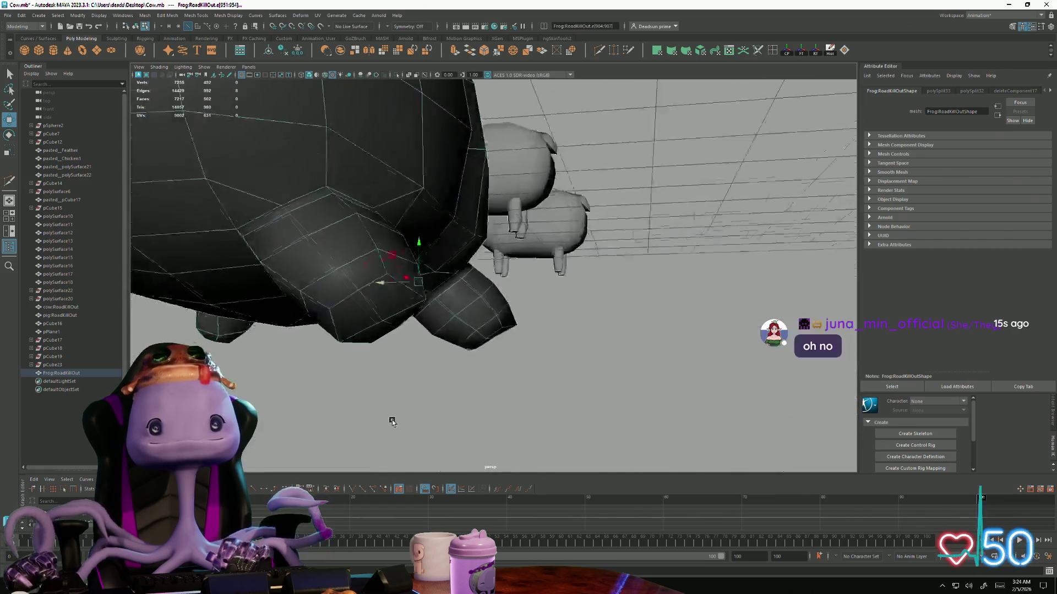
click(365, 329)
mouse_move(365, 328)
alt+mouse_down()
mouse_move(559, 364)
mouse_move(667, 354)
mouse_move(378, 376)
alt+mouse_up()
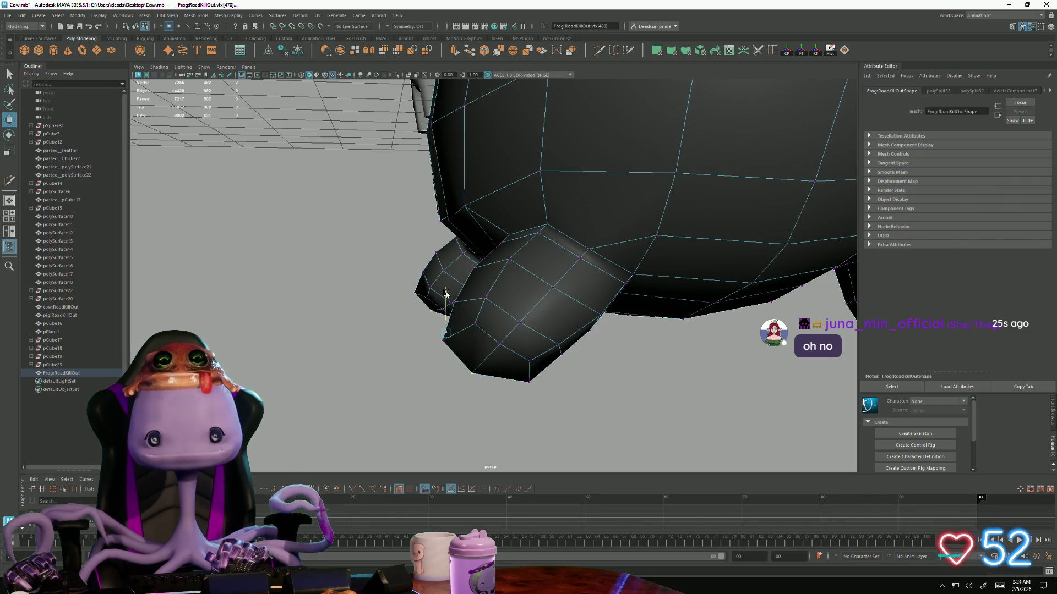
mouse_move(445, 294)
alt+mouse_down()
mouse_move(584, 353)
mouse_move(562, 363)
mouse_move(554, 319)
mouse_move(555, 338)
alt+mouse_up()
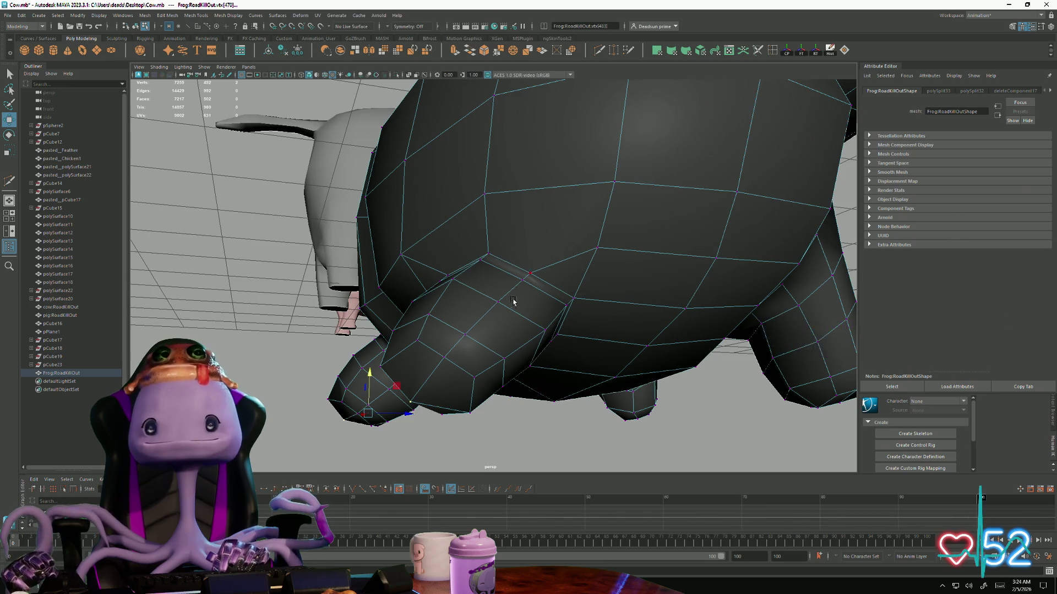
mouse_move(513, 302)
alt+mouse_down()
mouse_move(571, 305)
mouse_move(389, 279)
mouse_move(497, 291)
mouse_move(566, 319)
mouse_move(600, 126)
alt+mouse_up()
scroll(564, 311, down, 3)
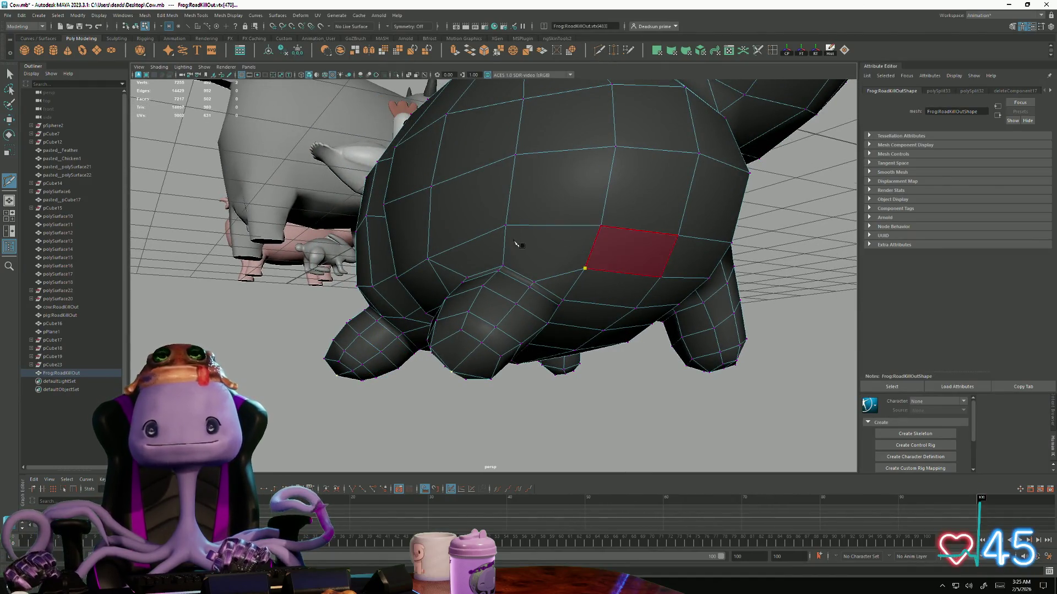
click(484, 381)
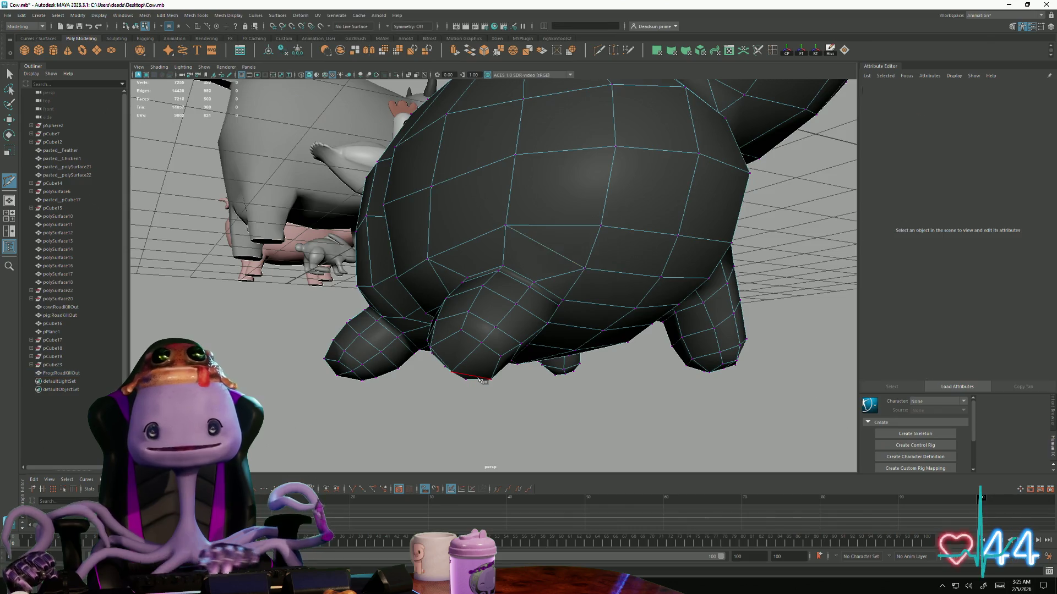
alt+drag(341, 361, 357, 330)
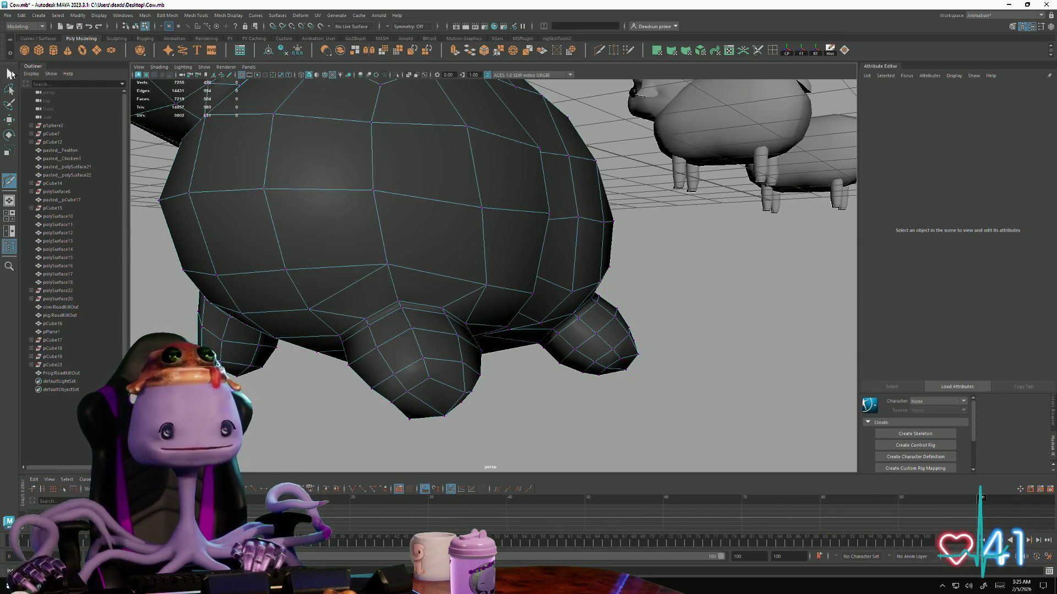
click(11, 73)
mouse_move(424, 365)
alt+mouse_down()
mouse_move(420, 378)
mouse_move(483, 299)
alt+mouse_up()
right_drag(483, 299, 545, 263)
mouse_move(545, 263)
alt+mouse_down()
mouse_move(401, 395)
mouse_move(508, 384)
mouse_move(548, 310)
mouse_move(539, 345)
mouse_move(542, 335)
mouse_move(488, 357)
alt+mouse_up()
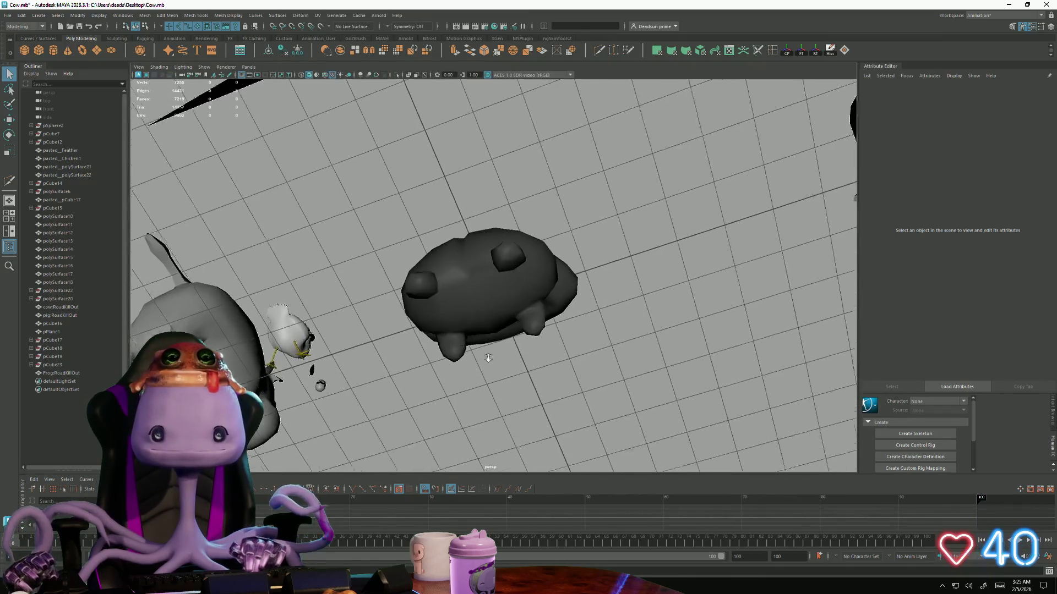
alt+right_drag(488, 358, 626, 335)
right_drag(519, 259, 508, 224)
click(559, 252)
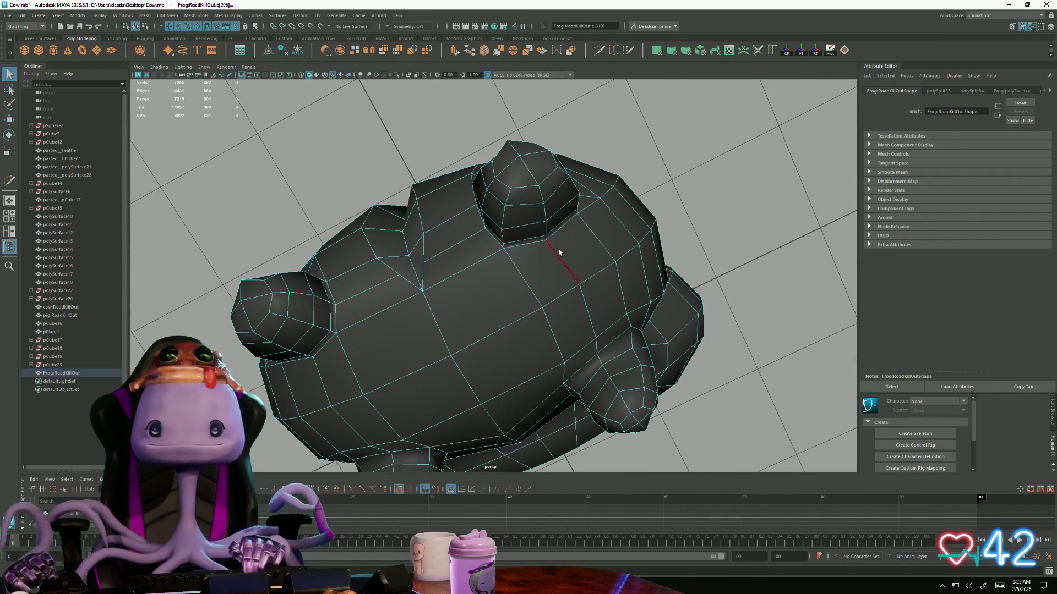
mouse_move(559, 252)
alt+right_down()
mouse_move(672, 314)
mouse_move(588, 210)
alt+right_up()
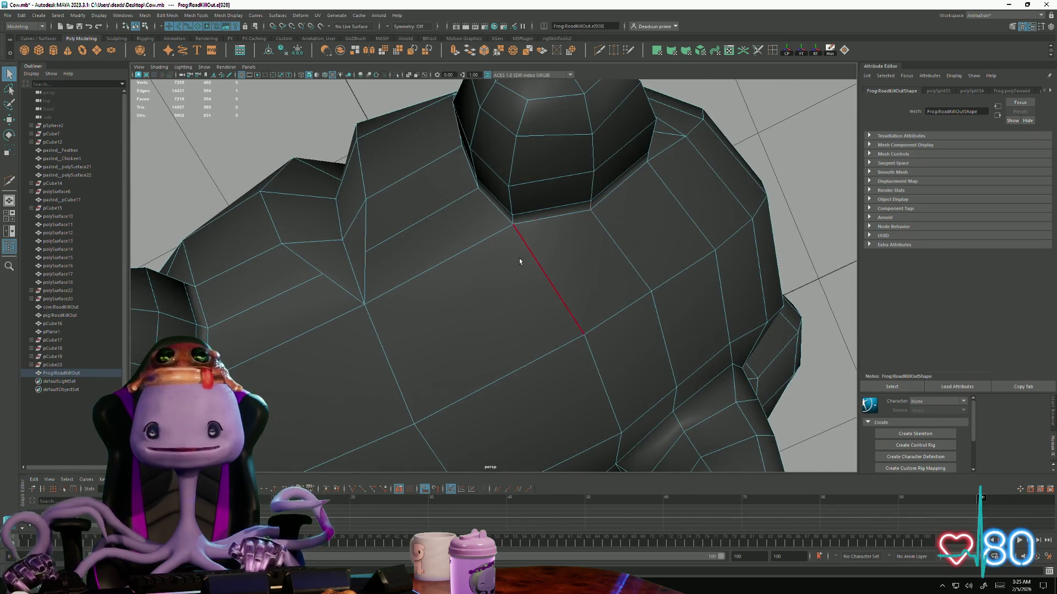
mouse_move(519, 261)
alt+mouse_down()
mouse_move(378, 248)
mouse_move(363, 233)
alt+mouse_up()
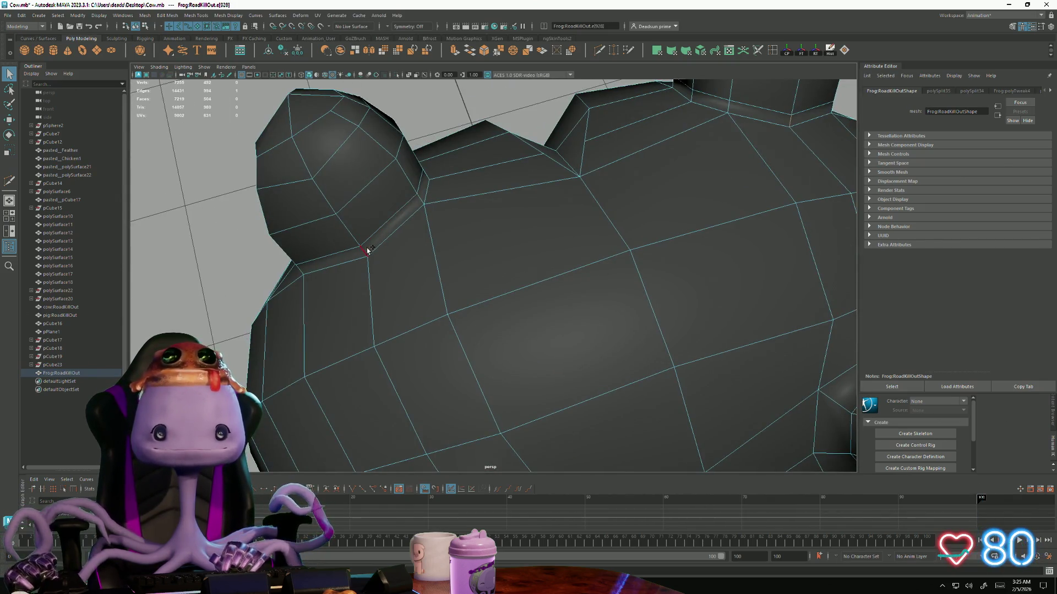
scroll(490, 265, down, 5)
scroll(537, 371, down, 3)
mouse_move(538, 371)
alt+mouse_down()
mouse_move(514, 371)
mouse_move(520, 362)
alt+mouse_up()
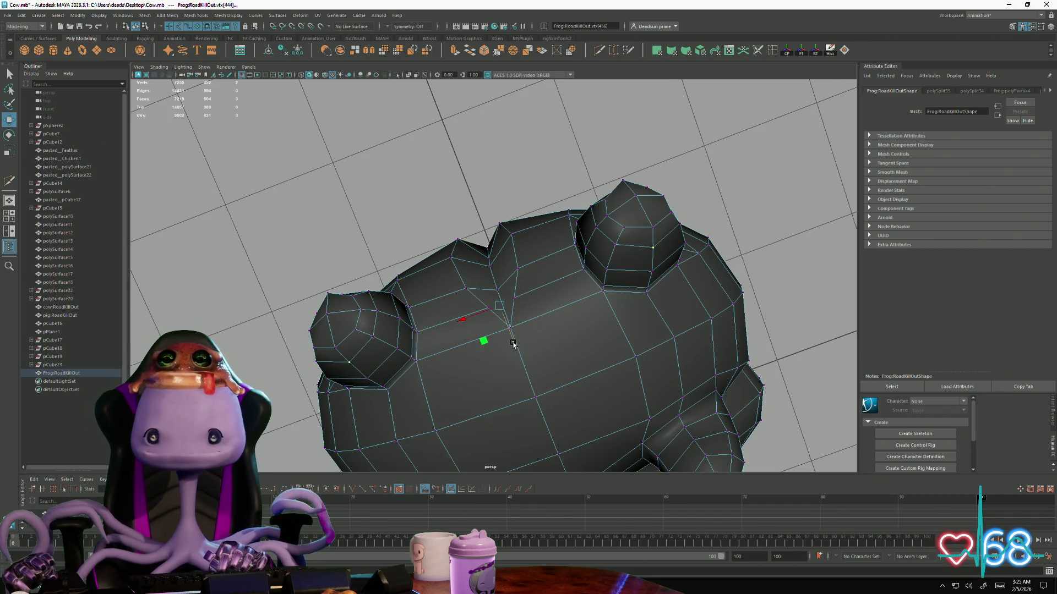
mouse_move(518, 346)
alt+mouse_down()
mouse_move(495, 303)
mouse_move(501, 373)
mouse_move(449, 401)
mouse_move(485, 394)
mouse_move(498, 333)
mouse_move(348, 357)
mouse_move(271, 390)
mouse_move(285, 405)
mouse_move(312, 393)
alt+mouse_up()
scroll(550, 270, down, 3)
click(477, 366)
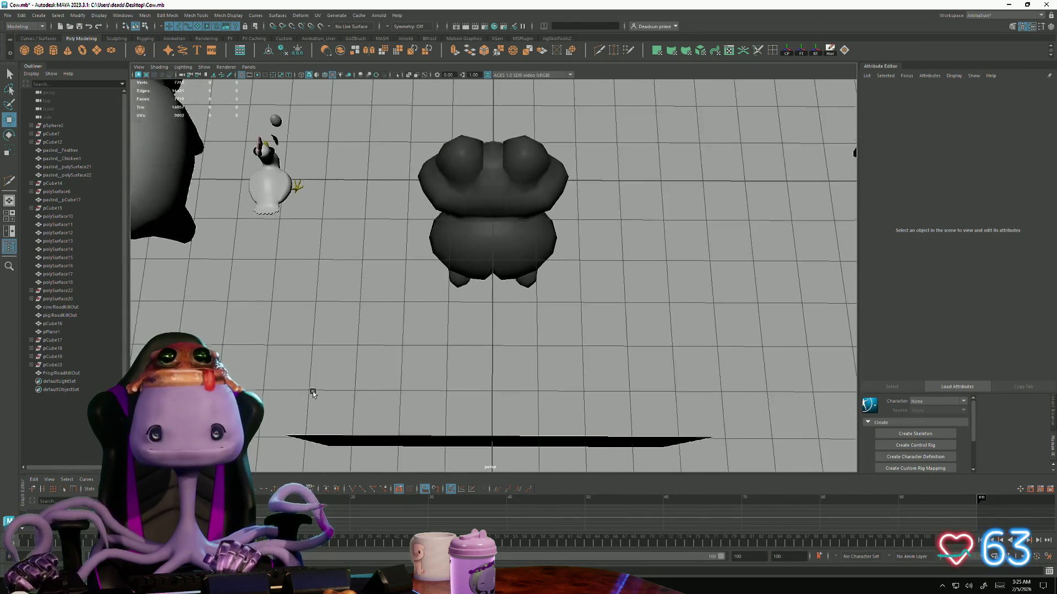
scroll(496, 253, up, 5)
Select the frog and enter vertex editing with a front view of its head
click(496, 253)
mouse_move(496, 253)
alt+mouse_down()
mouse_move(472, 337)
mouse_move(494, 237)
alt+mouse_up()
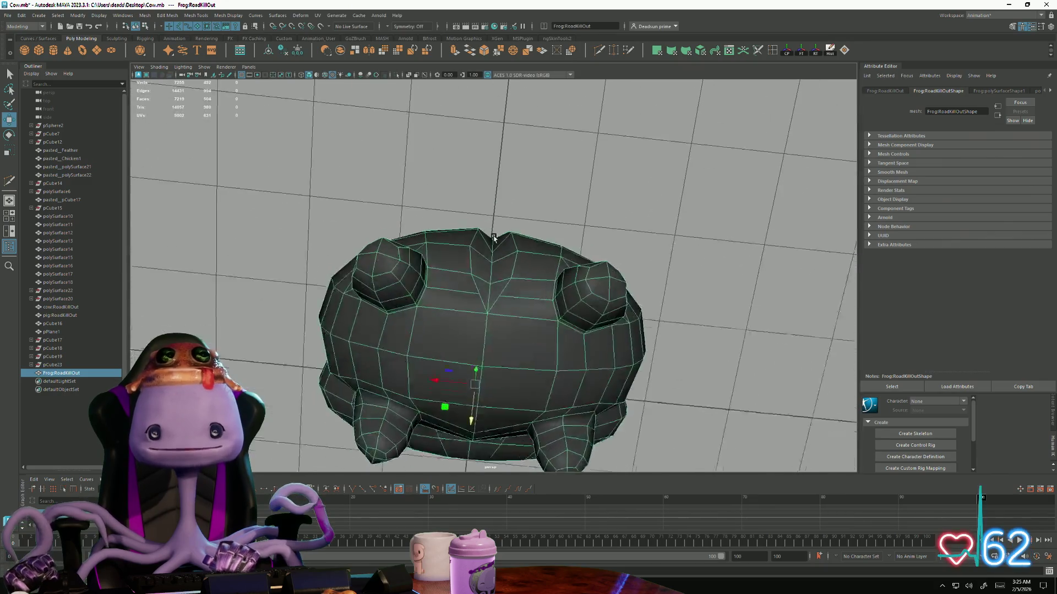
scroll(493, 237, up, 1)
scroll(488, 234, up, 4)
scroll(578, 337, up, 2)
mouse_move(458, 297)
right_down()
mouse_move(440, 298)
mouse_move(472, 300)
right_up()
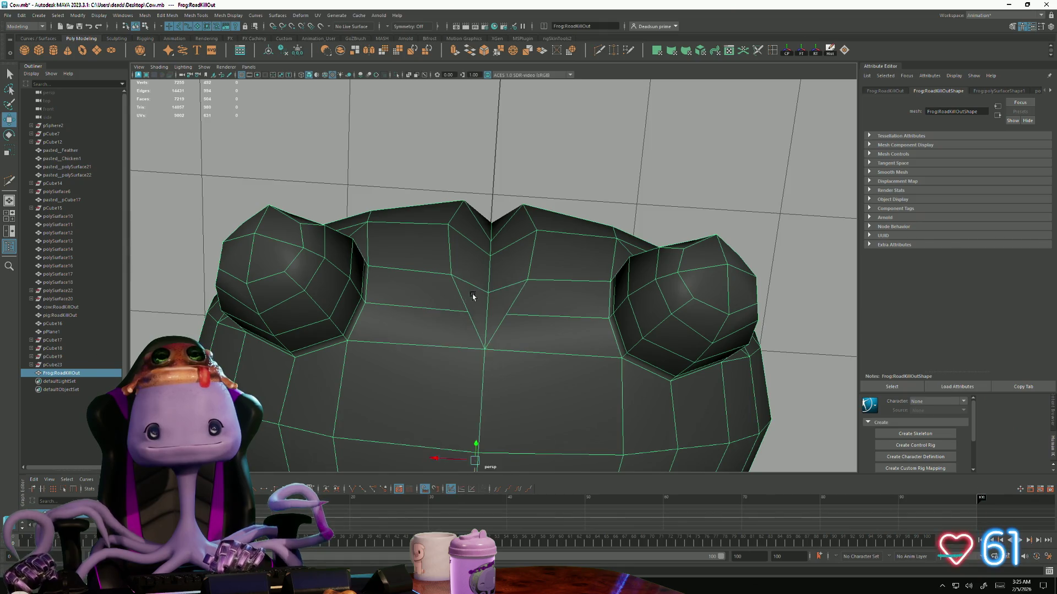
alt+drag(472, 300, 616, 82)
click(604, 50)
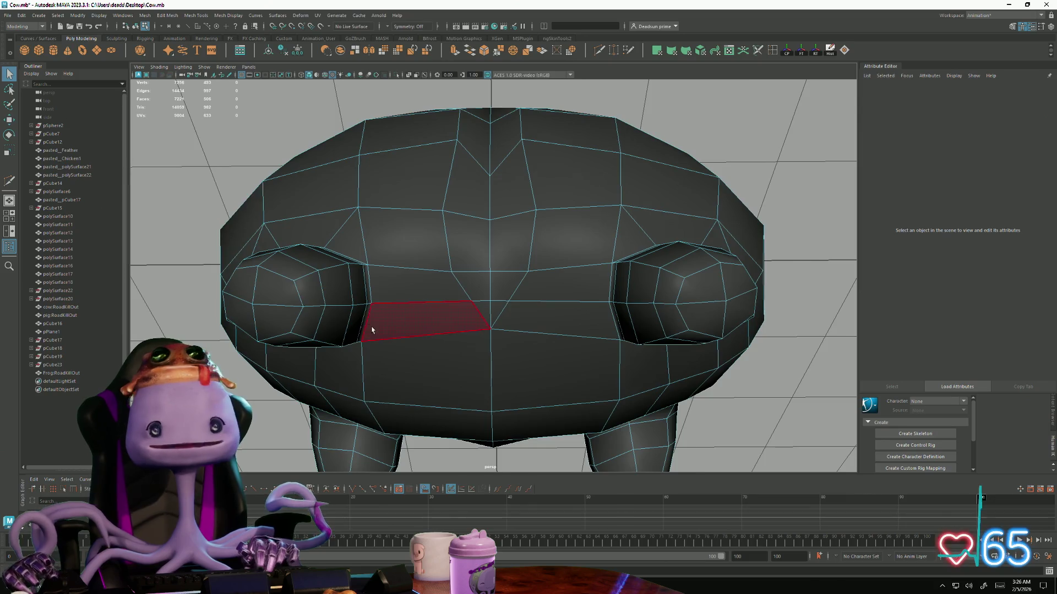
scroll(430, 306, up, 3)
key(F9)
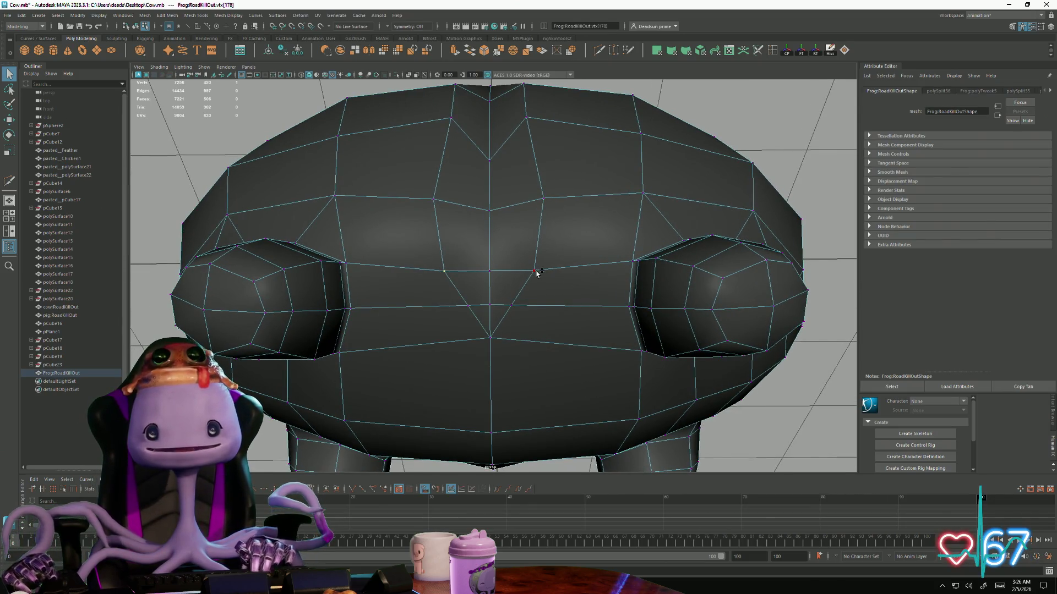
Rotate and scale the centre head vertex between the eyes, then return to object mode
alt+drag(535, 271, 495, 301)
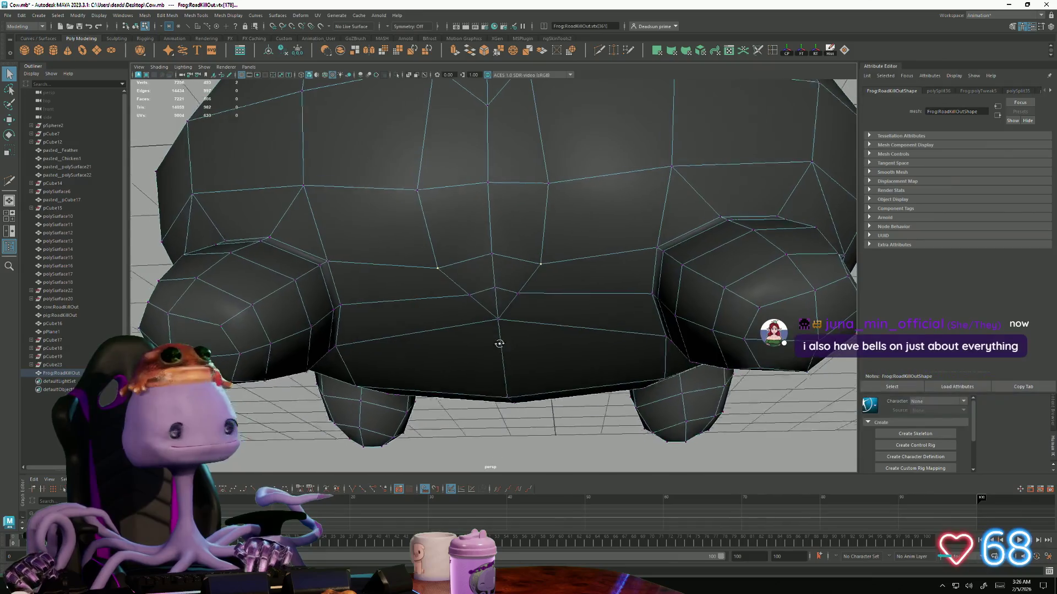
key(e)
key(r)
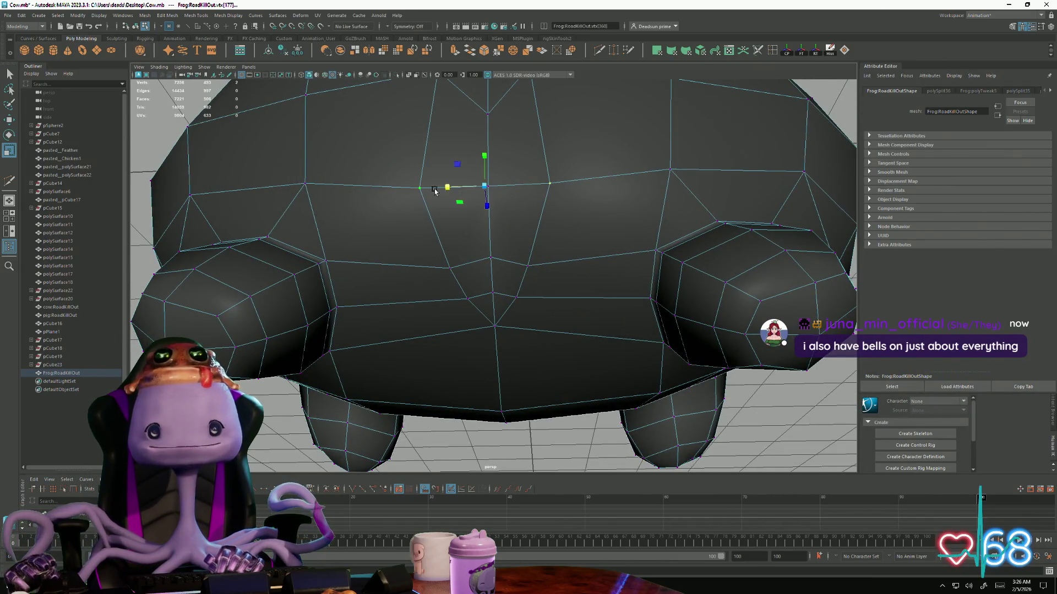
alt+drag(545, 221, 354, 272)
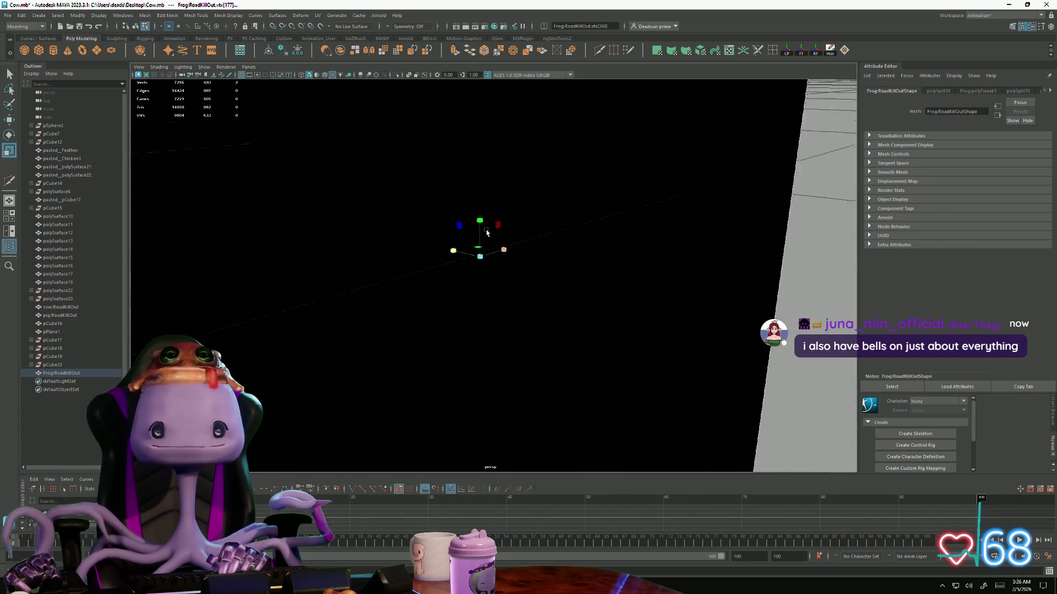
scroll(478, 191, down, 5)
right_drag(496, 240, 496, 207)
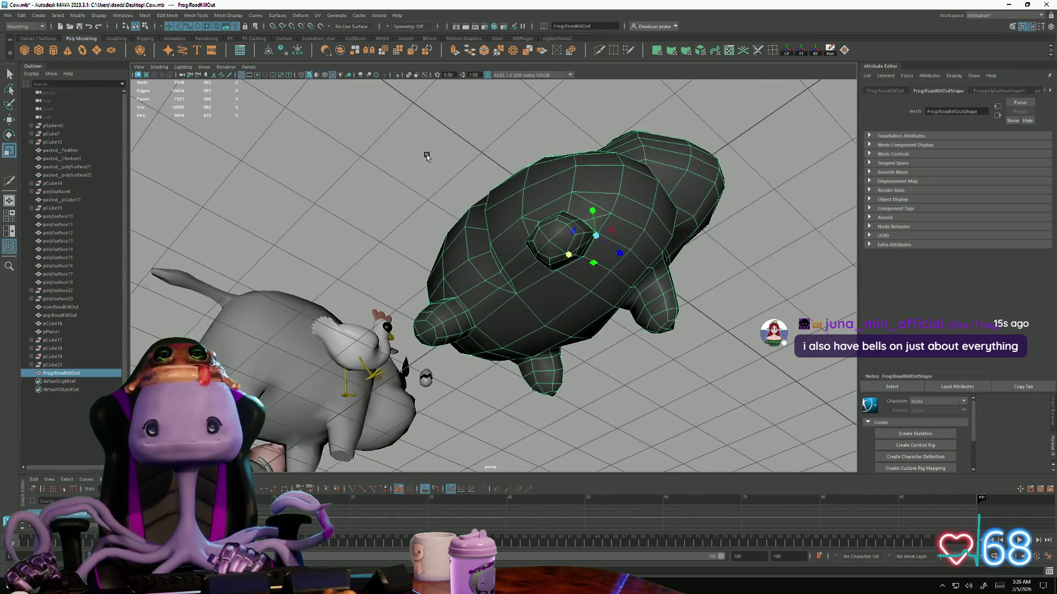
mouse_move(495, 249)
alt+mouse_down()
mouse_move(543, 262)
mouse_move(422, 317)
mouse_move(427, 328)
mouse_move(429, 311)
alt+mouse_up()
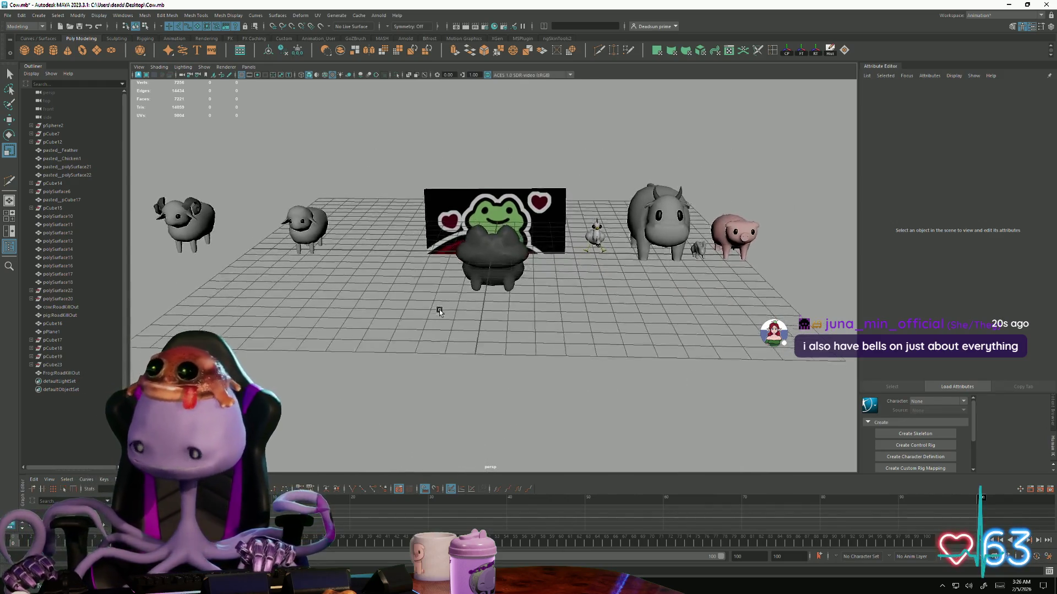
Select the frog and bring up its UV layout in the UV Editor, framed on the tile
alt+drag(430, 312, 415, 295)
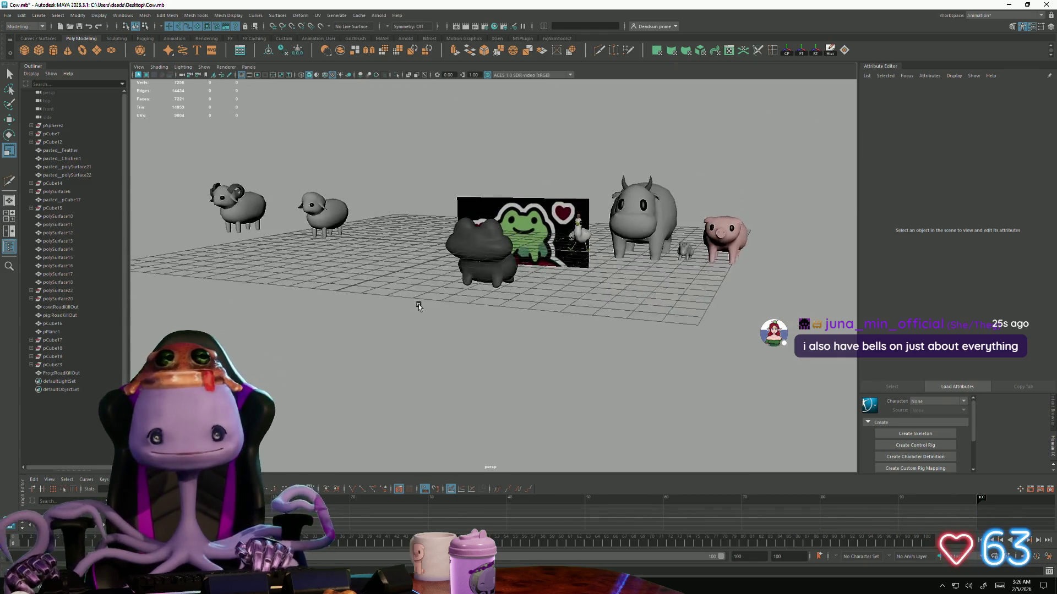
scroll(555, 272, up, 5)
click(484, 290)
alt+drag(484, 300, 453, 431)
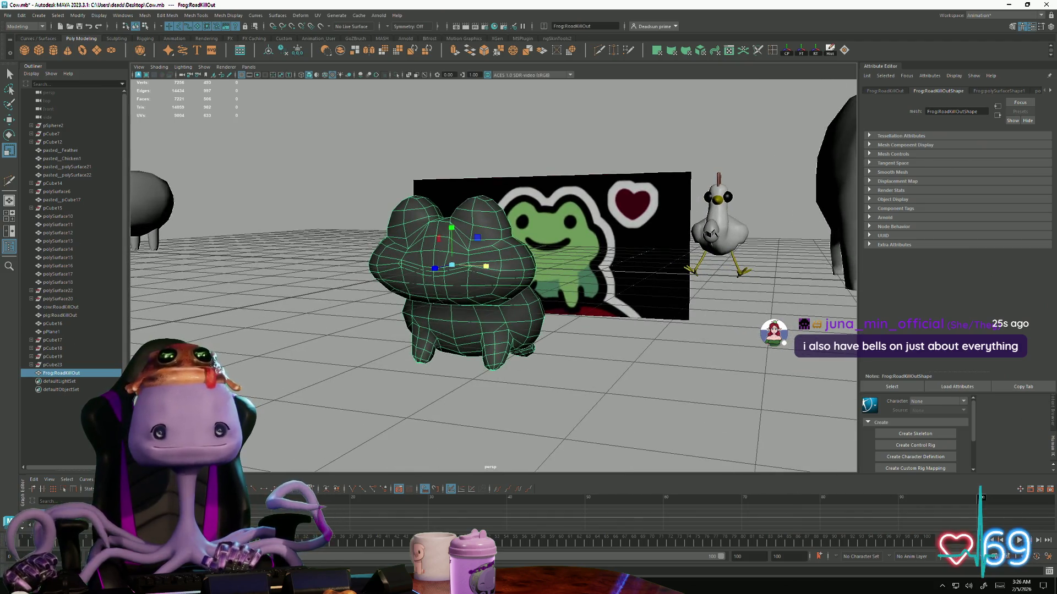
click(335, 16)
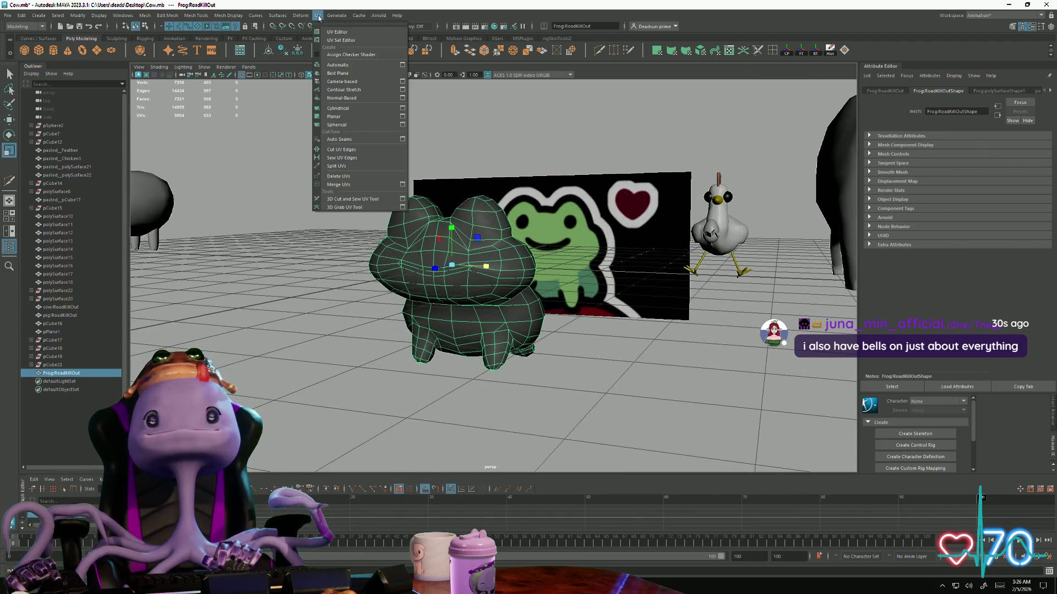
click(330, 31)
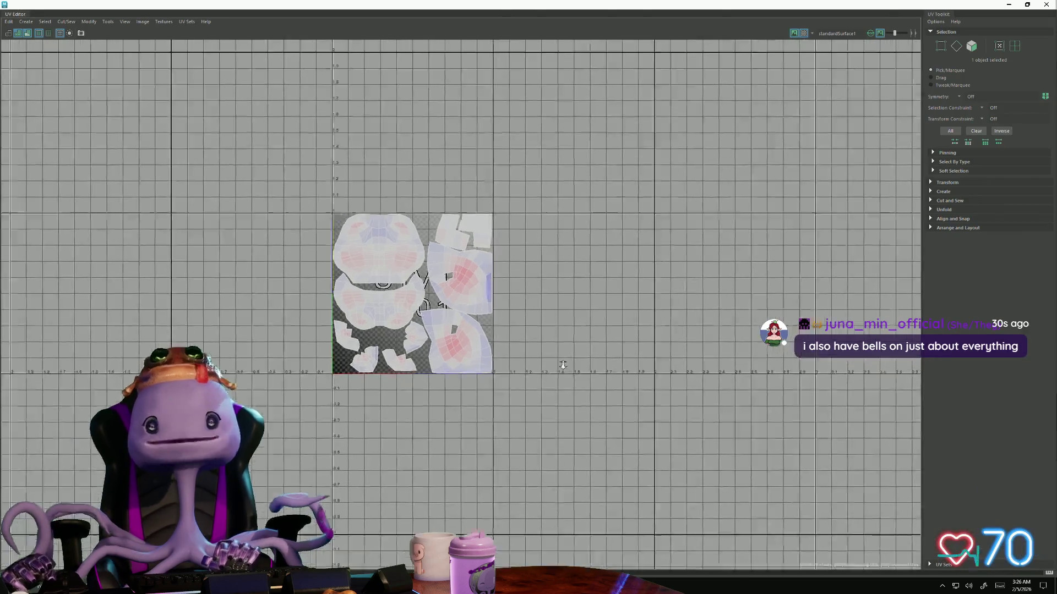
scroll(495, 310, up, 3)
alt+middle_drag(495, 310, 413, 347)
scroll(410, 376, up, 4)
scroll(411, 377, down, 1)
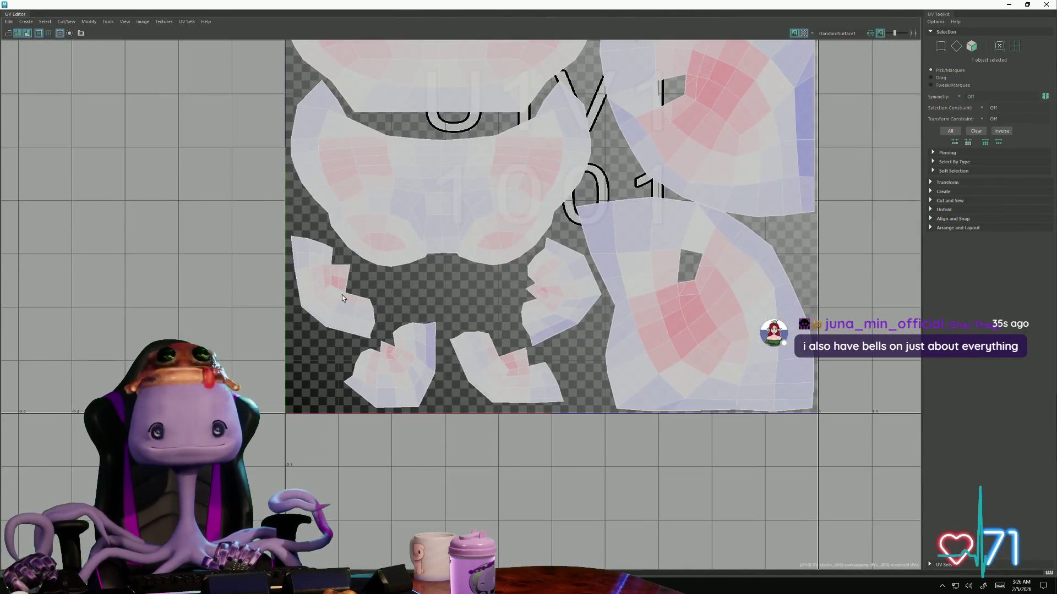
Unfold the left UV shell via the Unfold settings
right_drag(342, 295, 326, 303)
click(322, 307)
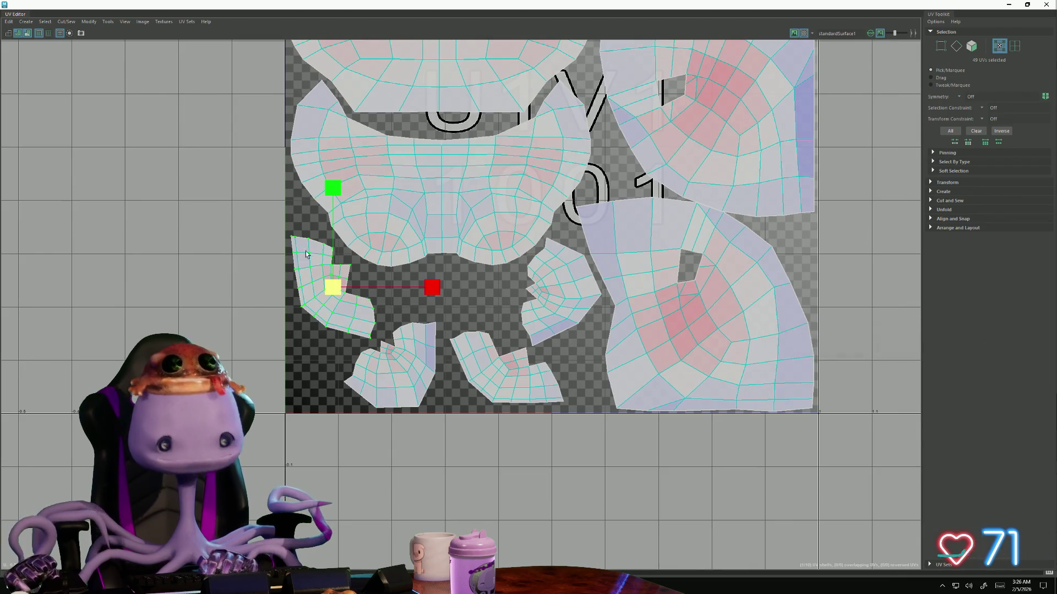
click(90, 22)
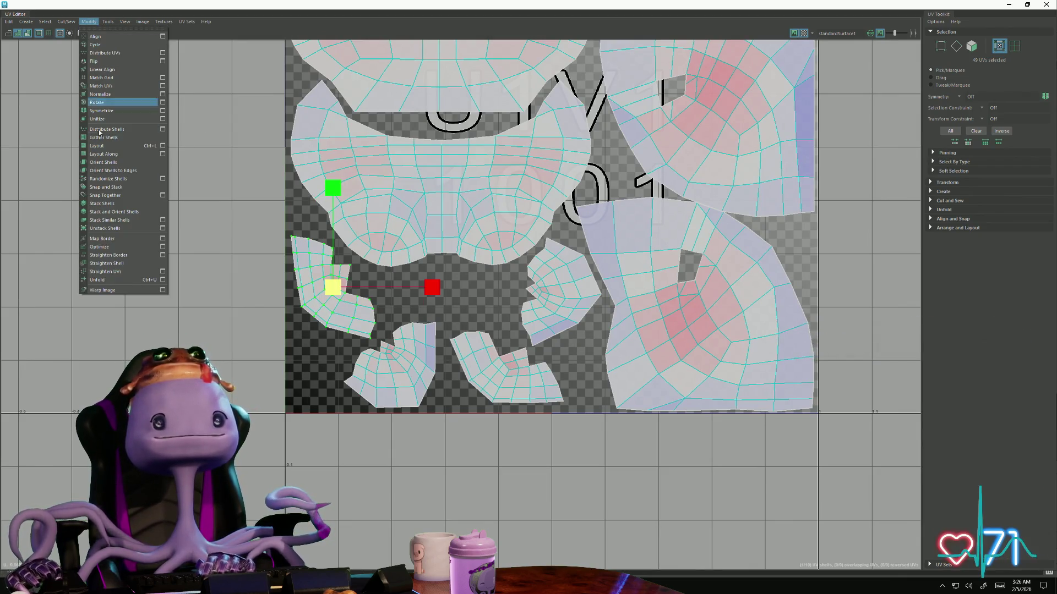
click(164, 273)
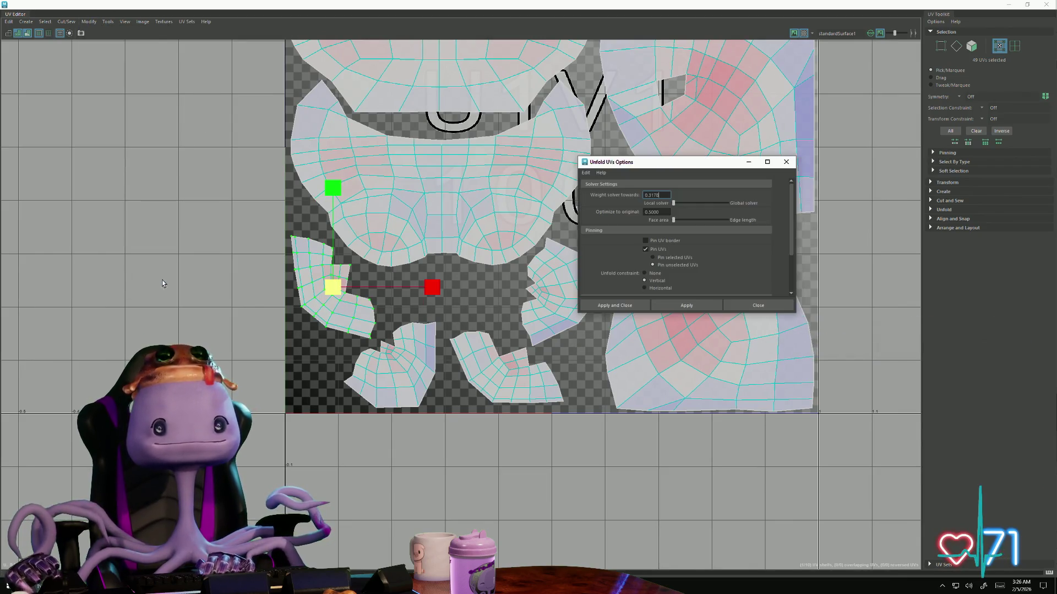
click(686, 304)
click(368, 382)
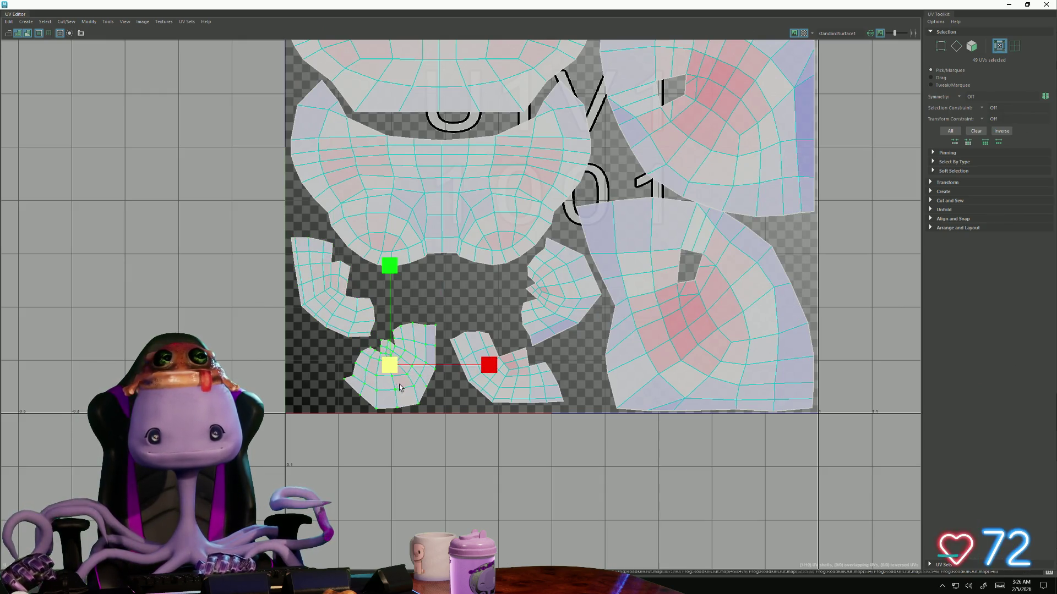
Select the 74 UVs on the large shell with the hole, ready for unfolding
click(498, 382)
click(538, 321)
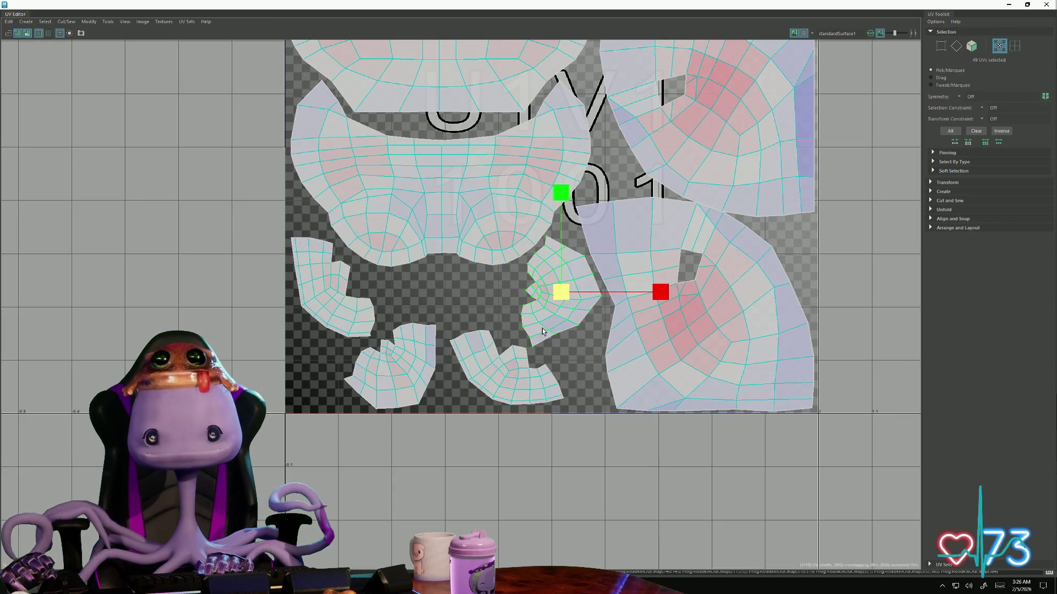
scroll(615, 384, up, 2)
scroll(472, 359, up, 2)
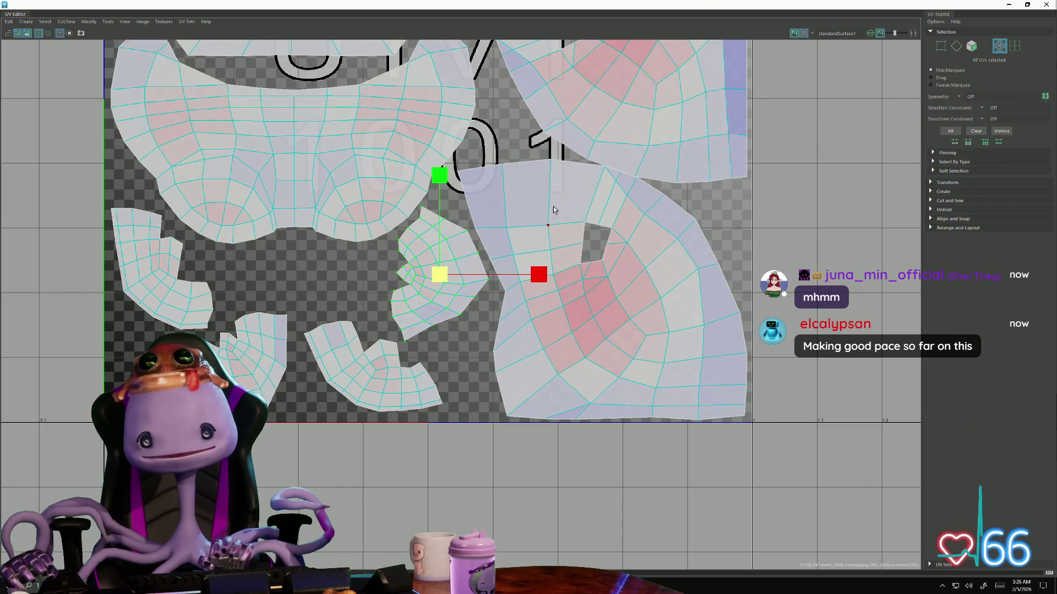
click(582, 241)
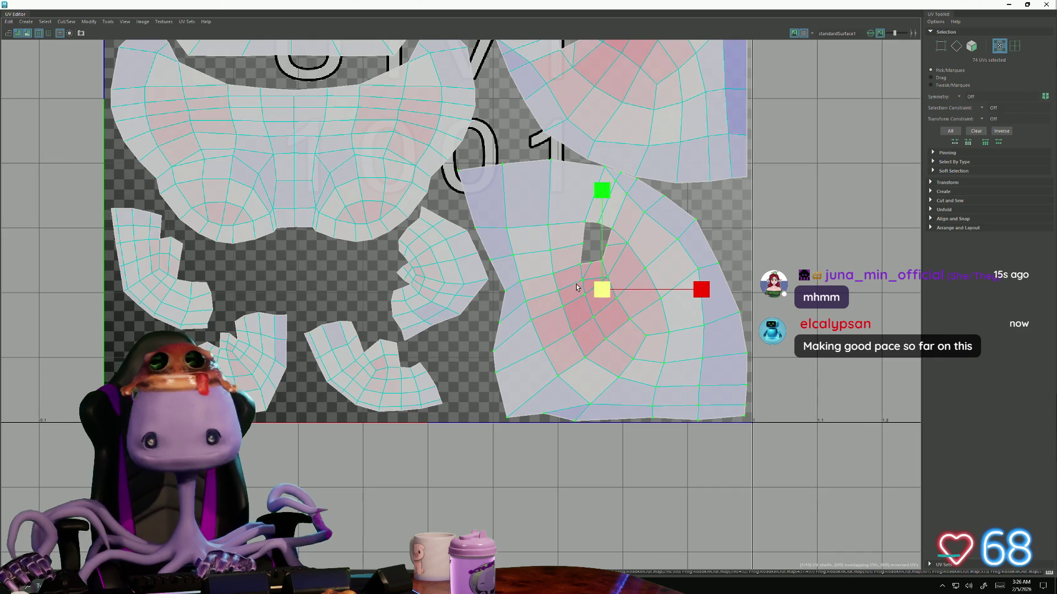
Reopen the Unfold settings and move them aside to see the upper shells
click(107, 21)
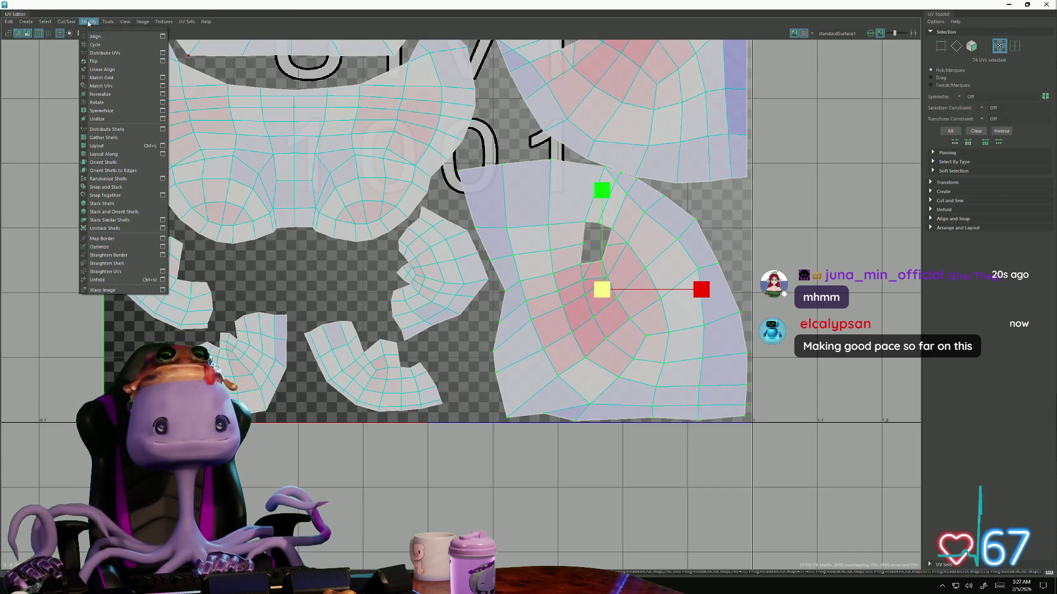
click(163, 279)
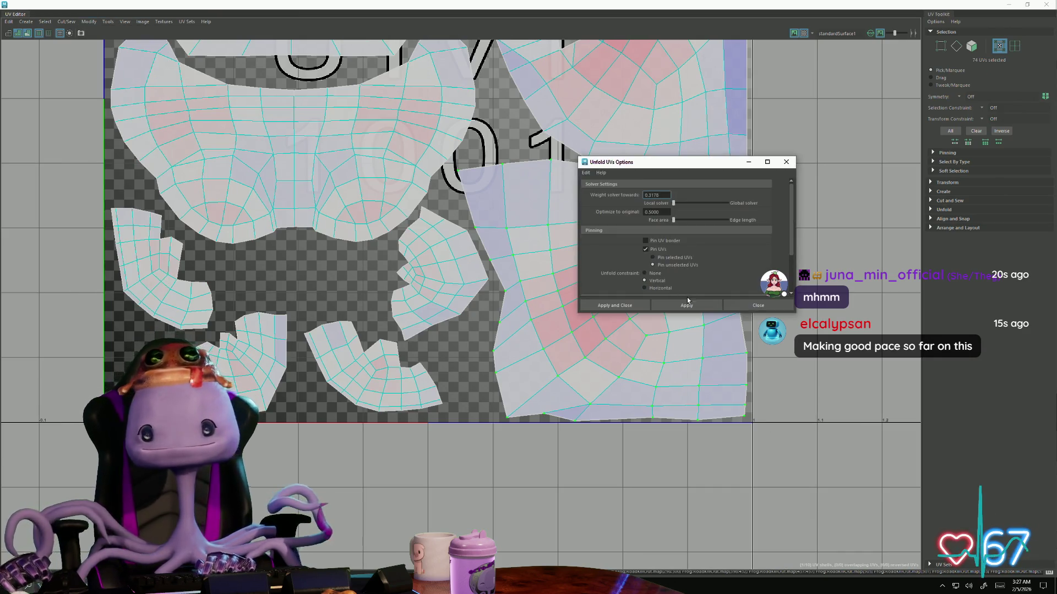
drag(683, 165, 262, 200)
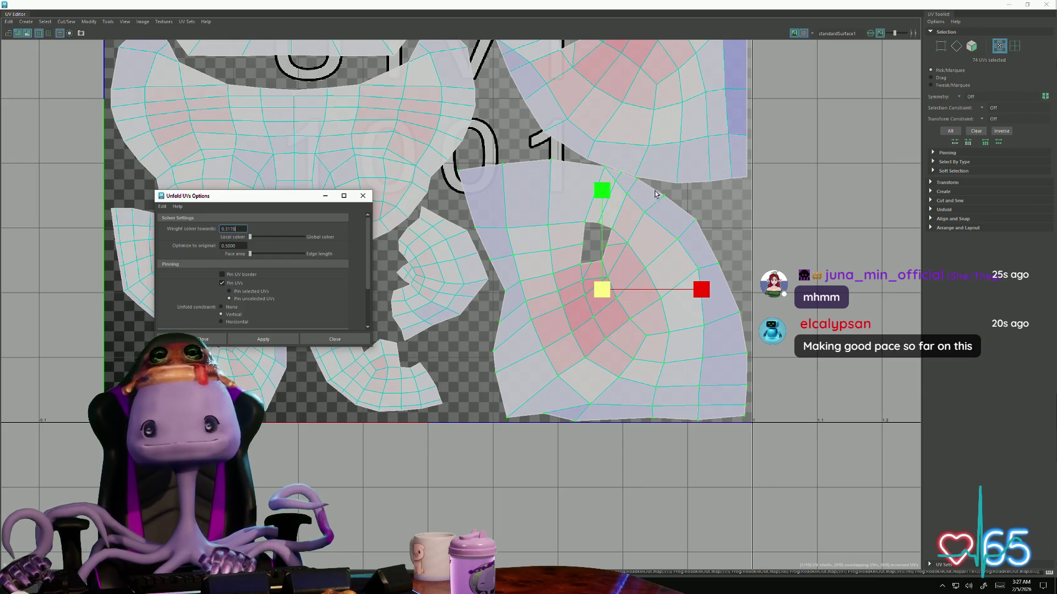
alt+middle_drag(656, 193, 682, 285)
Select small groups of UVs by the hole in the upper shell and on the lower shell
drag(549, 135, 633, 239)
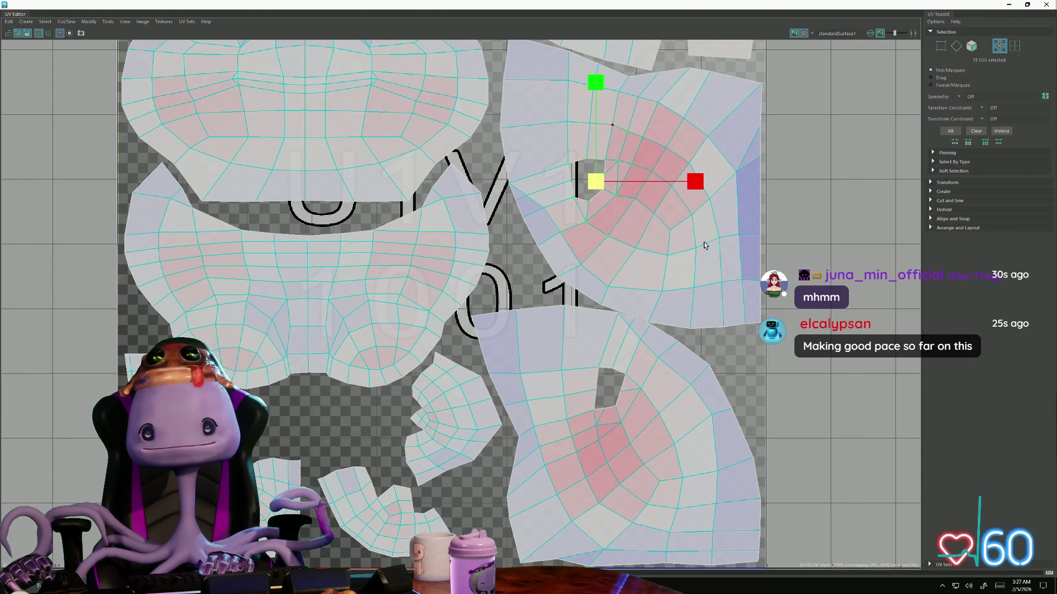
drag(624, 126, 701, 243)
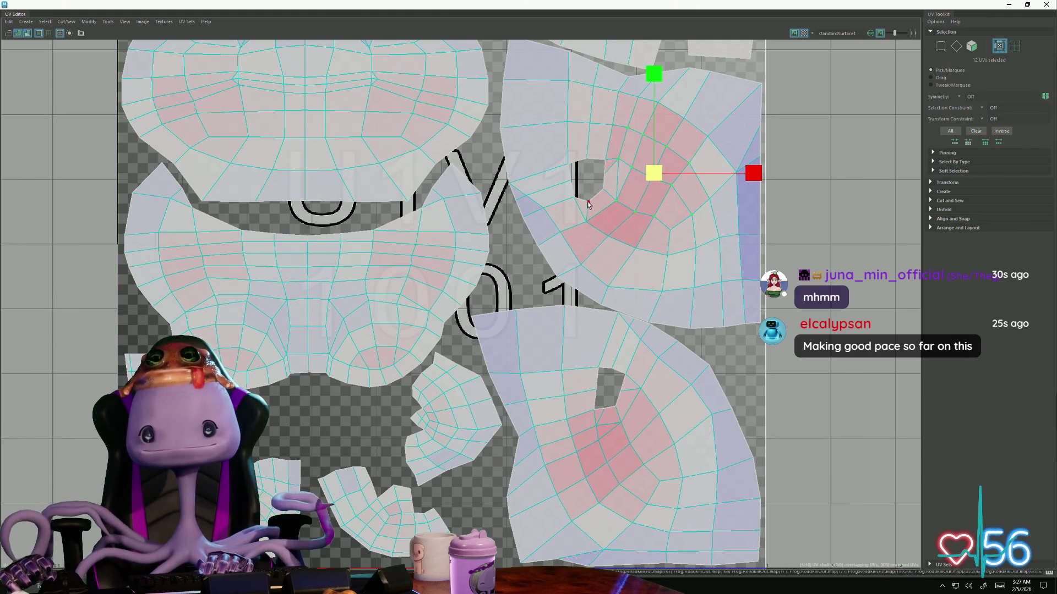
drag(668, 249, 600, 213)
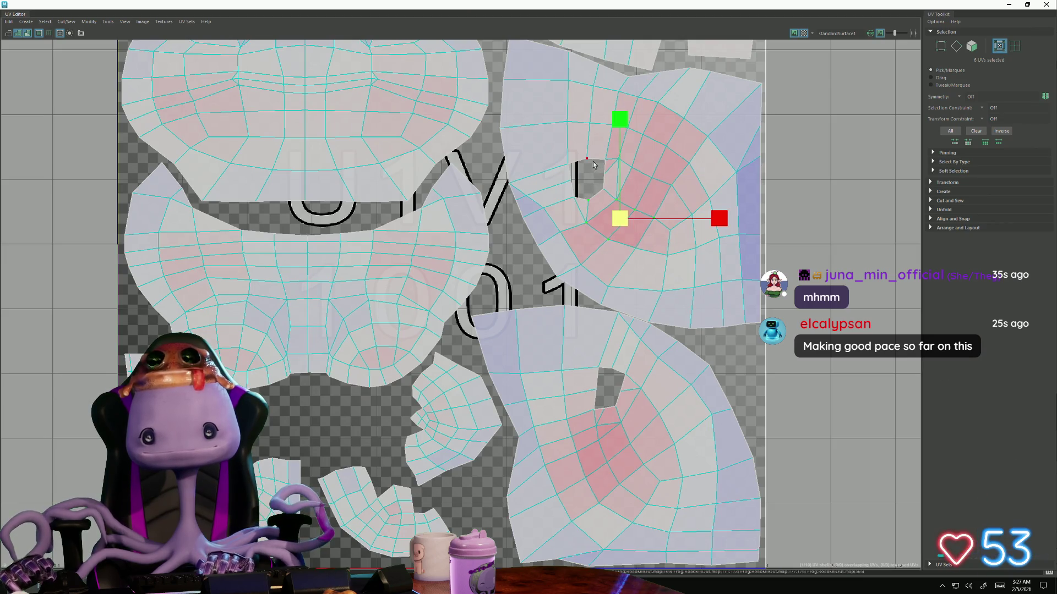
drag(688, 241, 642, 215)
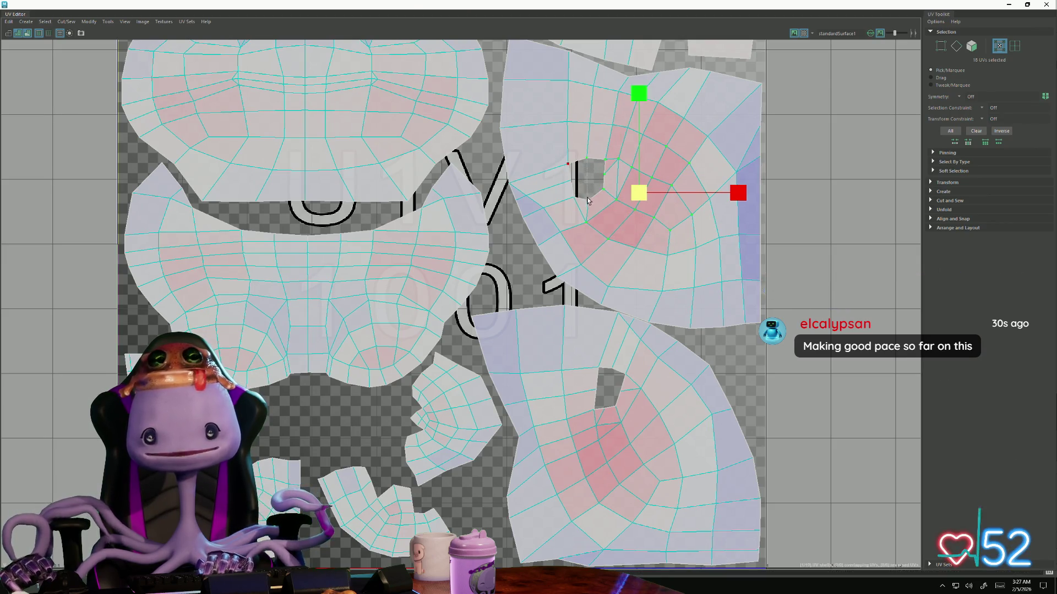
drag(554, 149, 588, 195)
drag(552, 396, 642, 493)
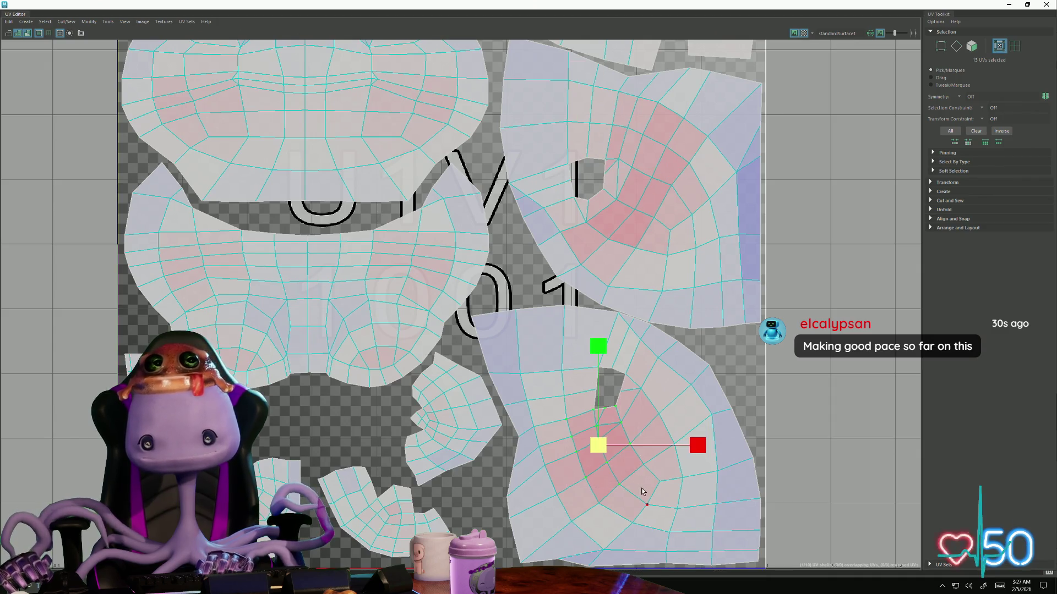
drag(574, 435, 658, 508)
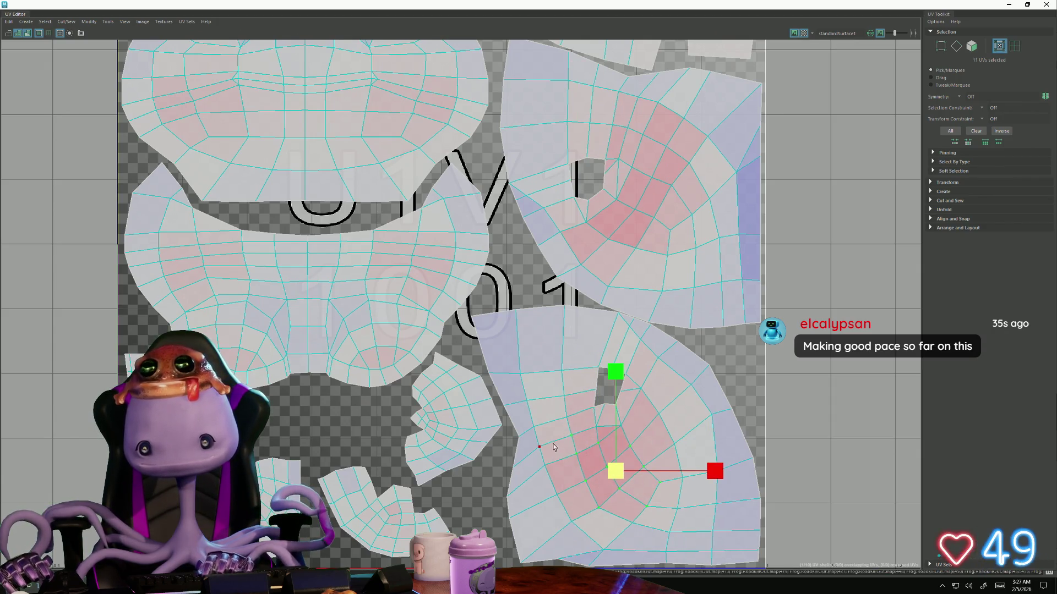
mouse_move(568, 441)
mouse_down()
mouse_move(643, 510)
mouse_move(640, 499)
mouse_up()
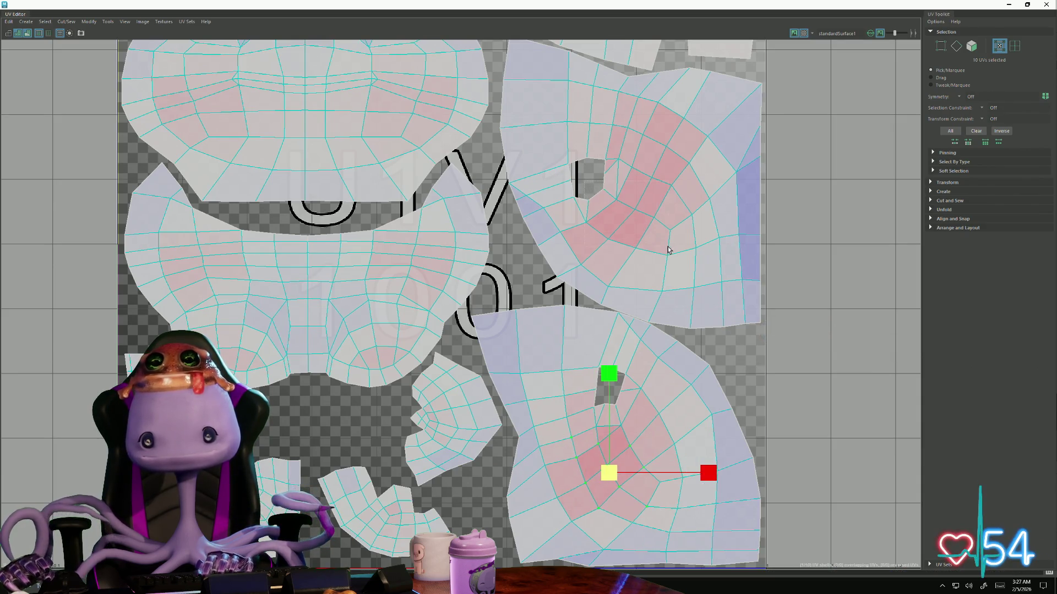
Refine the selection to a few UVs near the hole on the upper-right shell
drag(668, 249, 578, 137)
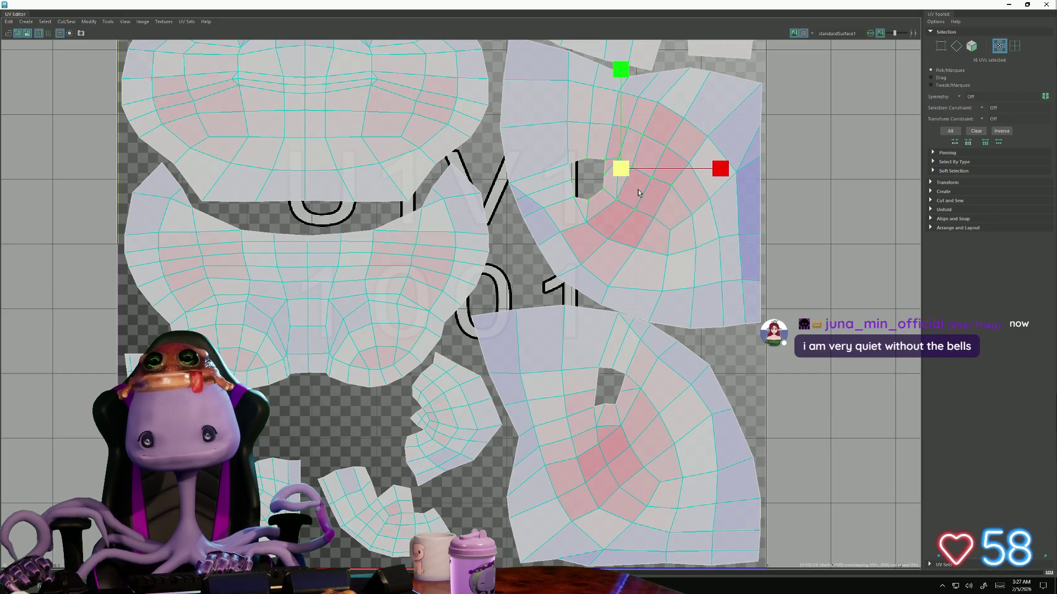
drag(641, 193, 694, 258)
ctrl+drag(616, 198, 667, 265)
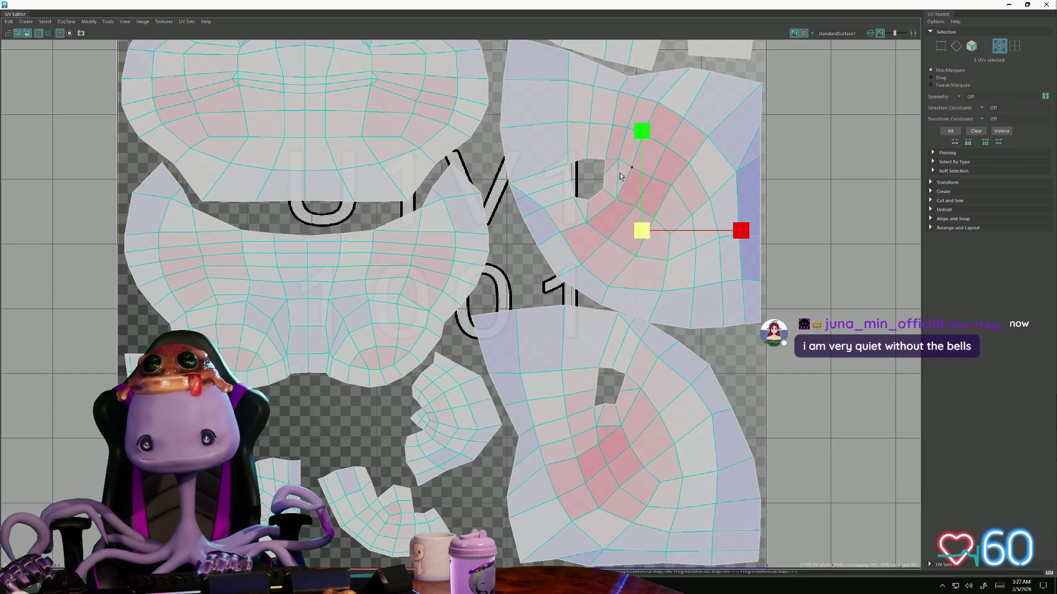
shift+click(616, 197)
drag(584, 205, 635, 248)
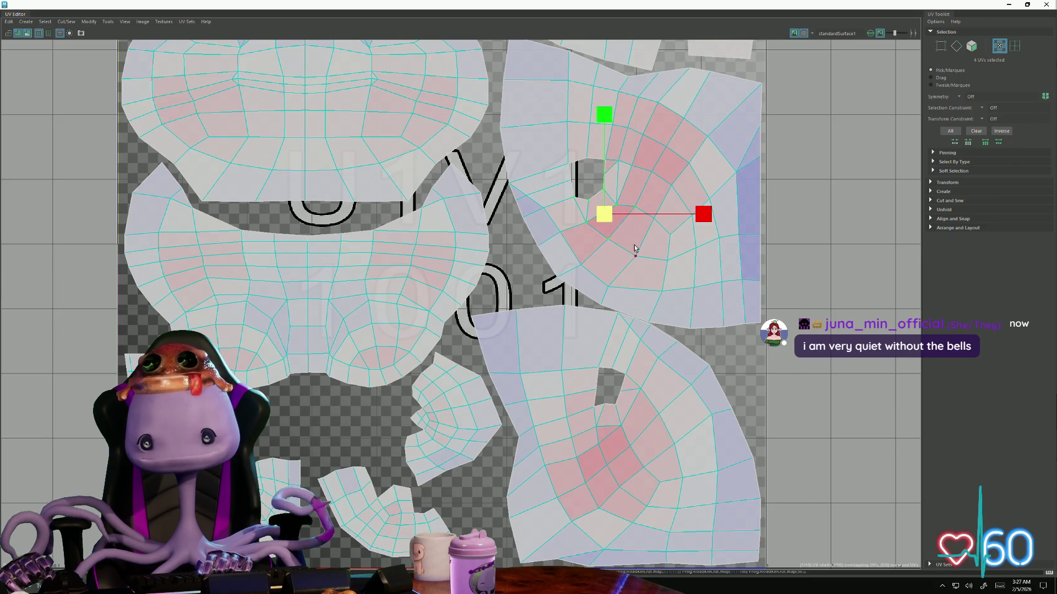
drag(685, 185, 636, 115)
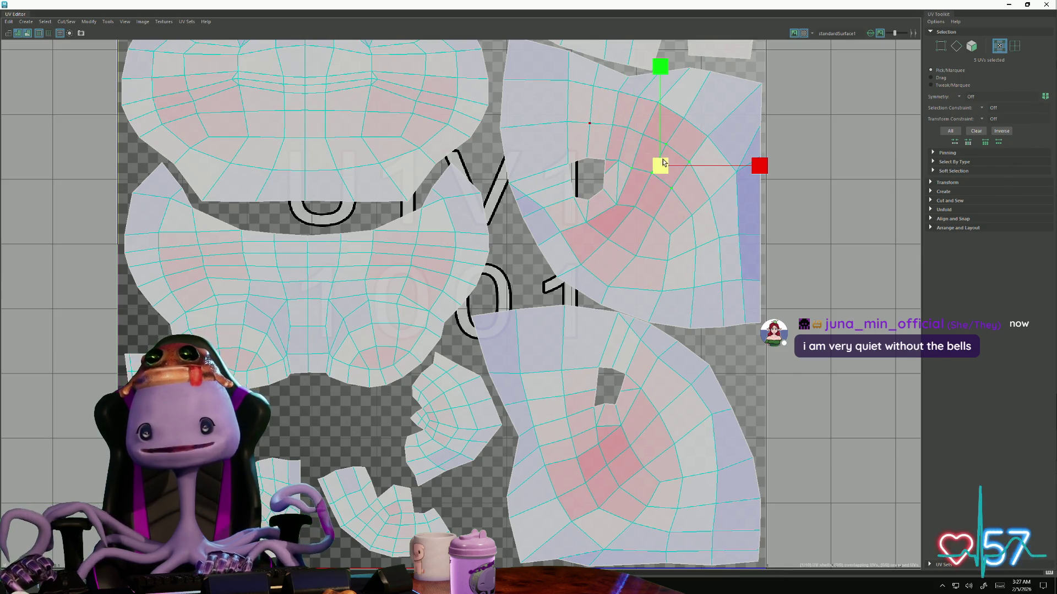
mouse_move(599, 181)
shift+mouse_down()
mouse_move(649, 130)
mouse_move(636, 122)
shift+mouse_up()
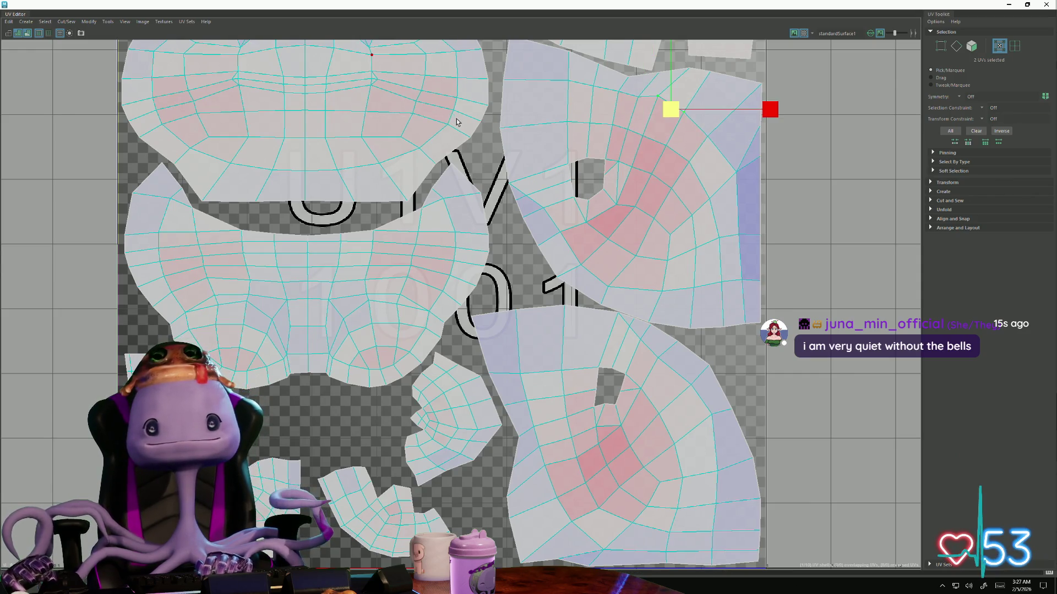
Pick UV groups across the large top shell and the lower-middle shell
drag(457, 123, 366, 73)
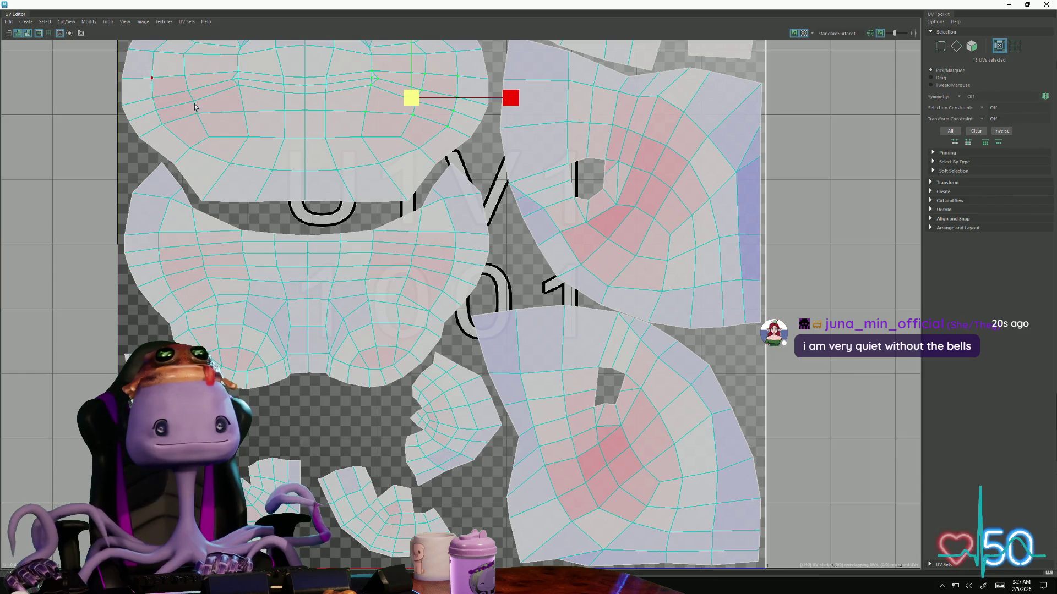
alt+middle_drag(201, 47, 246, 154)
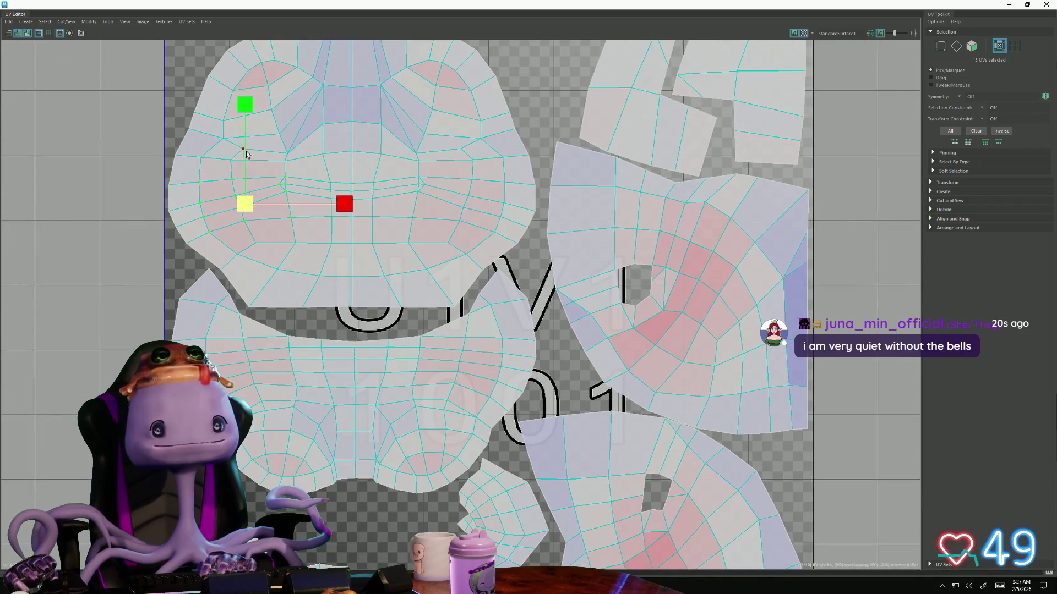
drag(485, 245, 463, 228)
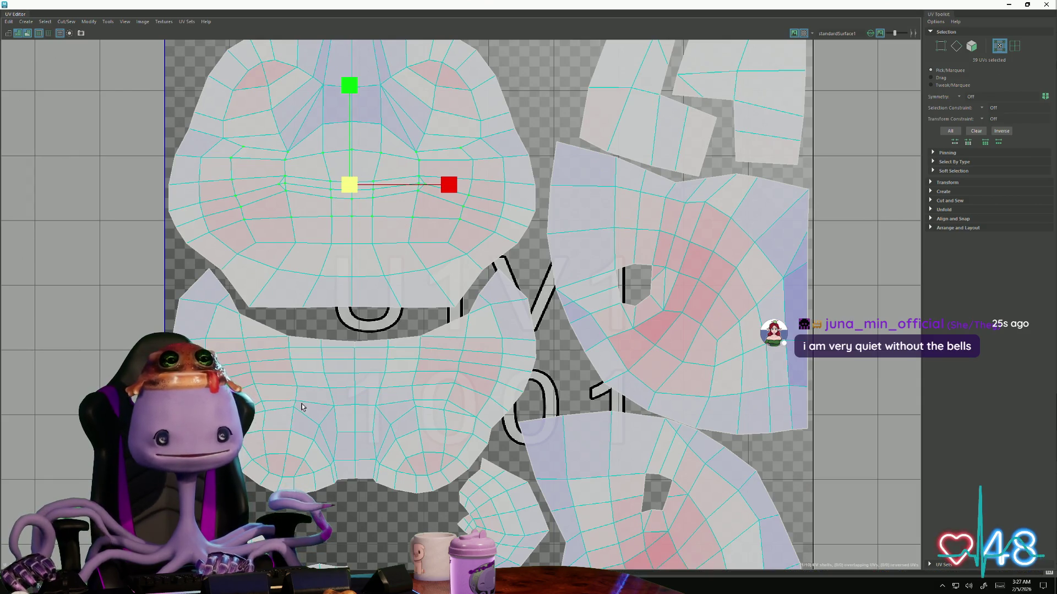
drag(302, 407, 355, 415)
drag(465, 402, 481, 411)
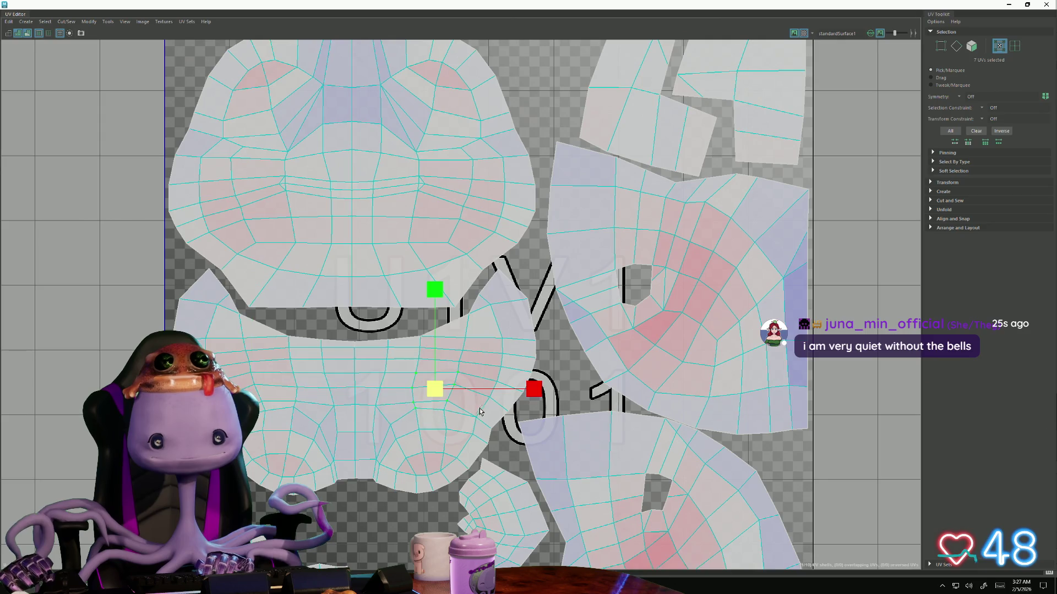
drag(296, 470, 272, 459)
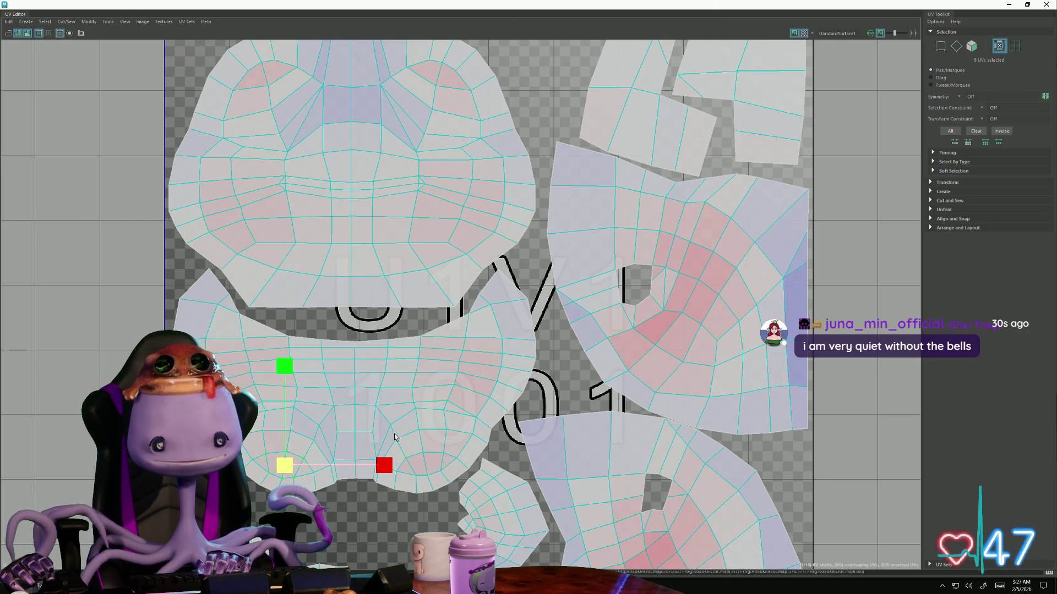
drag(454, 479, 370, 478)
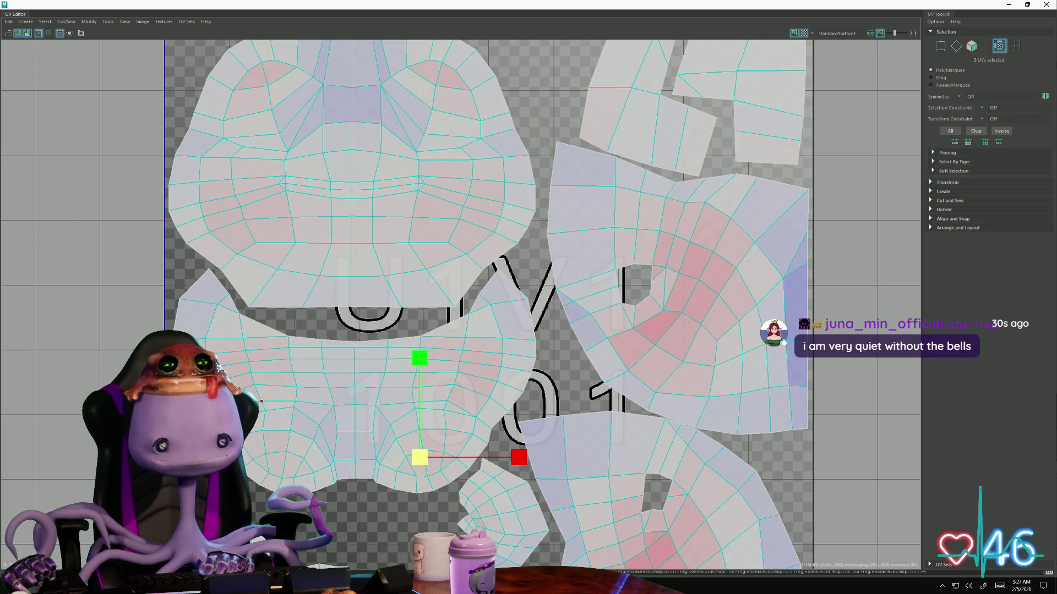
drag(300, 461, 415, 430)
click(445, 444)
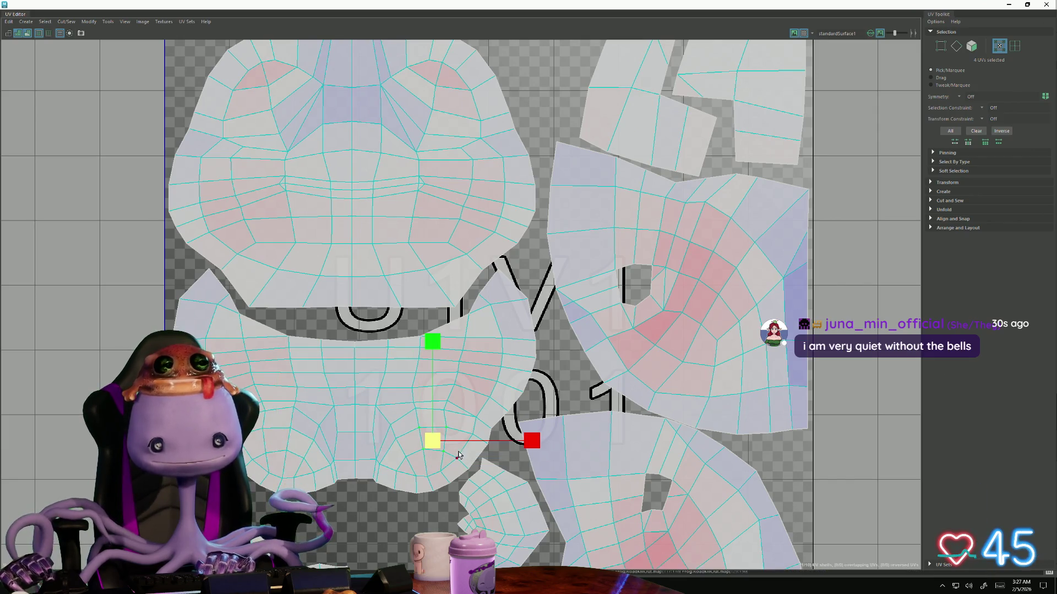
click(462, 391)
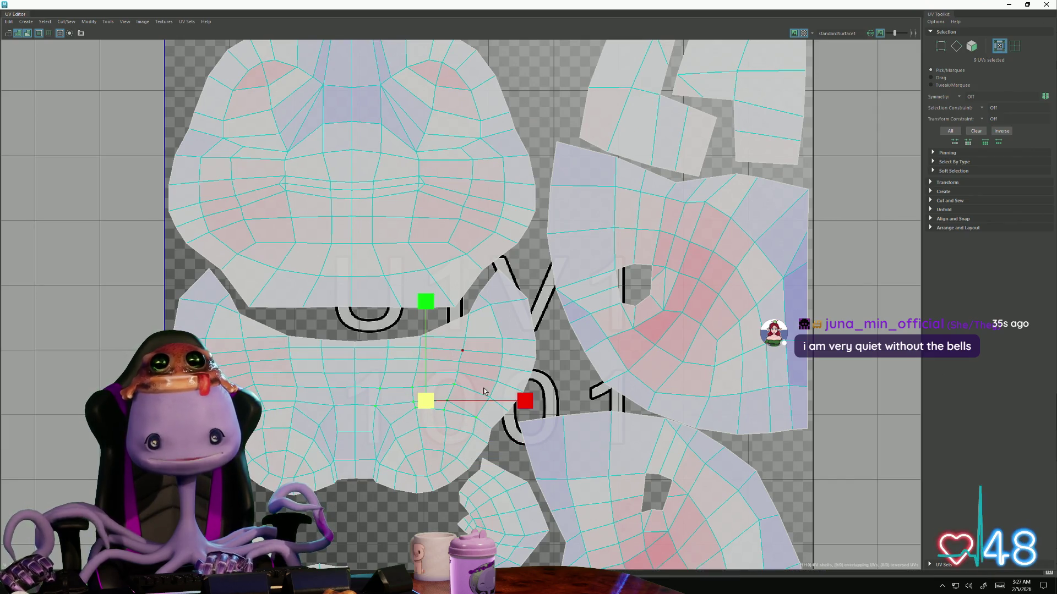
click(479, 363)
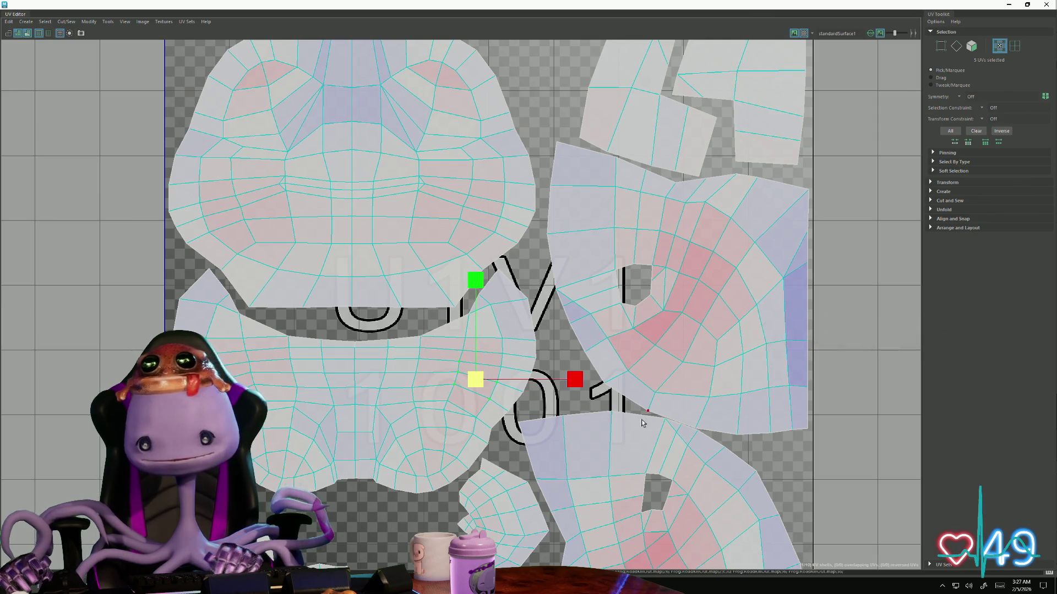
Select the UVs around the upper shell's hole and nudge them slightly up and right
alt+middle_drag(643, 423, 504, 398)
click(545, 417)
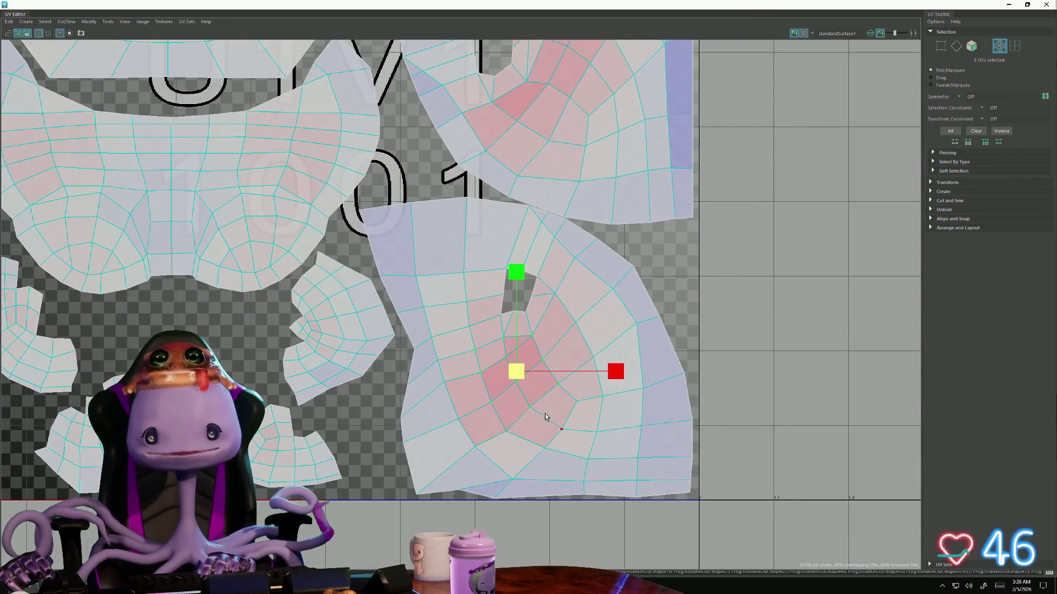
click(490, 382)
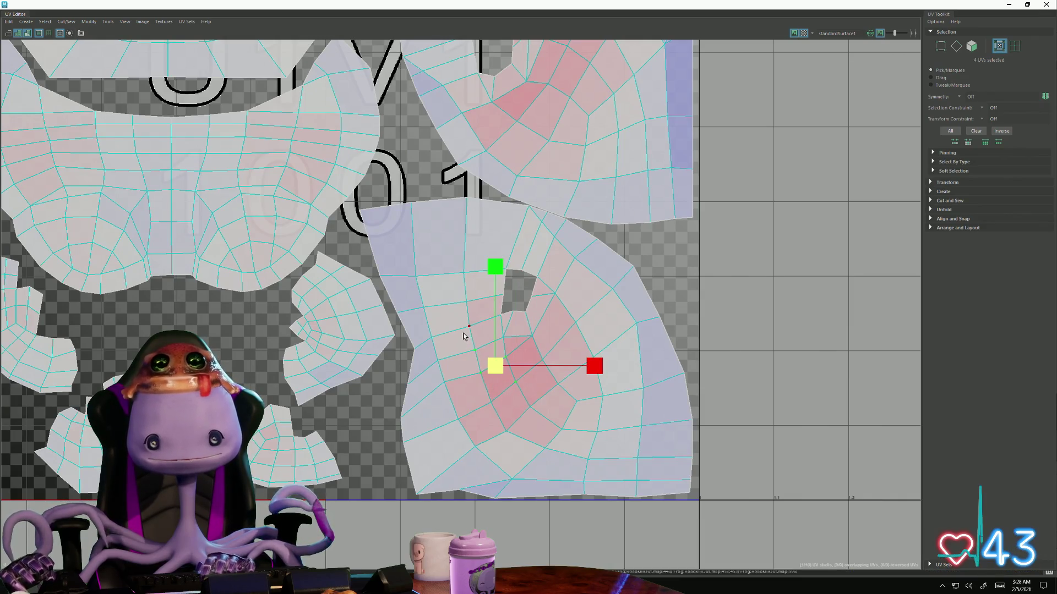
shift+click(563, 417)
shift+drag(453, 292, 535, 384)
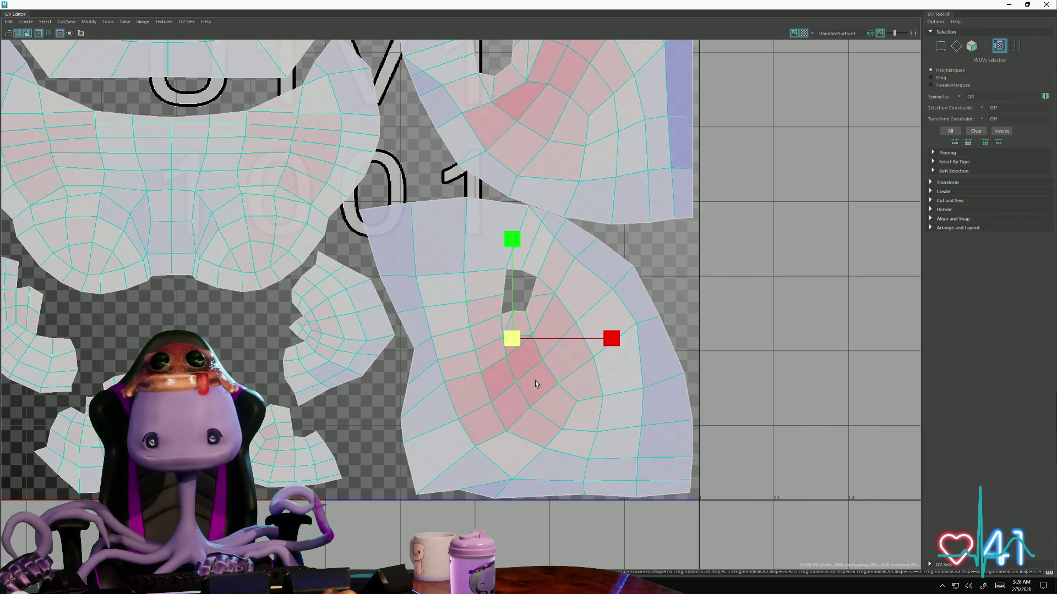
alt+middle_drag(529, 258, 531, 434)
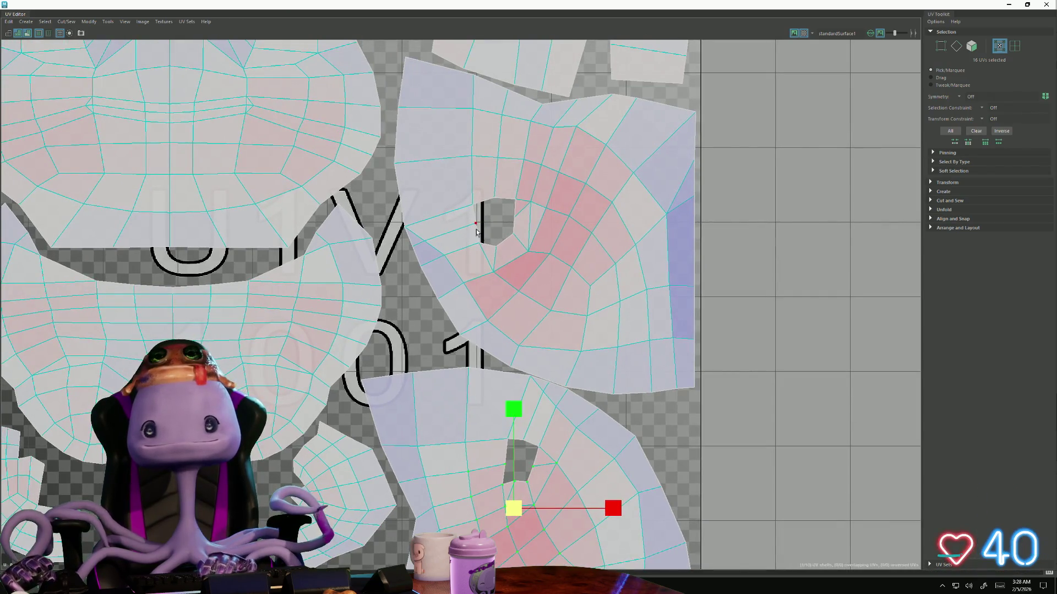
drag(476, 232, 565, 287)
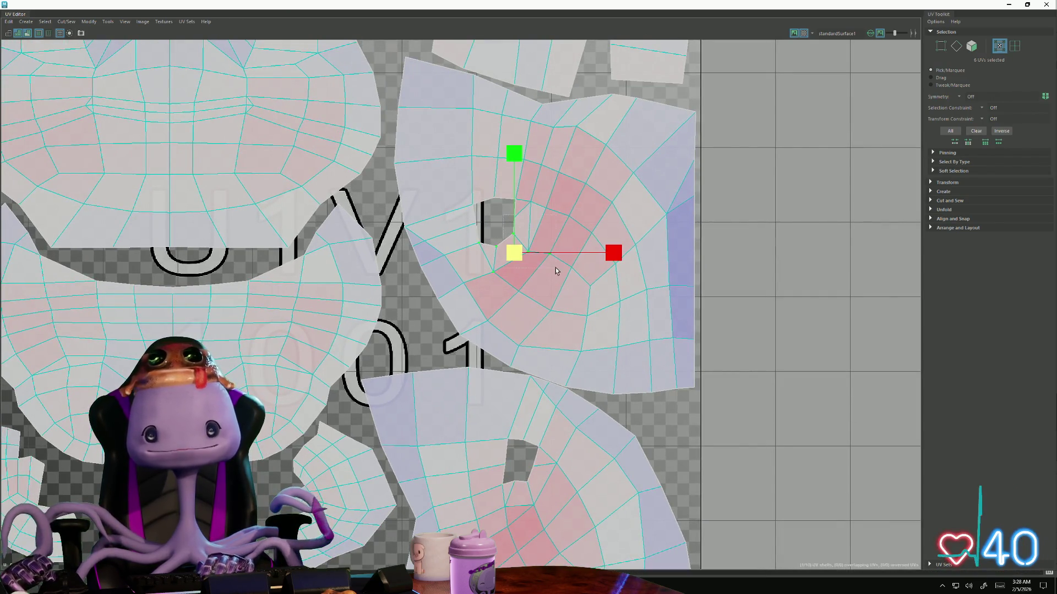
middle_drag(556, 267, 573, 250)
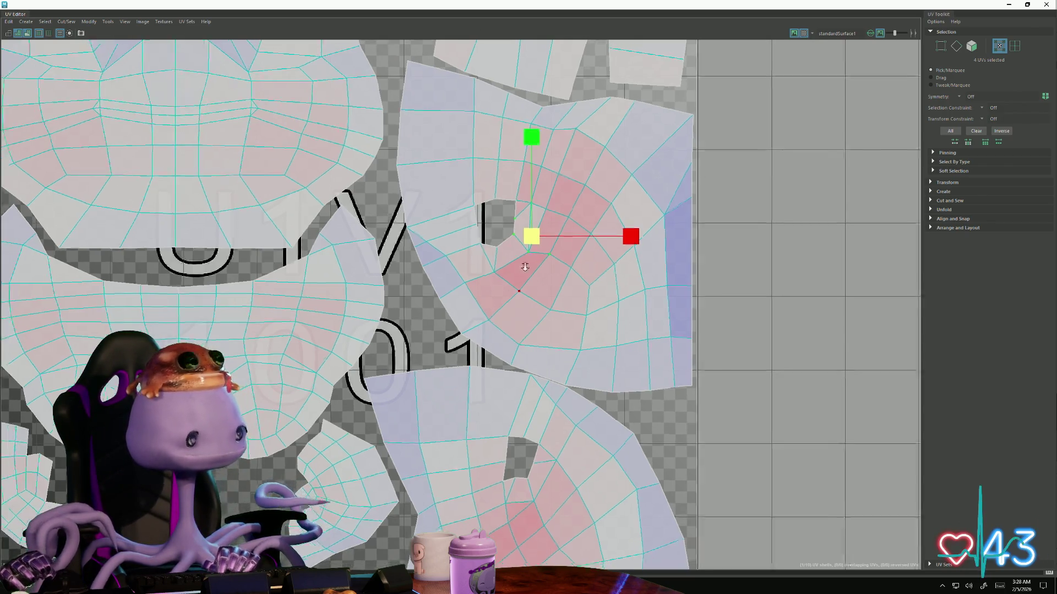
scroll(518, 277, down, 5)
scroll(377, 243, up, 2)
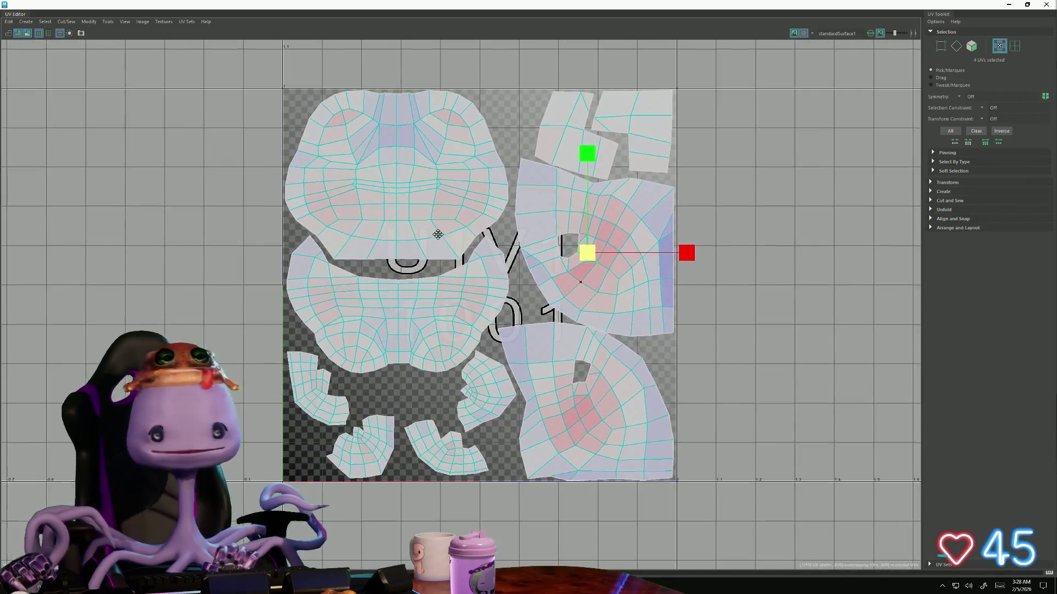
scroll(437, 240, up, 1)
scroll(441, 289, up, 1)
scroll(479, 415, up, 2)
scroll(479, 415, up, 2)
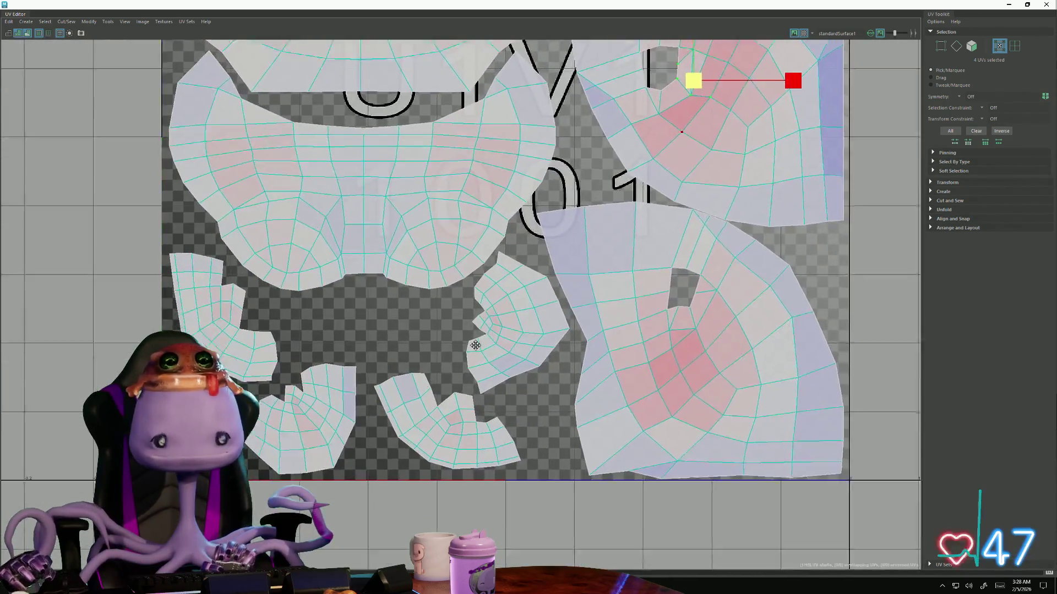
scroll(491, 355, up, 1)
Rotate the small middle shell upright and shift it slightly left
double_click(498, 333)
key(e)
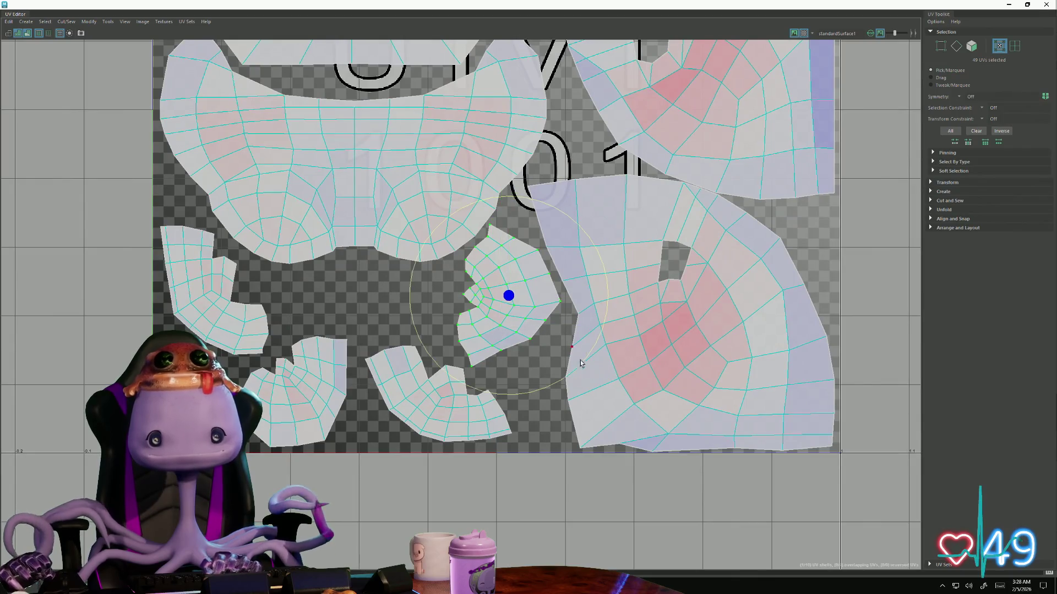
drag(554, 386, 516, 363)
key(w)
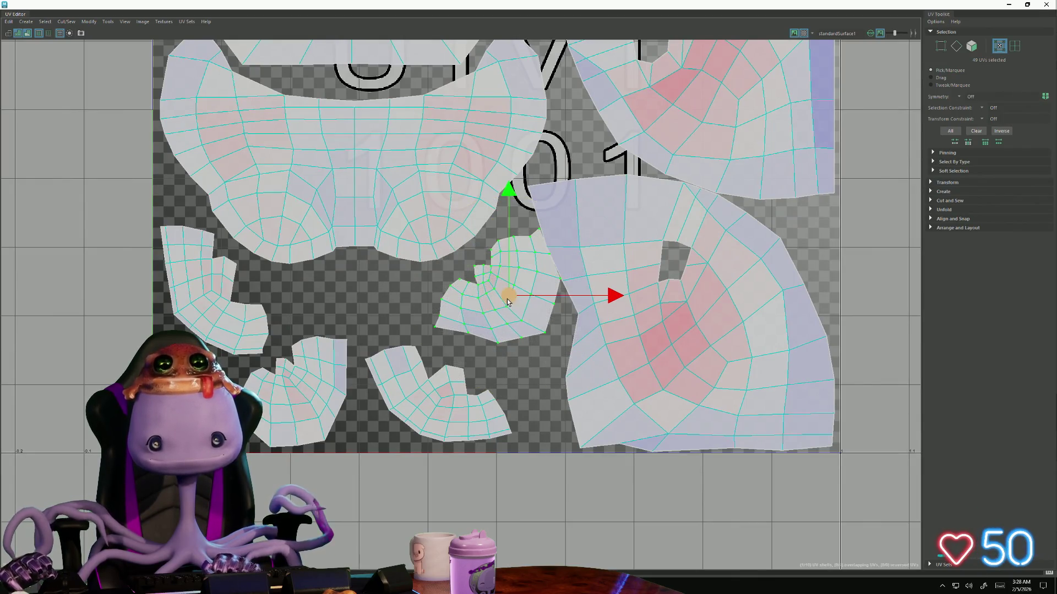
drag(502, 297, 487, 304)
key(e)
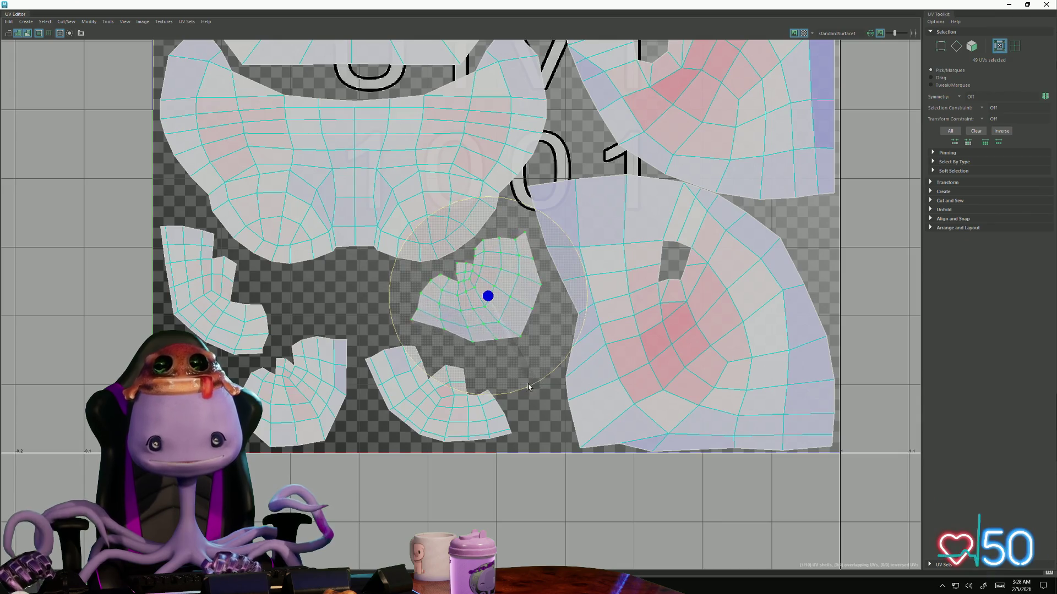
drag(528, 385, 521, 390)
Rotate the lower small shell and move it up and right
click(434, 438)
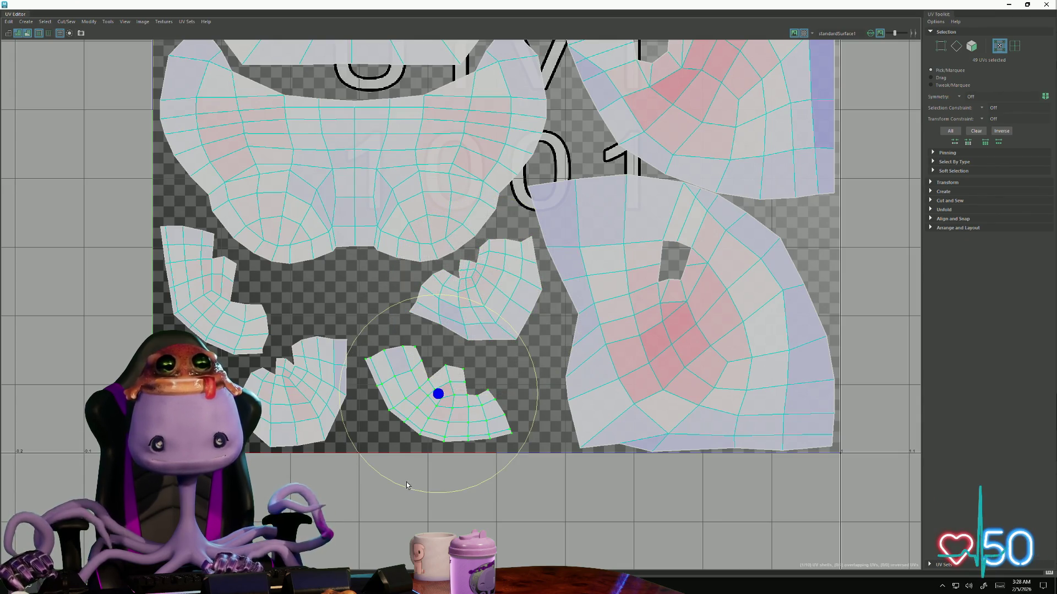
drag(406, 485, 443, 484)
key(w)
drag(435, 397, 463, 386)
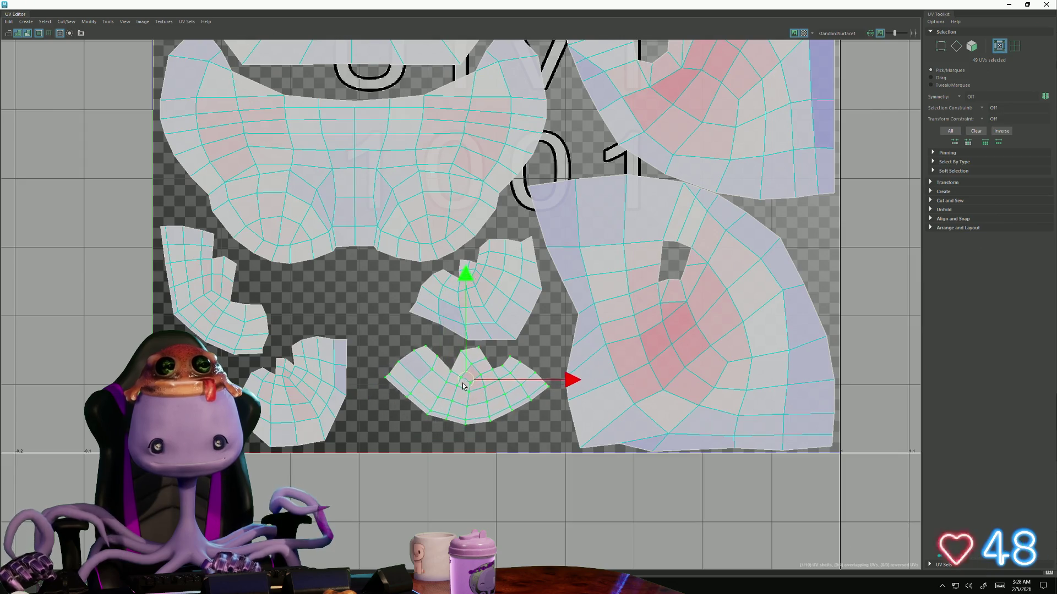
Rotate the left shell counter-clockwise and move the lower-left shell slightly up
click(213, 320)
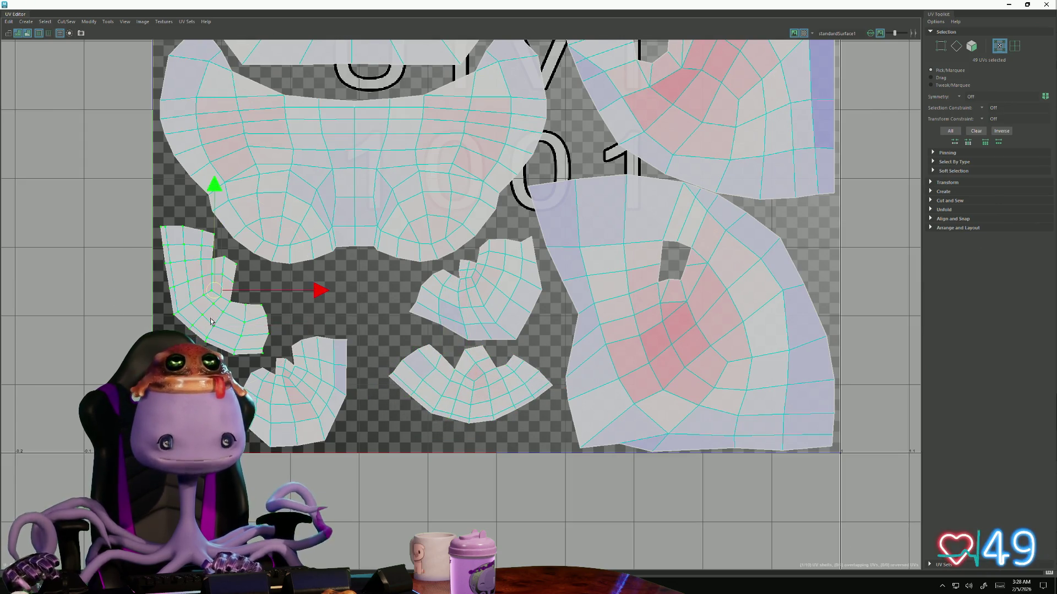
key(e)
mouse_move(212, 321)
mouse_down()
mouse_move(216, 298)
mouse_move(252, 299)
mouse_up()
key(w)
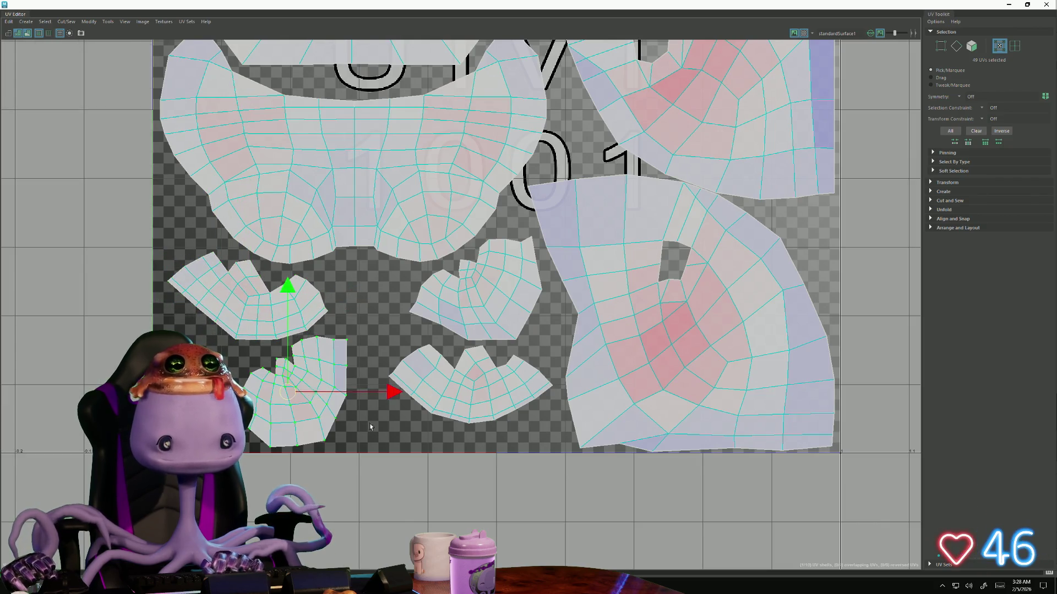
drag(288, 393, 329, 471)
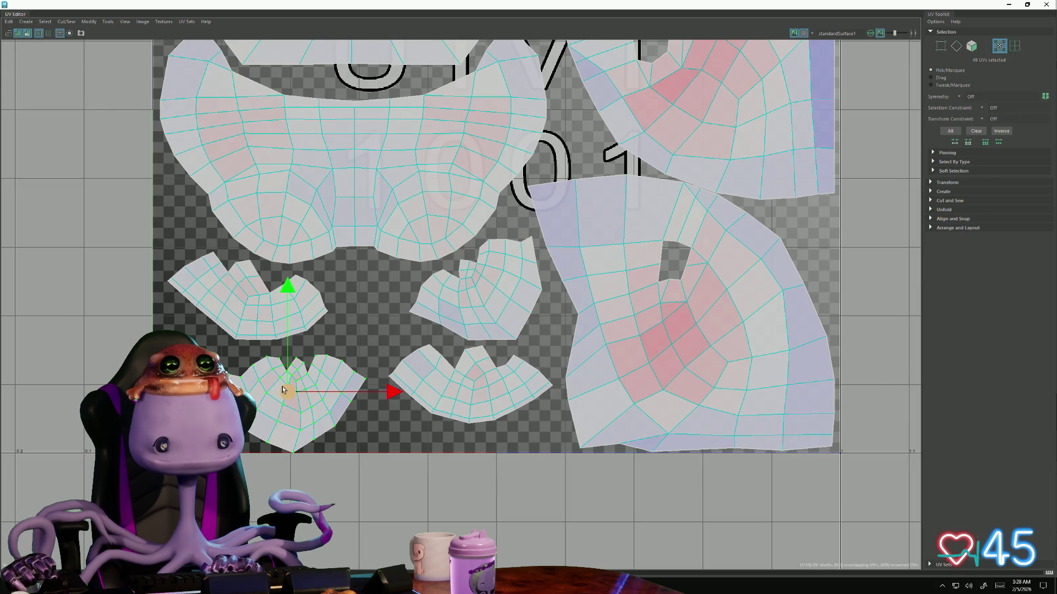
mouse_move(283, 391)
mouse_down()
mouse_move(278, 376)
mouse_move(294, 373)
mouse_up()
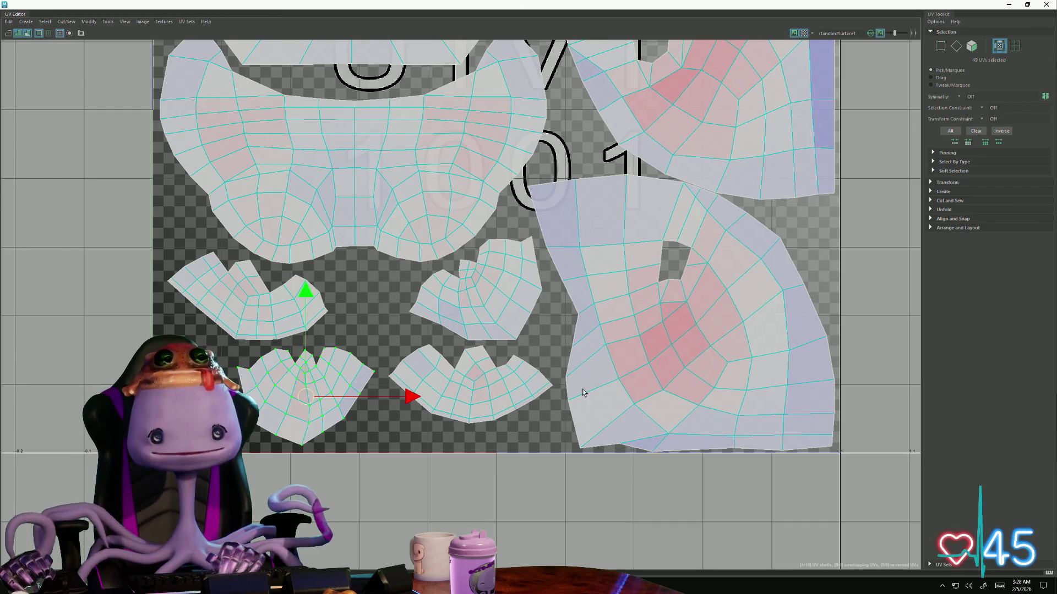
scroll(582, 391, down, 3)
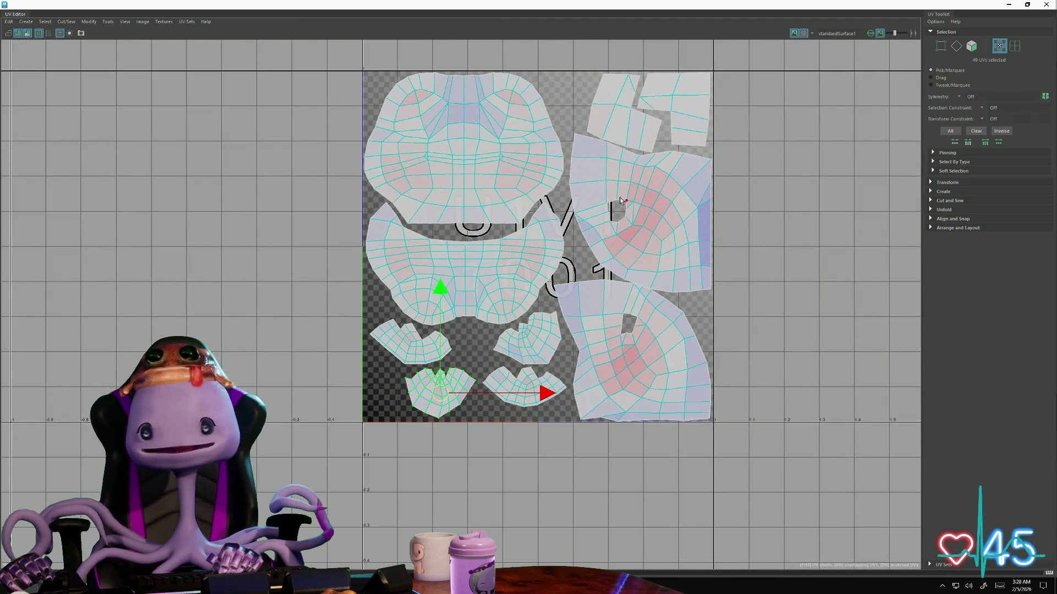
double_click(642, 194)
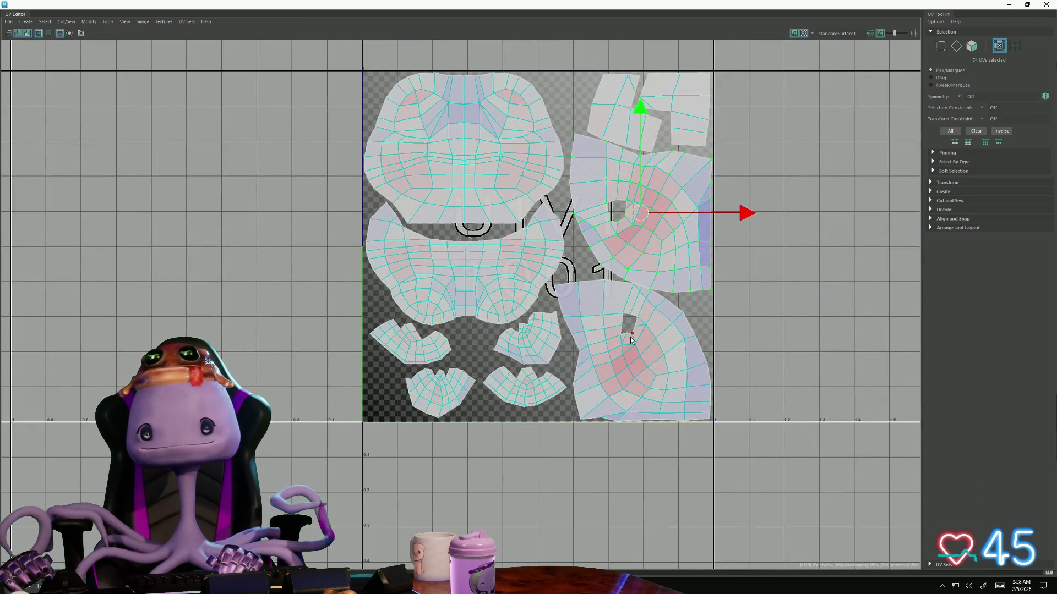
scroll(537, 372, up, 2)
click(649, 319)
scroll(677, 392, up, 2)
alt+middle_drag(606, 334, 495, 295)
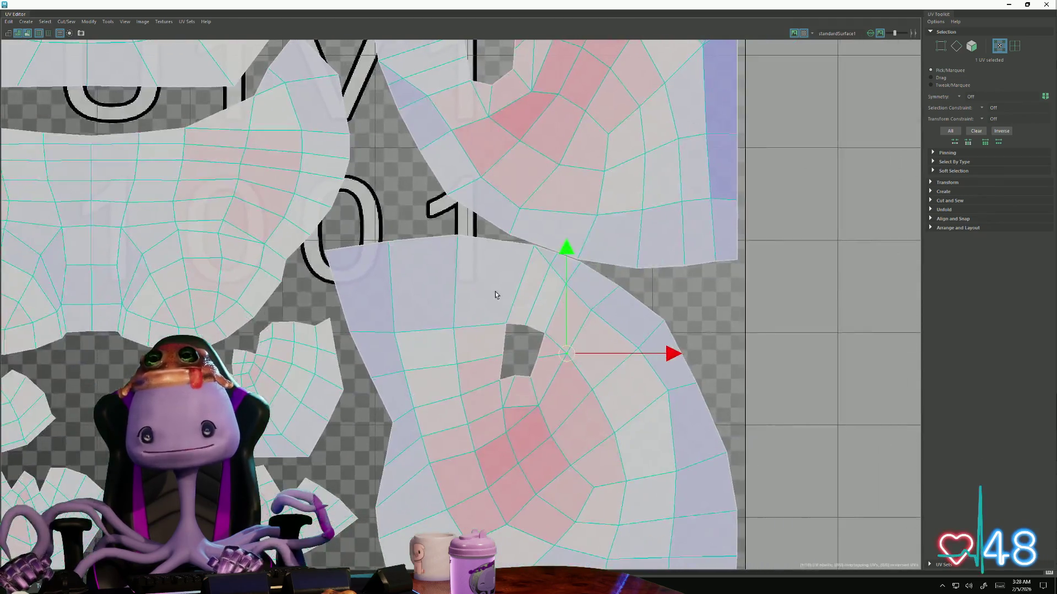
scroll(496, 295, up, 3)
right_click(595, 209)
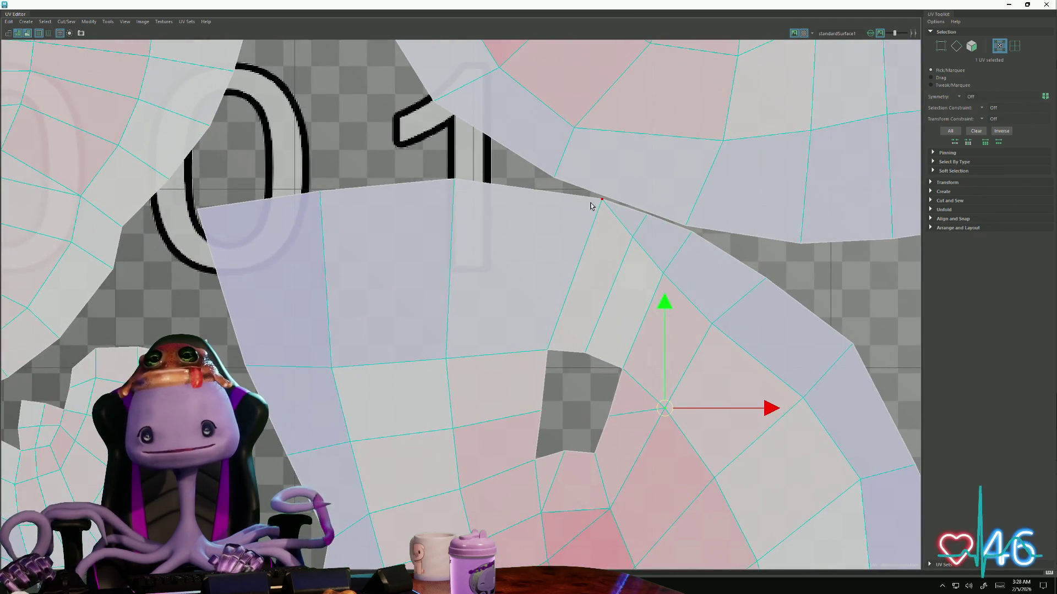
click(602, 201)
shift+click(633, 237)
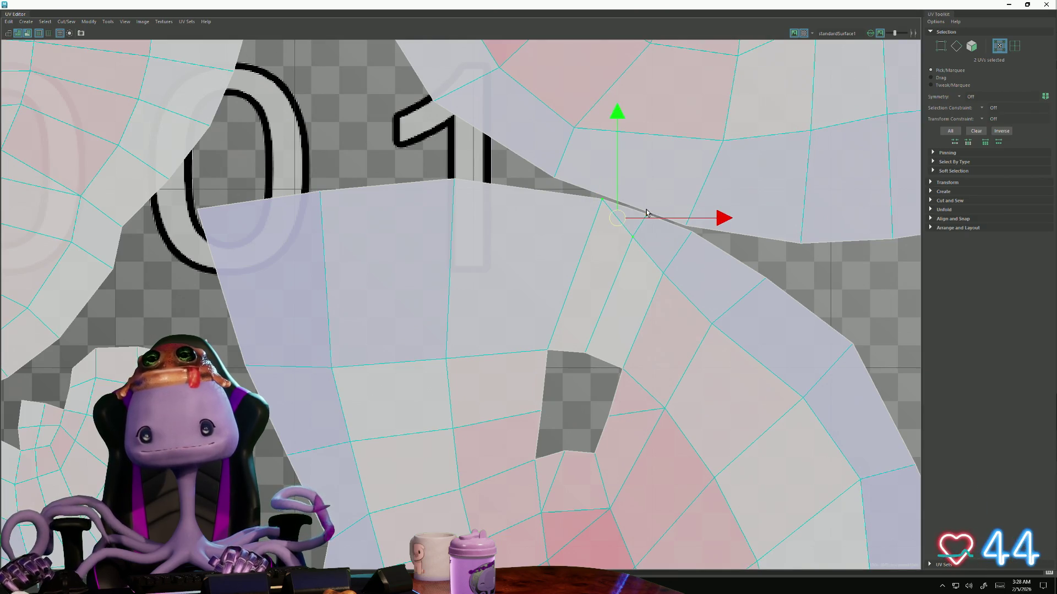
drag(647, 219, 643, 224)
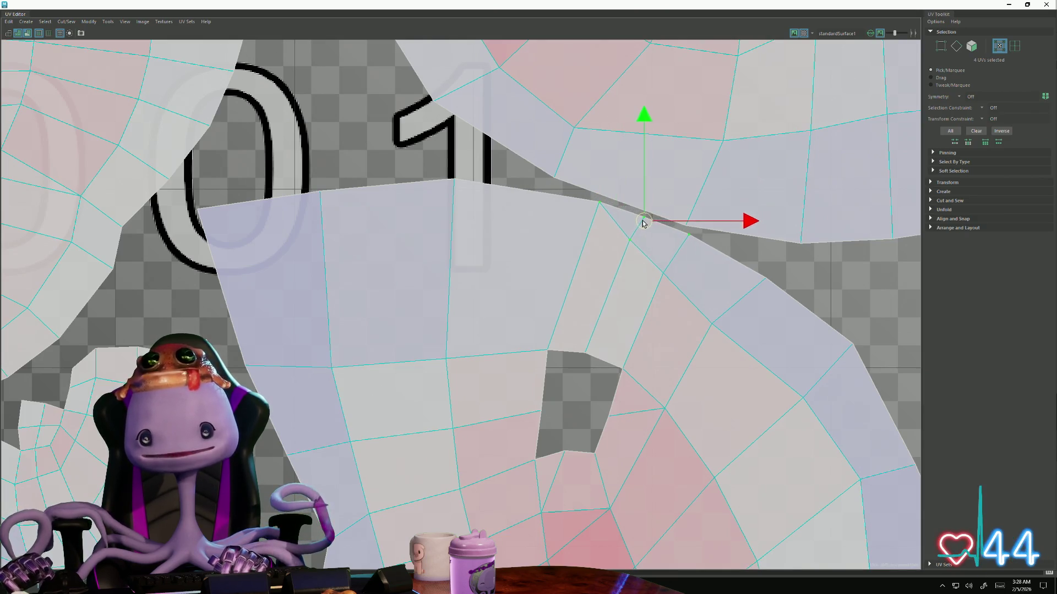
scroll(687, 289, down, 2)
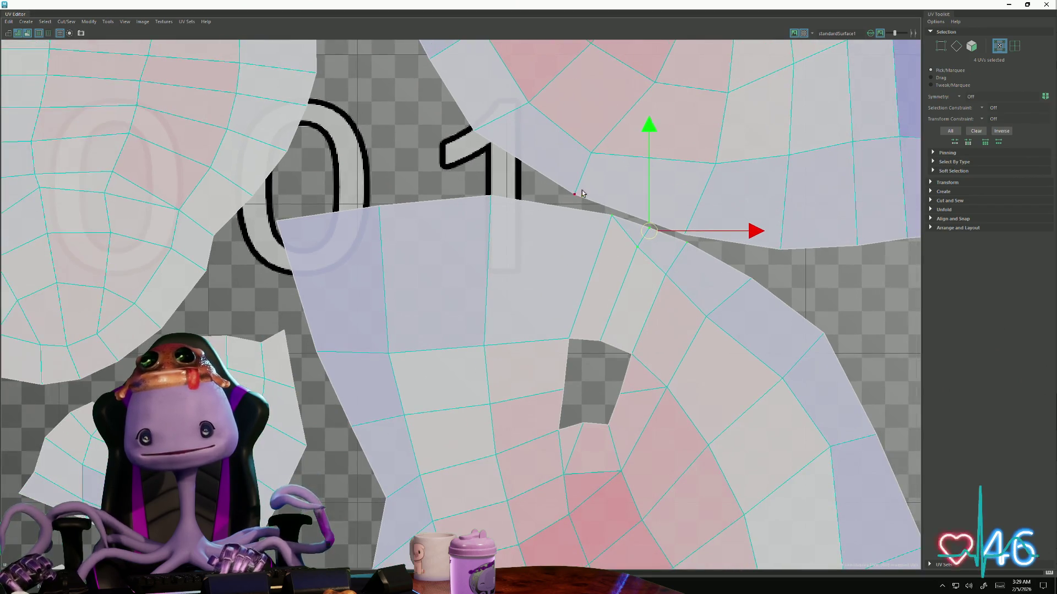
click(577, 195)
alt+middle_drag(582, 192, 583, 265)
shift+click(609, 276)
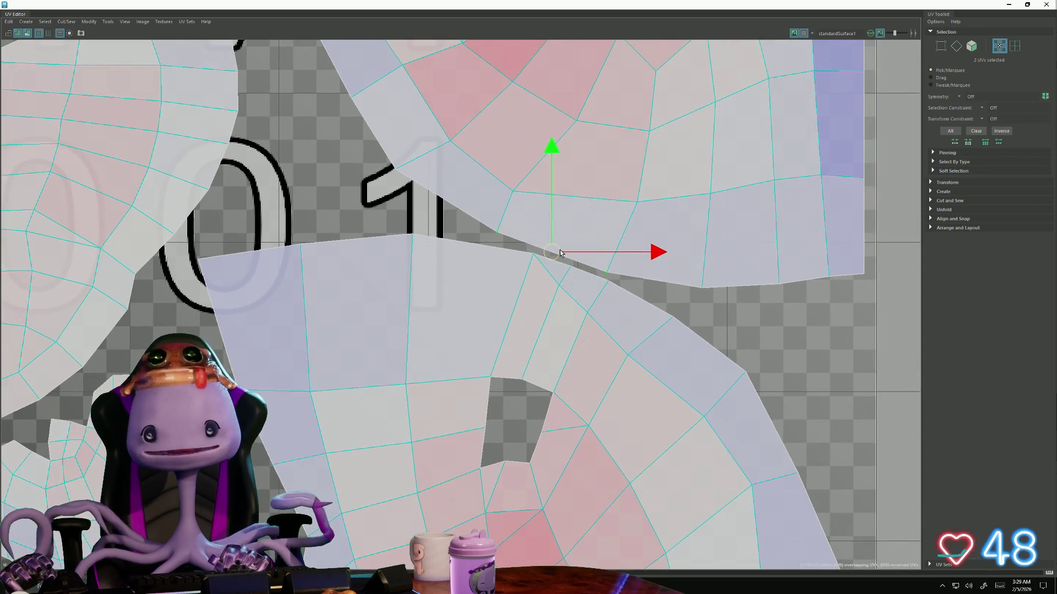
scroll(595, 280, down, 2)
alt+middle_drag(456, 92, 474, 221)
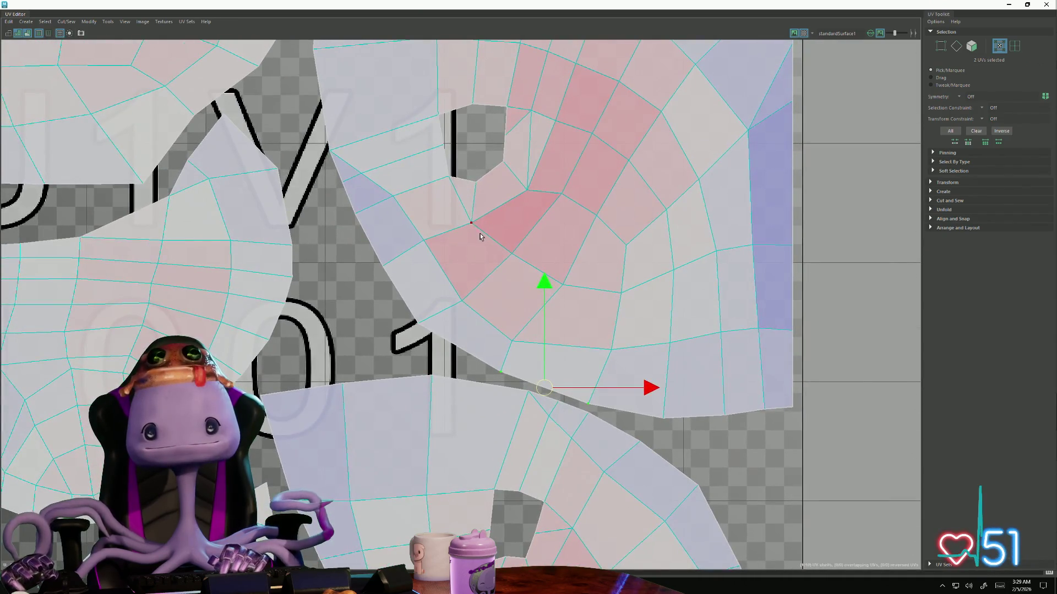
click(471, 222)
mouse_move(472, 223)
mouse_down()
mouse_move(470, 232)
mouse_move(521, 187)
mouse_move(566, 202)
mouse_up()
click(522, 259)
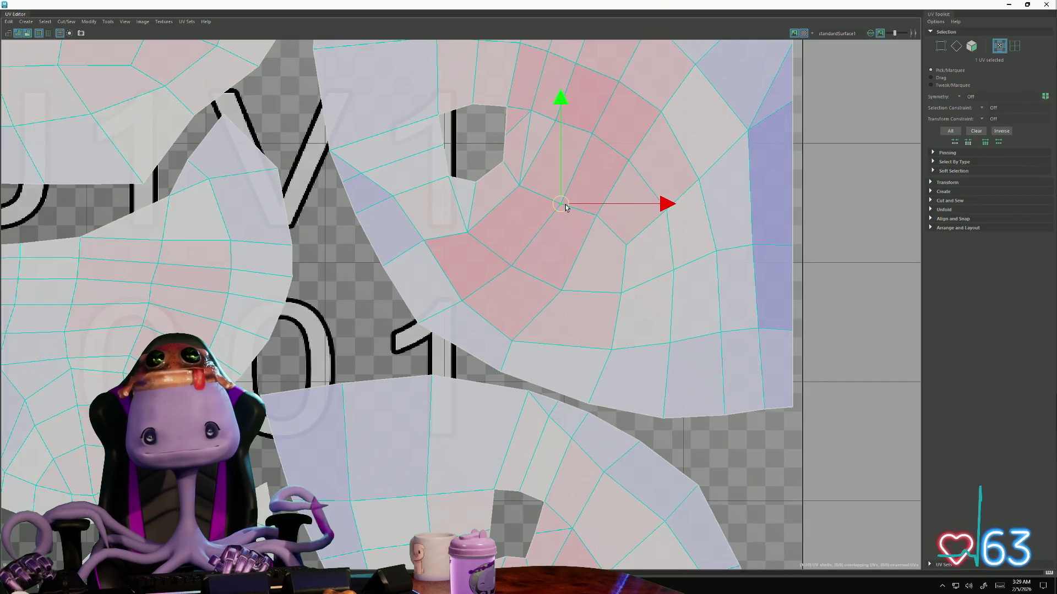
click(600, 226)
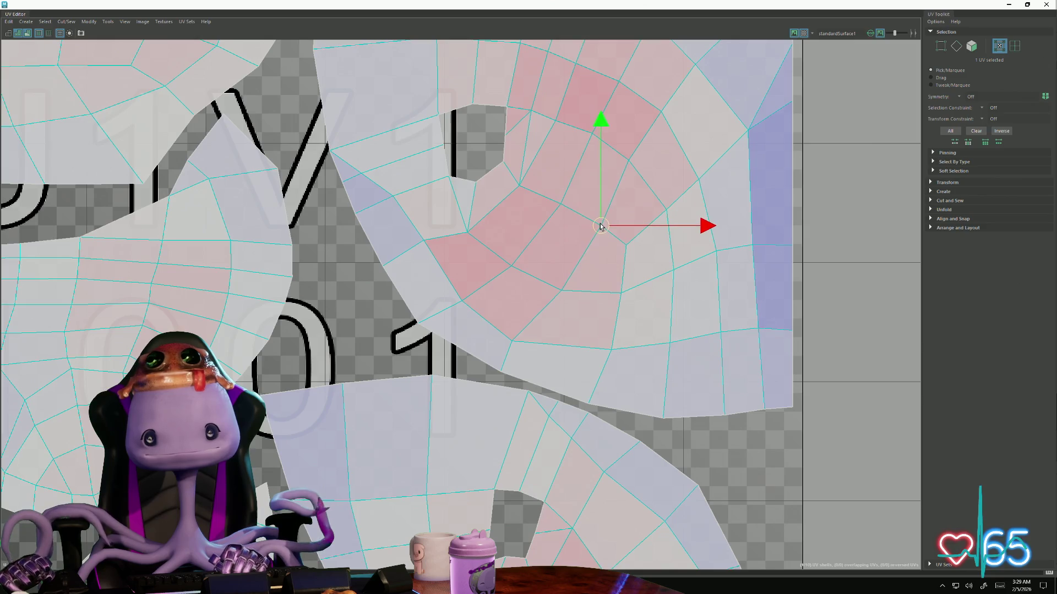
alt+middle_drag(606, 168, 540, 231)
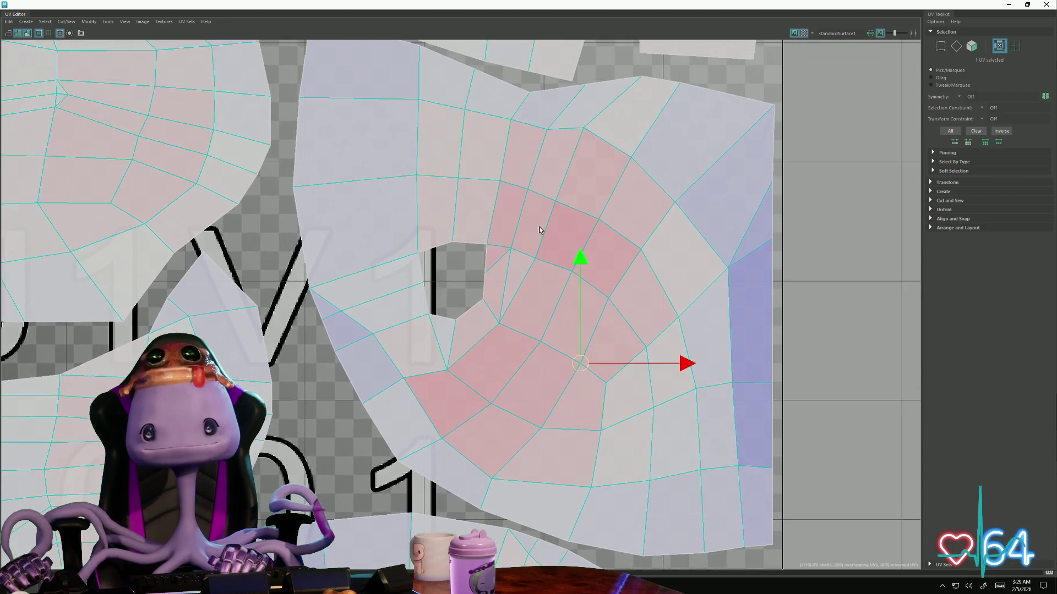
click(538, 262)
drag(542, 263, 573, 281)
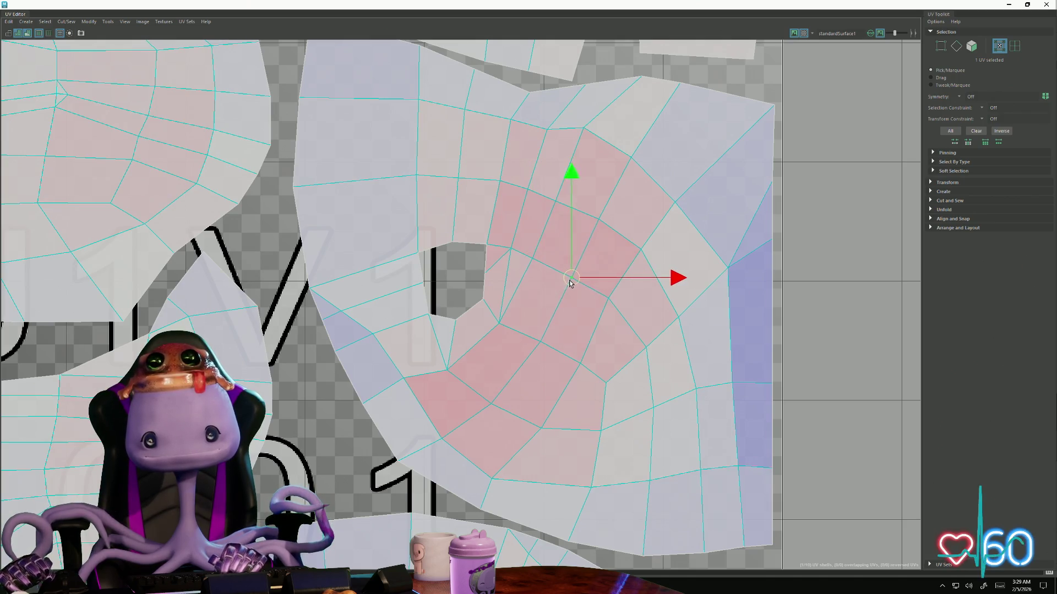
click(591, 241)
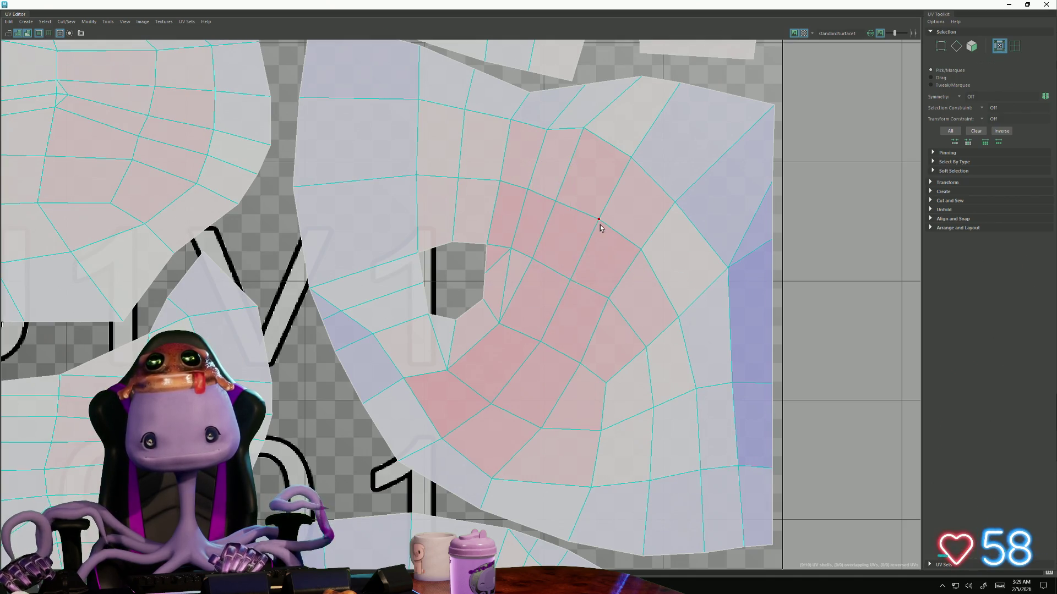
key(ctrl+z)
click(598, 221)
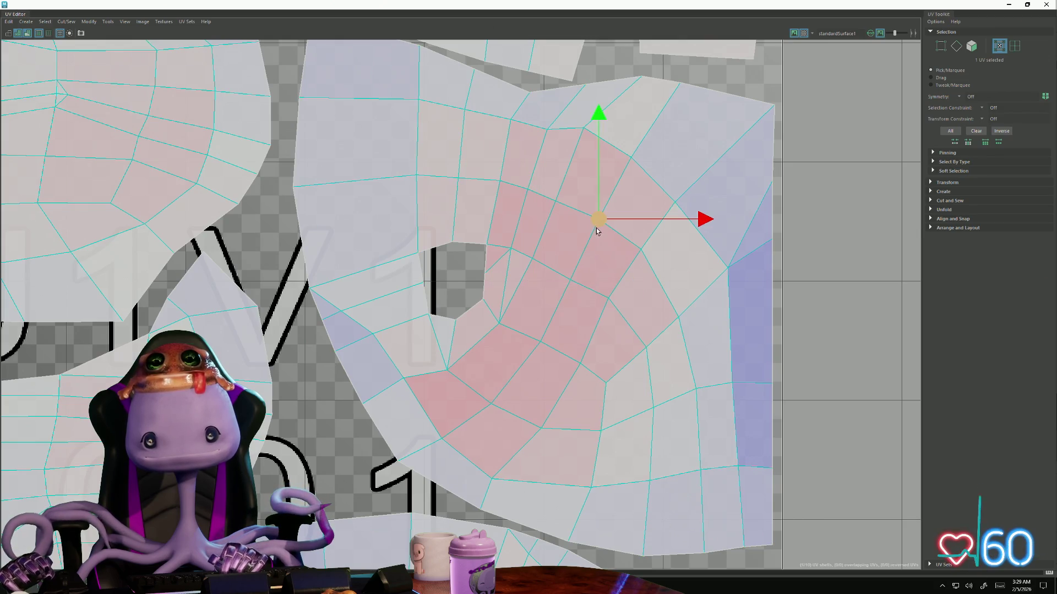
drag(600, 224, 598, 226)
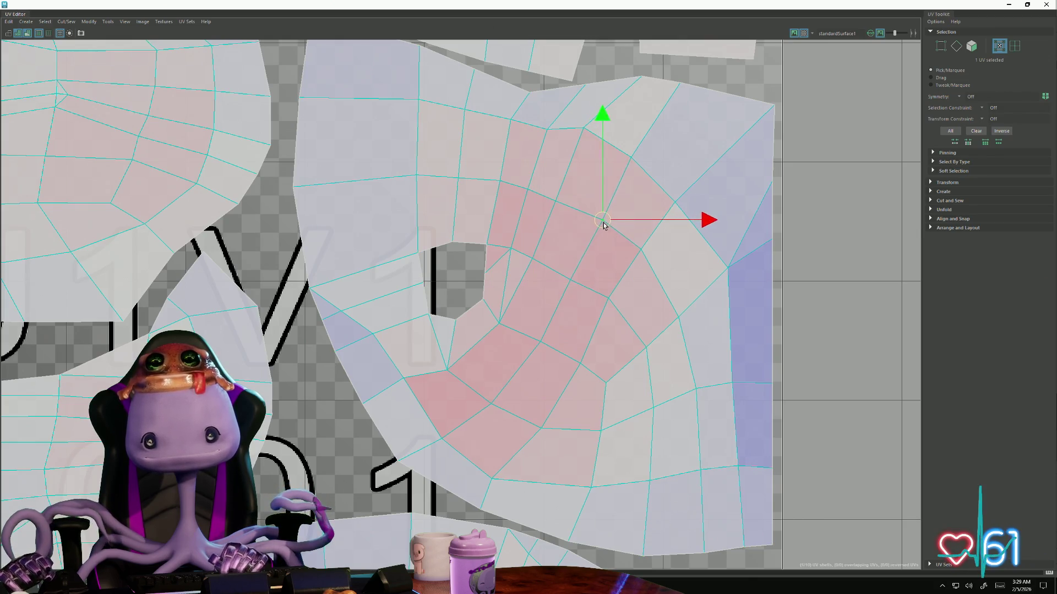
alt+right_drag(602, 225, 321, 281)
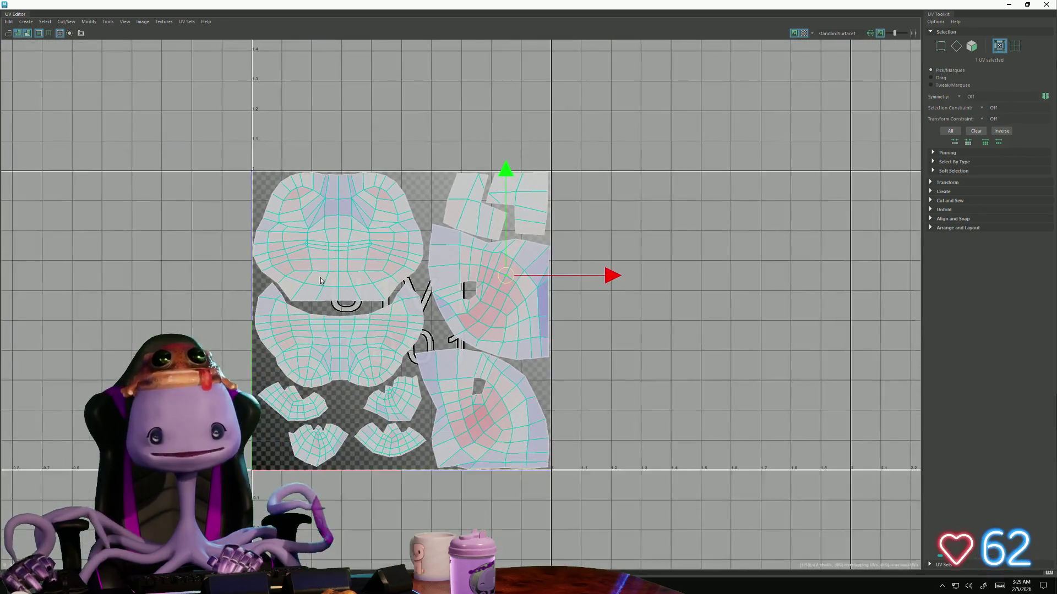
mouse_move(320, 281)
alt+middle_down()
mouse_move(437, 300)
mouse_move(280, 218)
alt+middle_up()
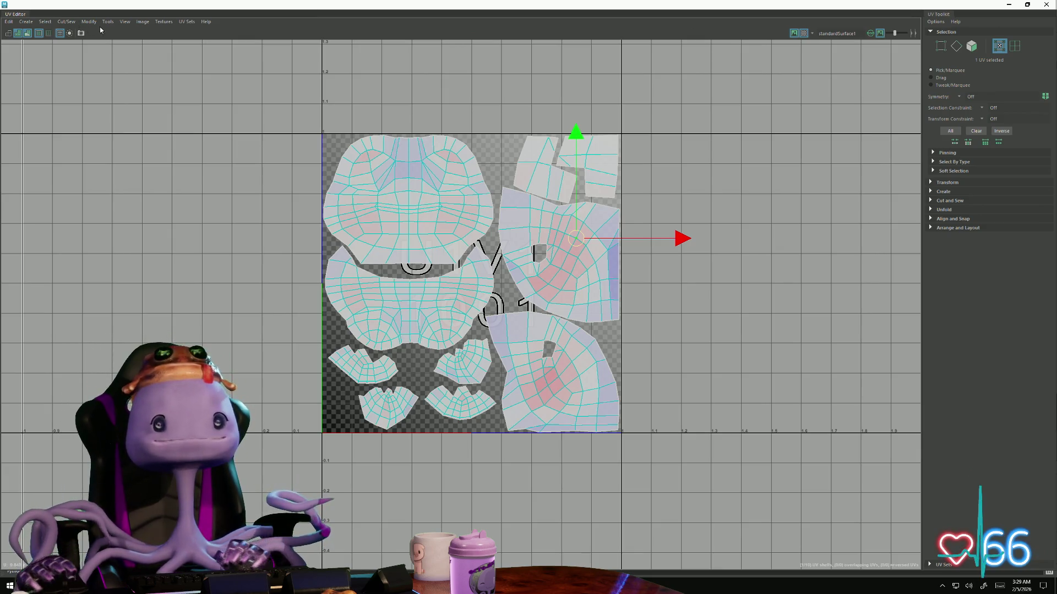
Export a 4096-pixel PNG UV snapshot named JunaFrogUVs to the Desktop and return to the scene
click(142, 21)
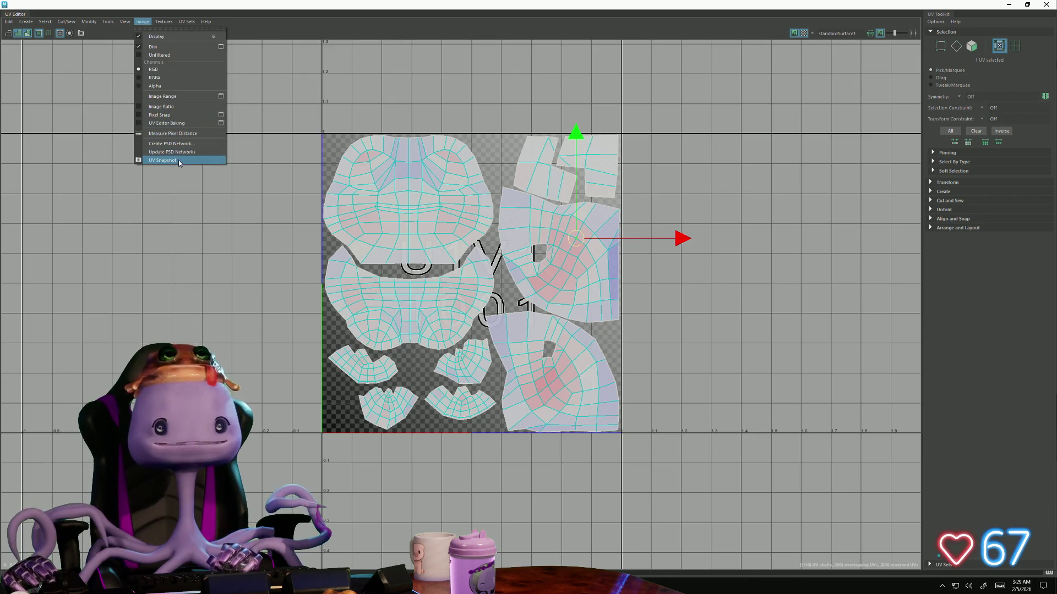
click(179, 160)
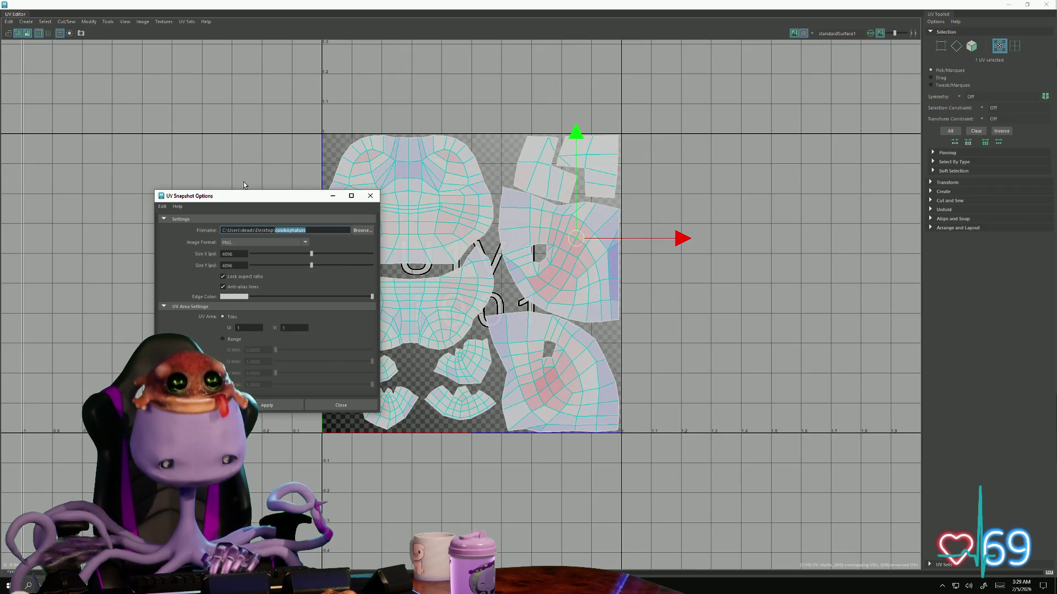
text(JunaF)
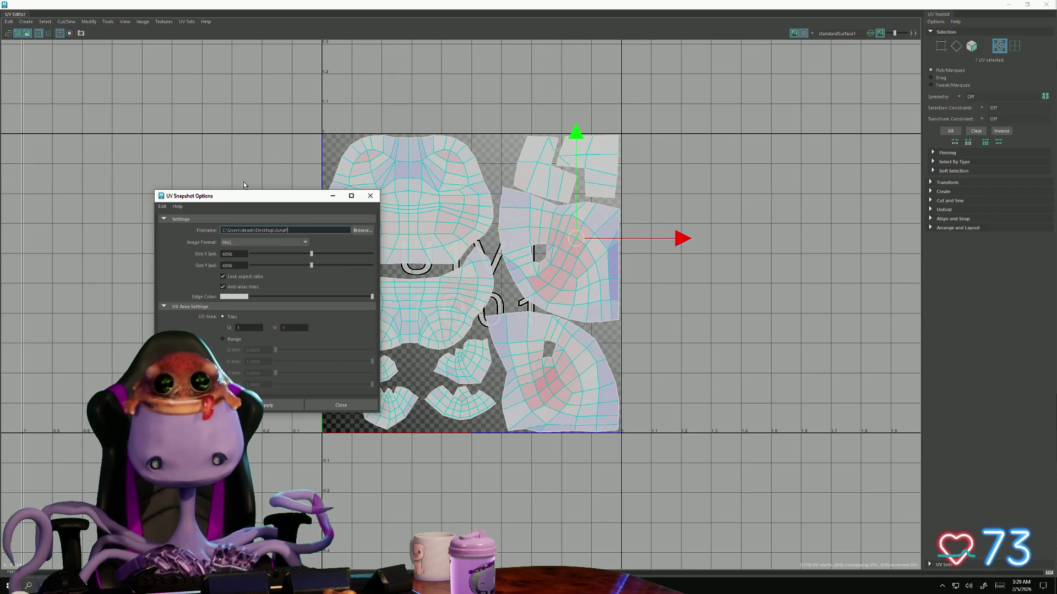
text(rog)
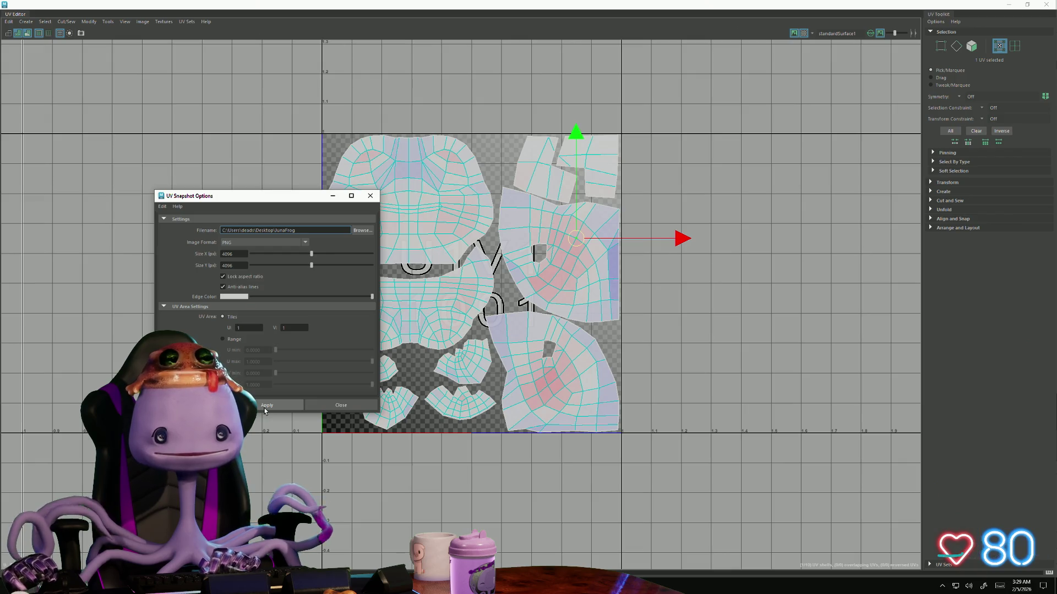
text(UVs)
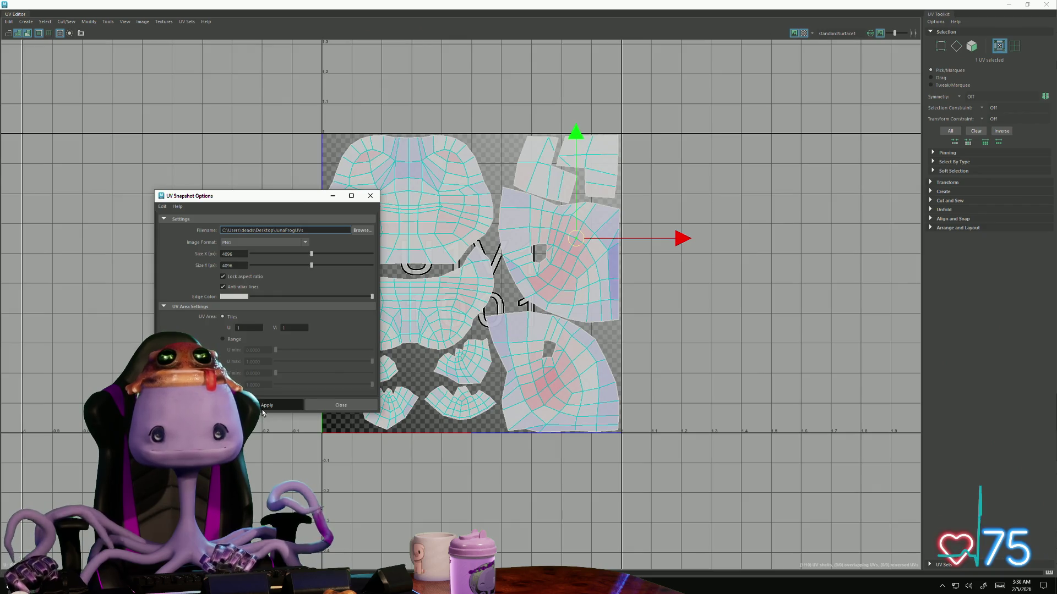
click(266, 407)
click(511, 304)
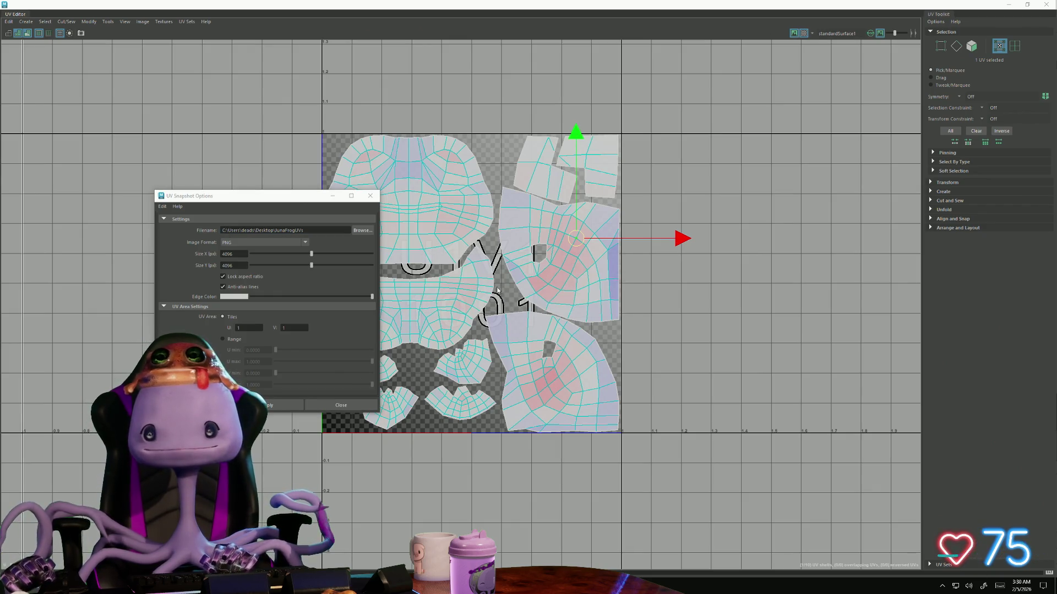
click(370, 196)
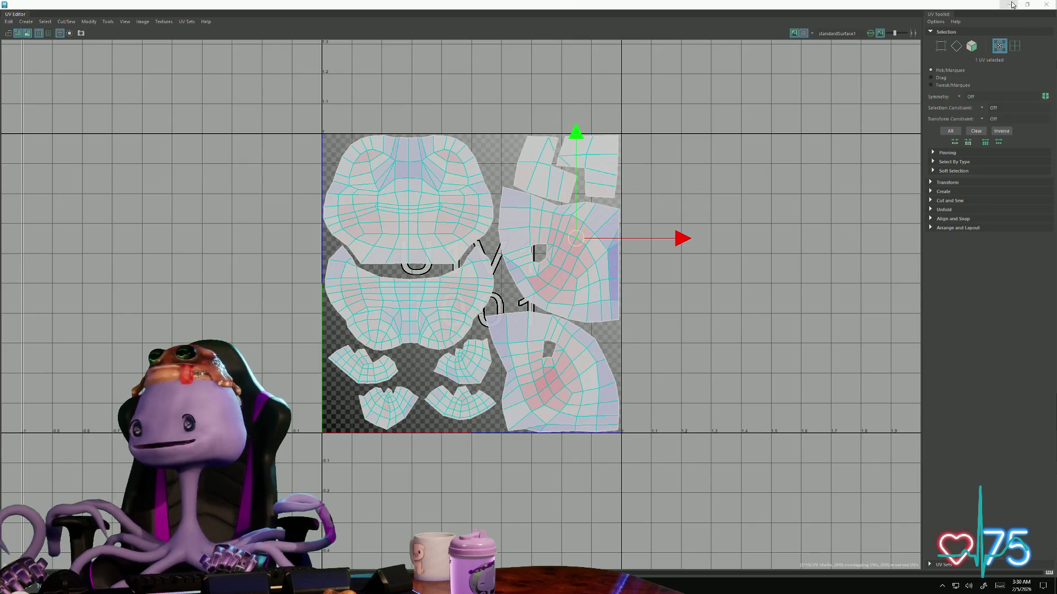
key(alt+Tab)
scroll(455, 222, down, 5)
scroll(455, 222, down, 1)
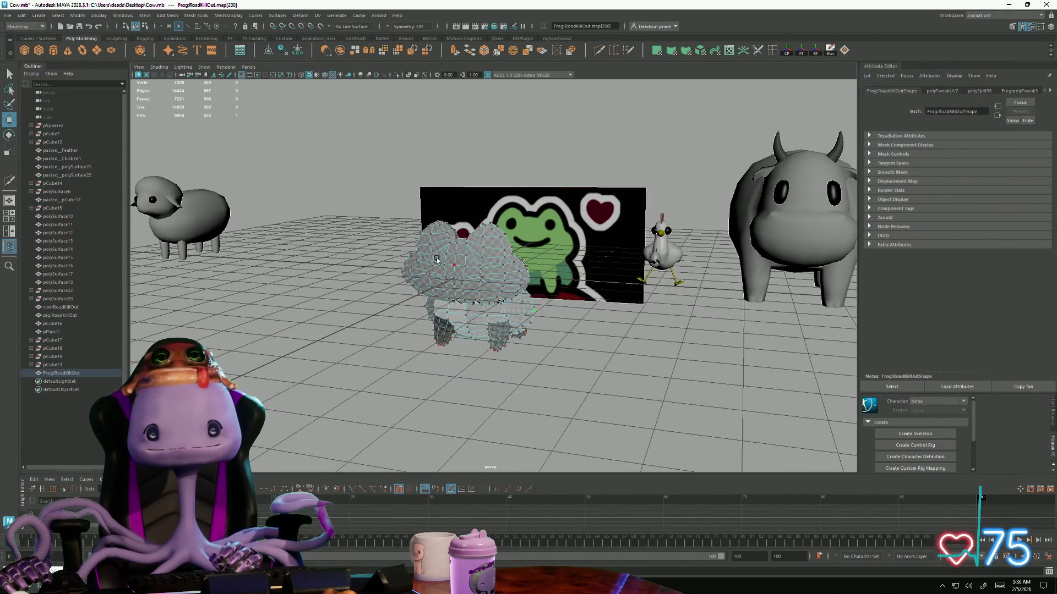
Save the Maya scene
click(416, 277)
click(8, 16)
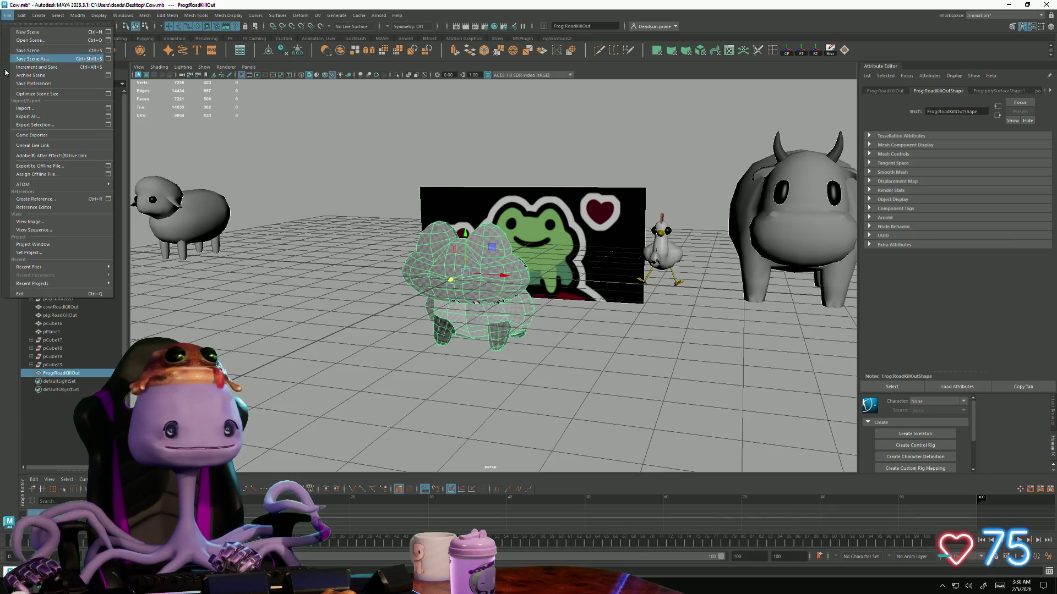
click(37, 51)
alt+drag(462, 272, 528, 264)
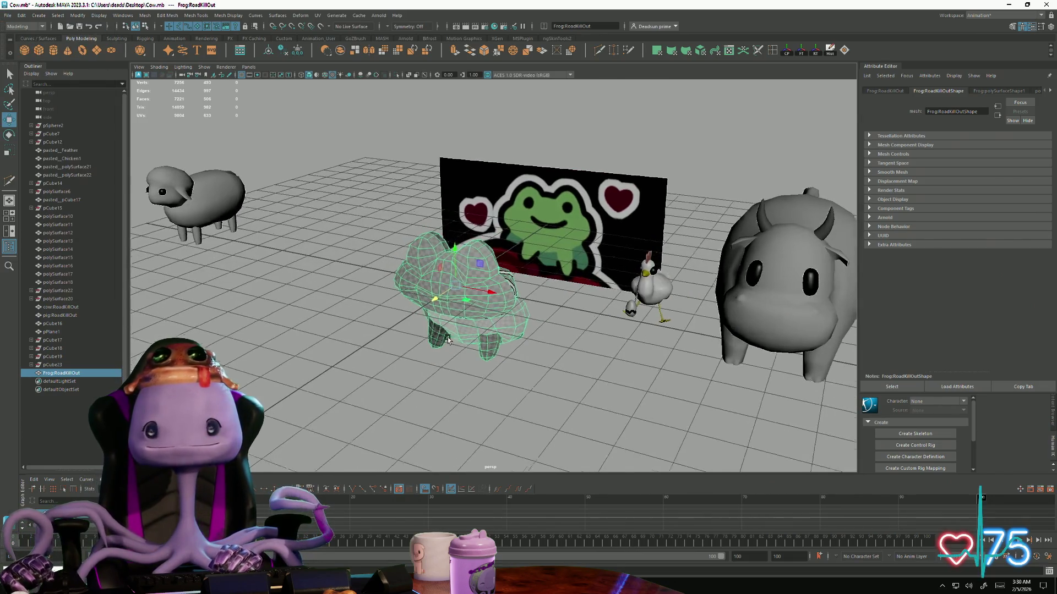
scroll(559, 257, up, 3)
Delete pPlane1 behind the frog, select the frog and start a Windows search
click(561, 256)
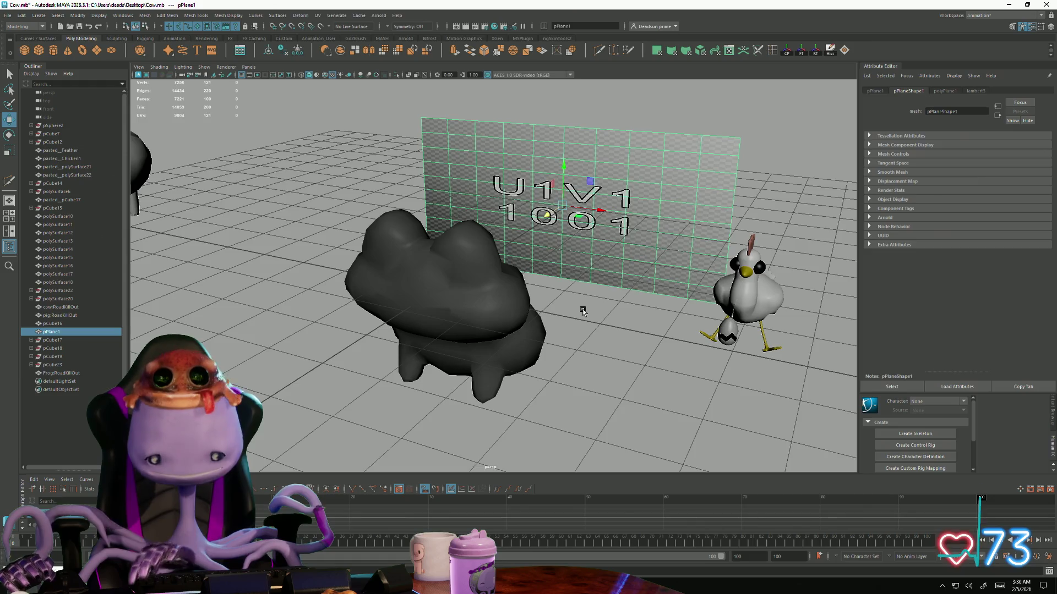
key(Delete)
click(514, 311)
alt+drag(514, 311, 434, 282)
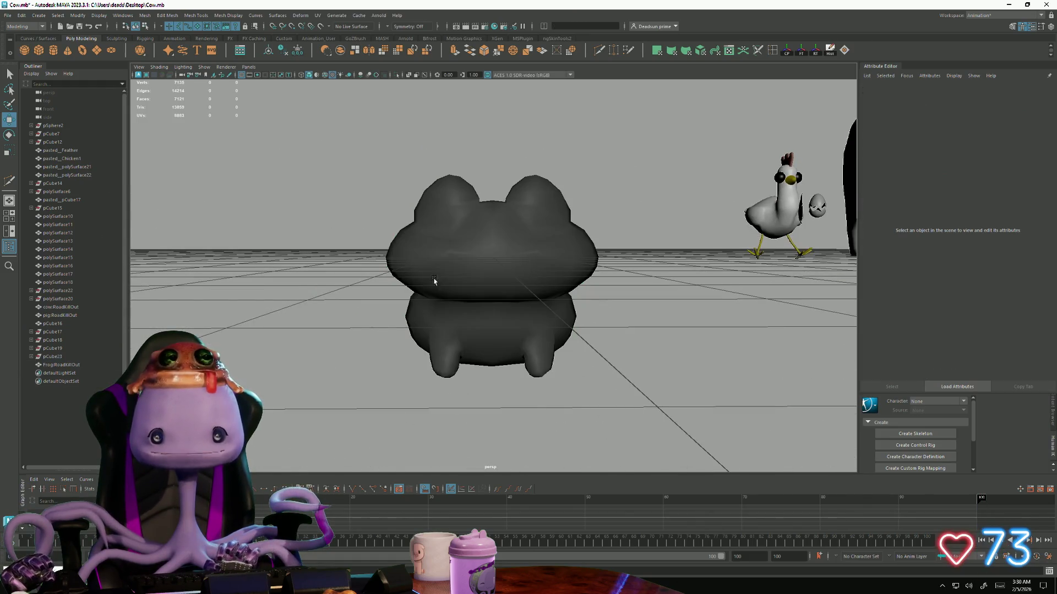
click(477, 265)
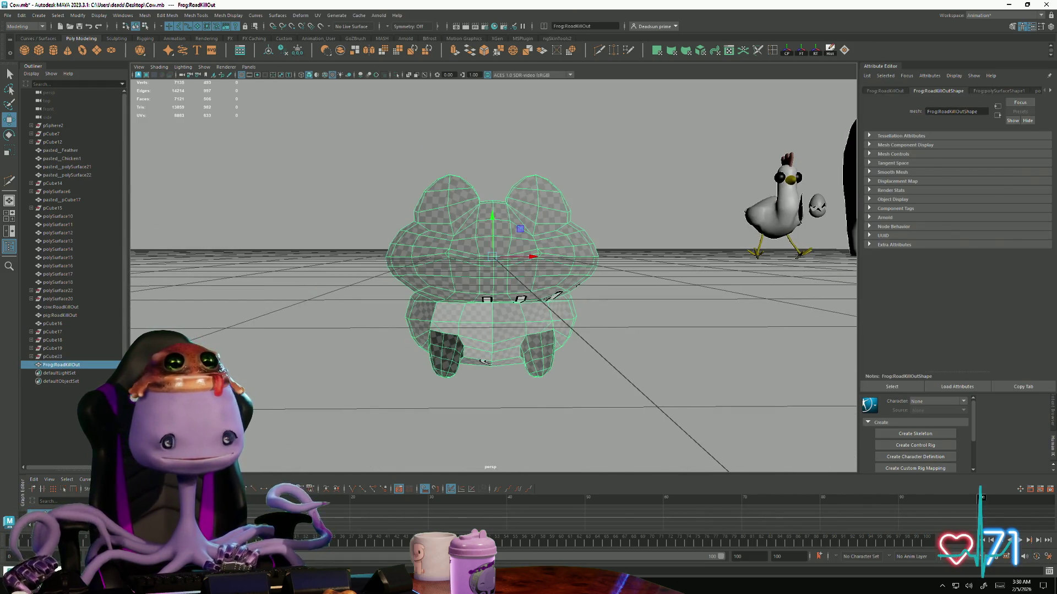
click(37, 585)
text(ph)
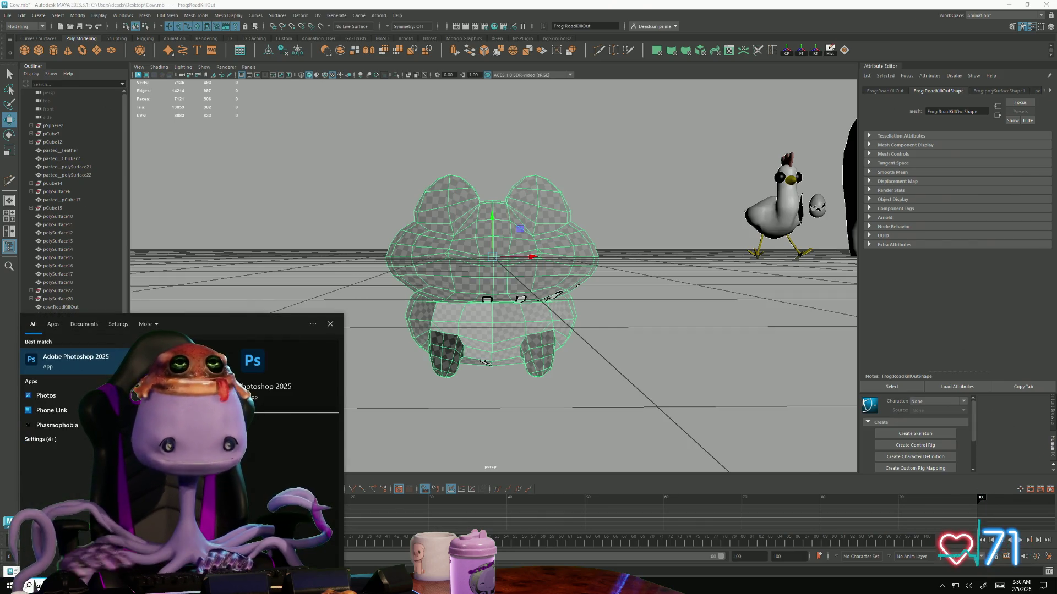
Launch Photoshop 2025 and open the JunaFrogUVs snapshot PNG in it
key(Return)
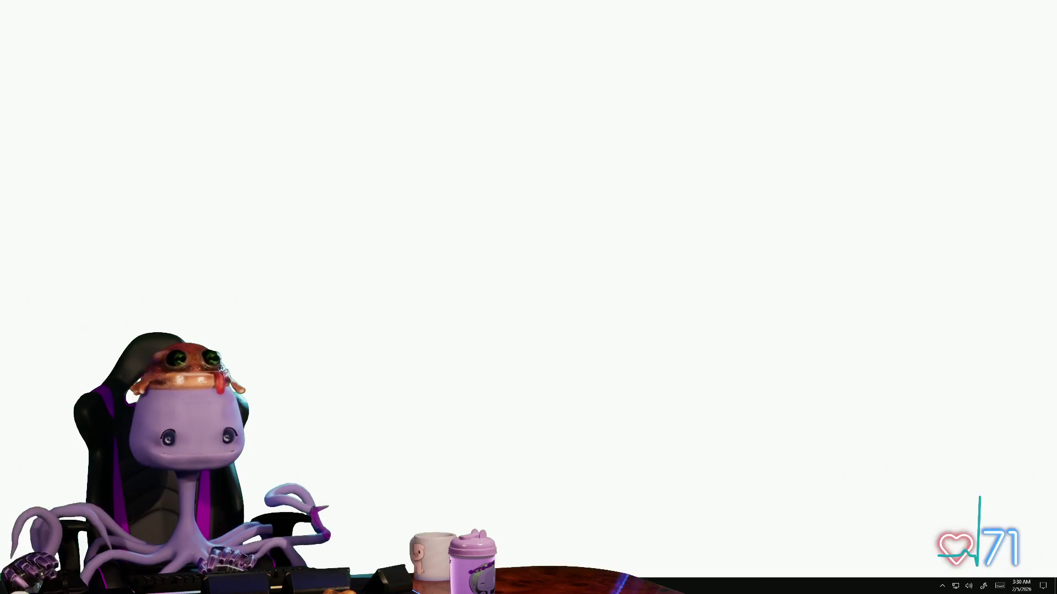
right_click(112, 264)
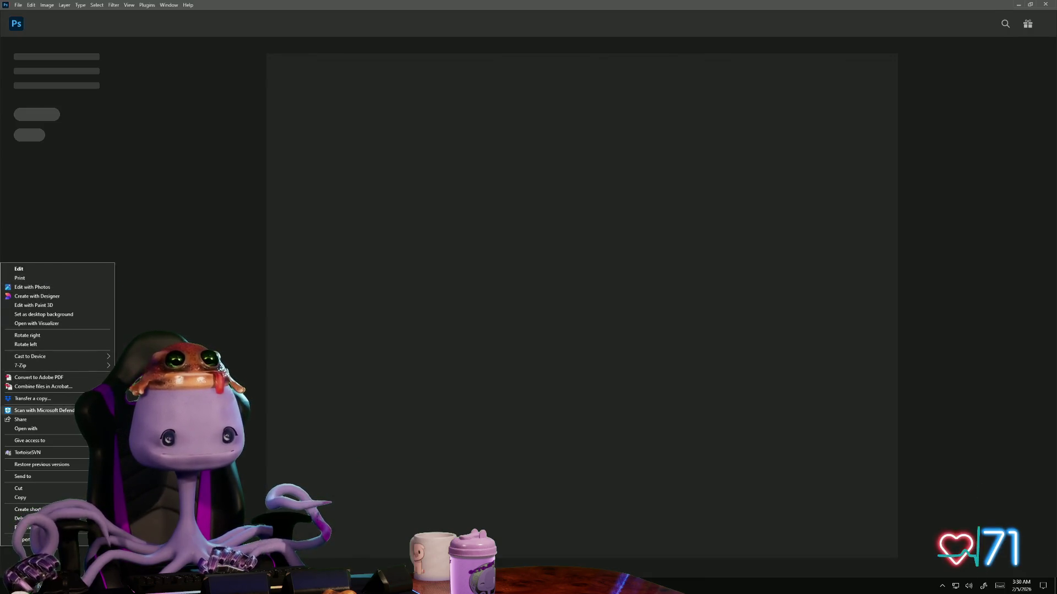
click(19, 269)
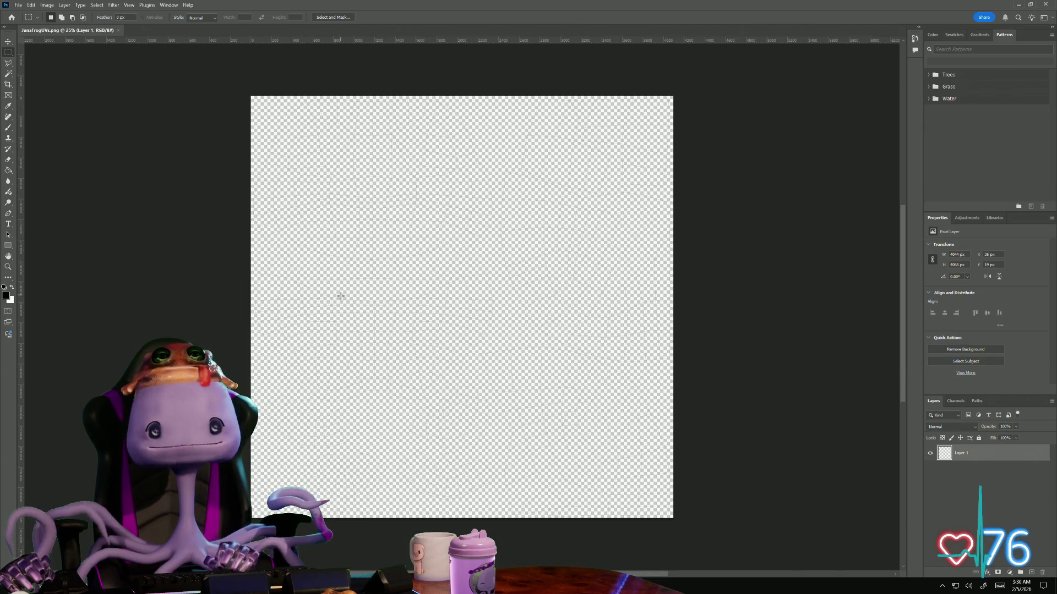
Add a new layer filled black and move it beneath the UV wireframe layer
click(1013, 572)
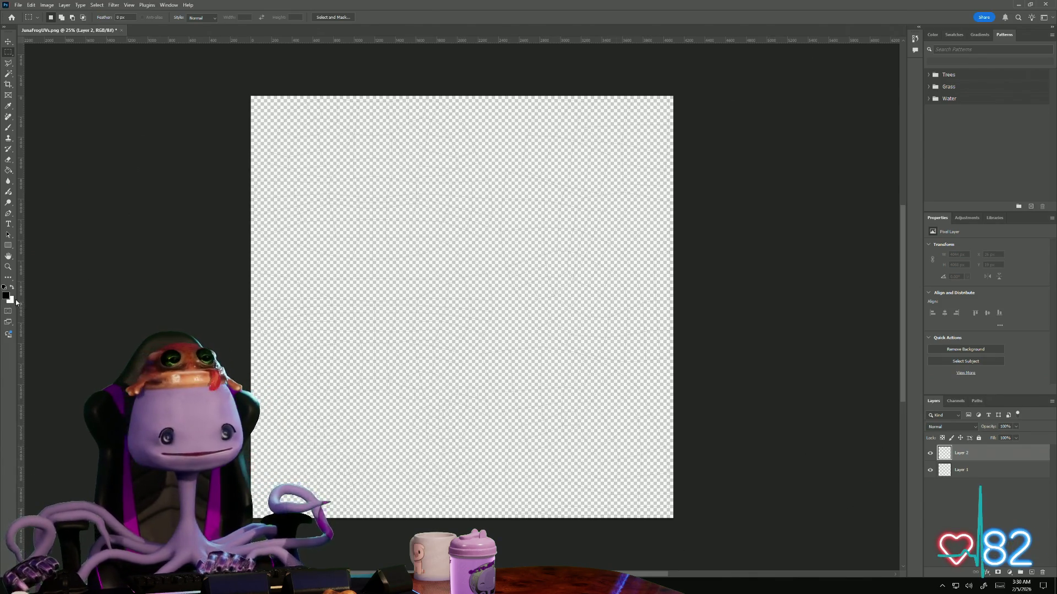
click(13, 170)
click(396, 223)
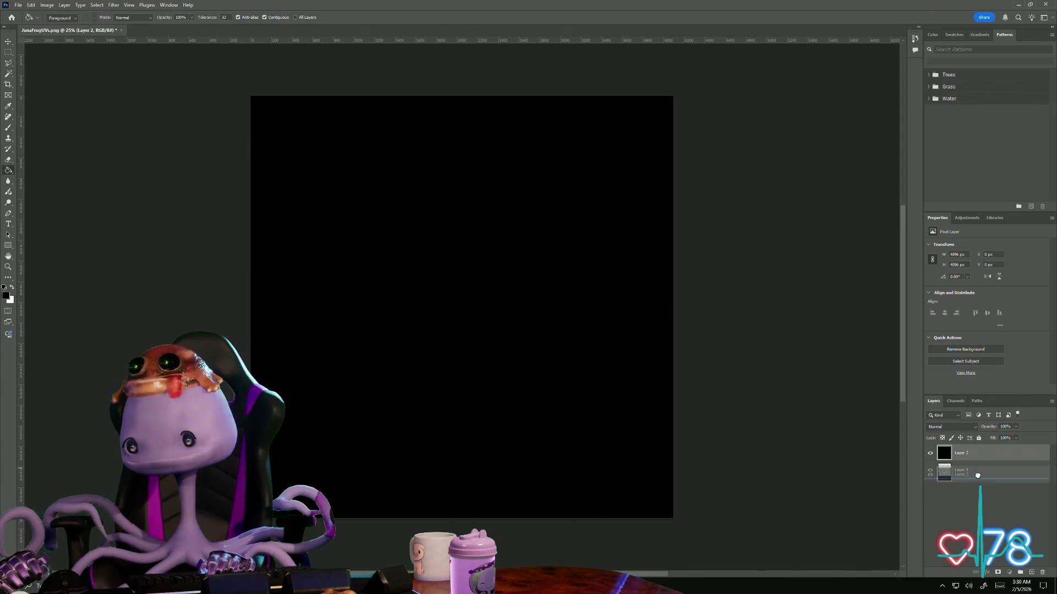
drag(977, 454, 977, 473)
Rename Layer 1 to UVs and lock it
double_click(972, 456)
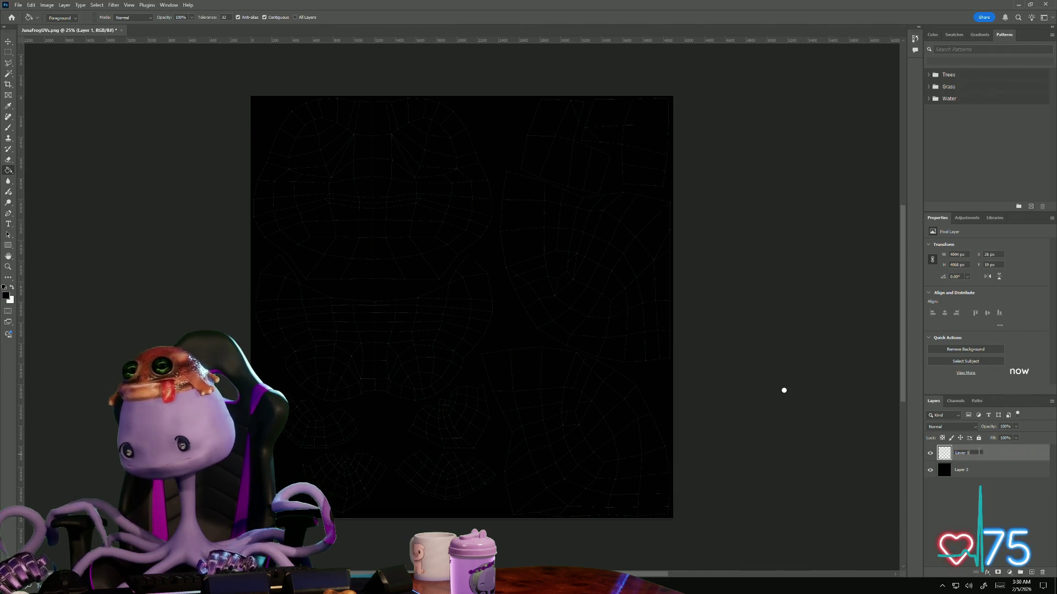
key(ctrl+a)
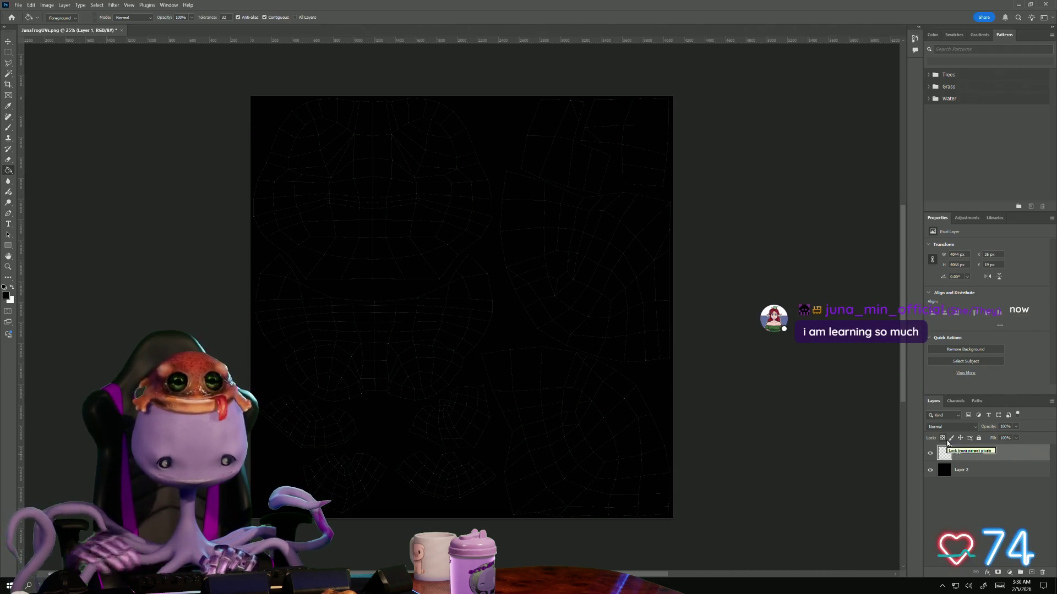
text(UVs)
key(Return)
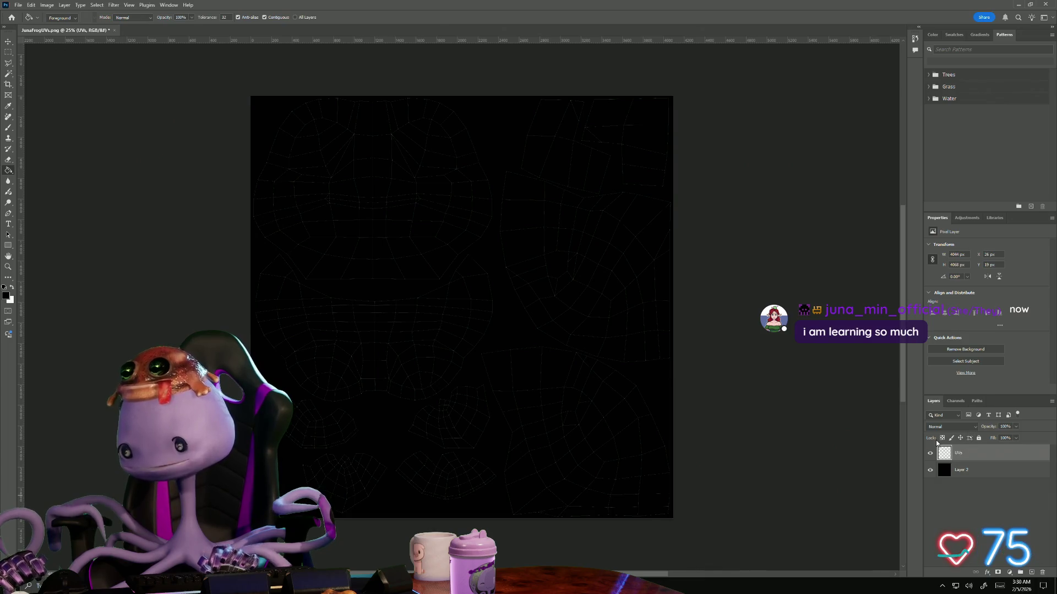
click(979, 438)
alt+scroll(409, 313, up, 3)
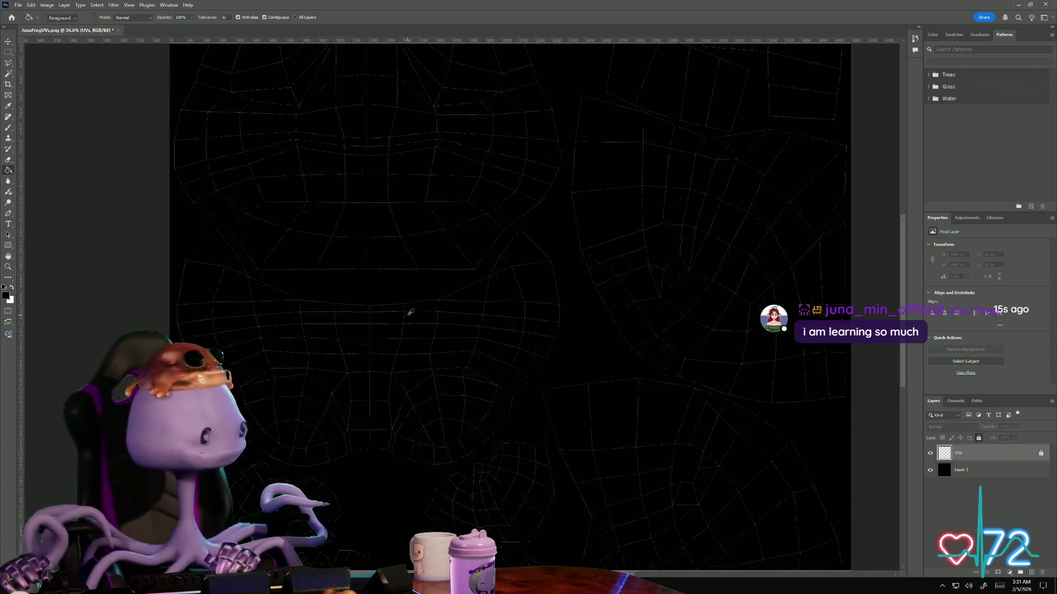
alt+scroll(408, 312, down, 2)
alt+scroll(409, 312, down, 1)
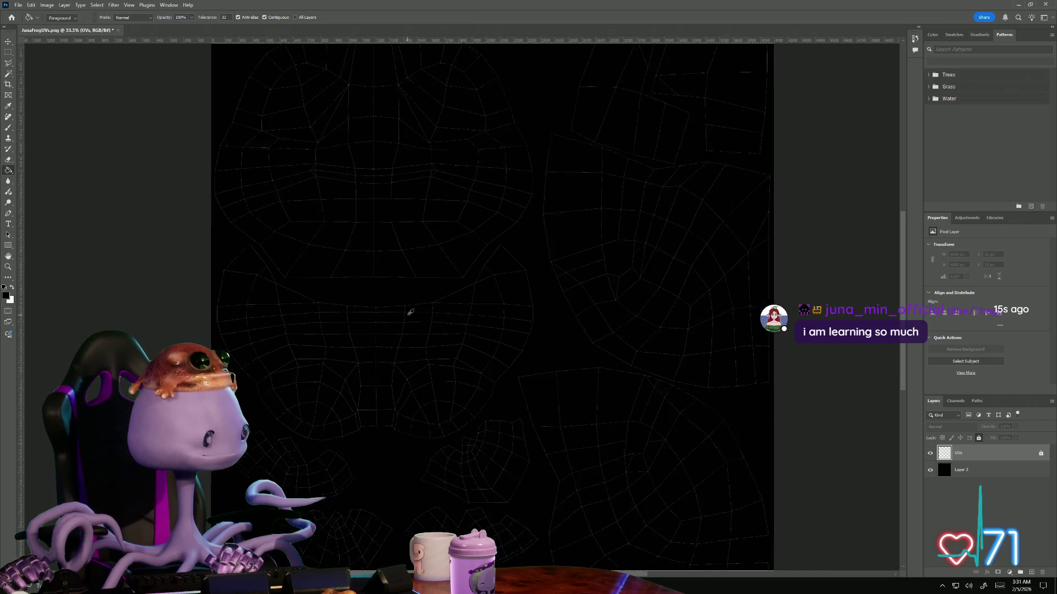
alt+scroll(409, 312, down, 1)
alt+scroll(409, 312, down, 2)
alt+scroll(409, 312, up, 1)
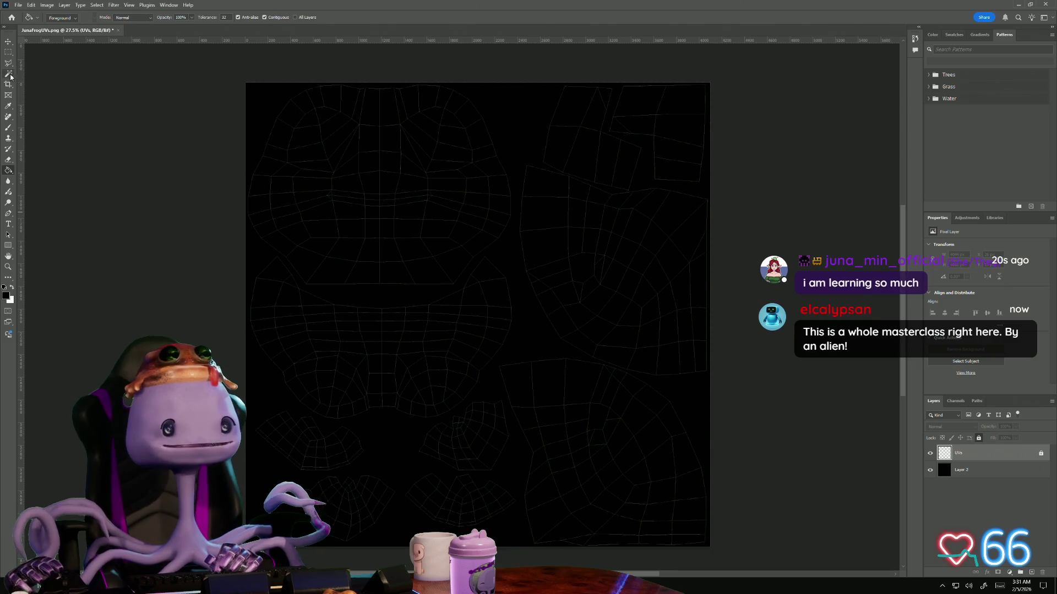
Magic-wand select the empty space around the UV shells and add a new layer
click(9, 74)
click(505, 264)
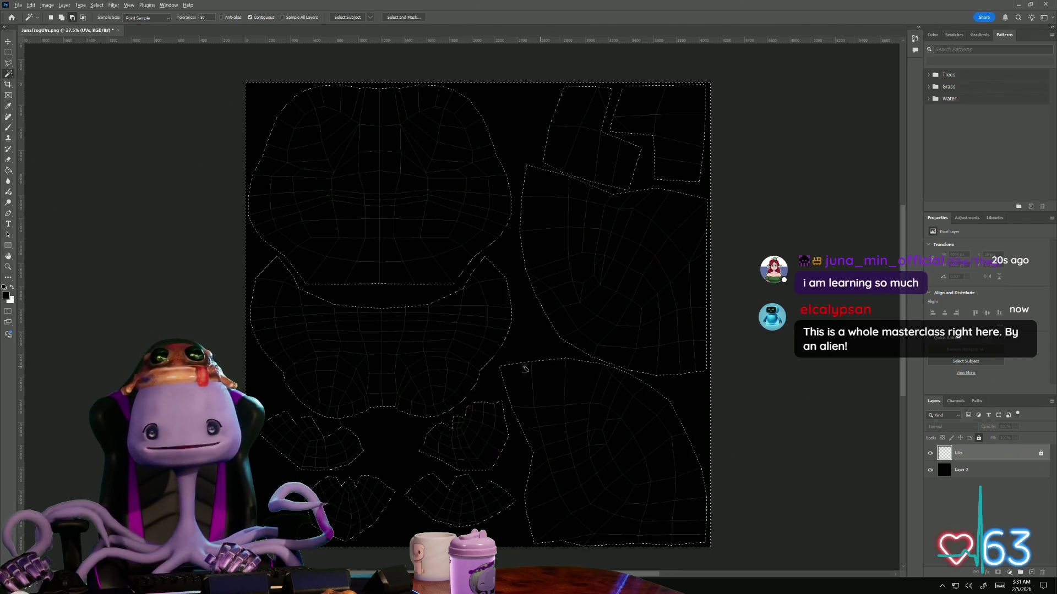
alt+scroll(524, 369, down, 1)
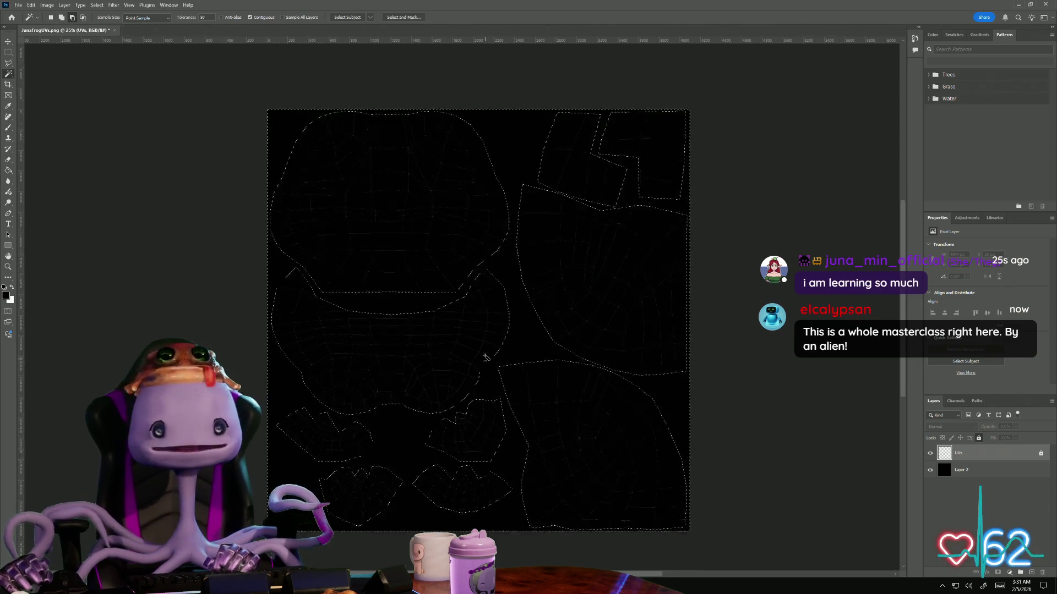
click(1029, 572)
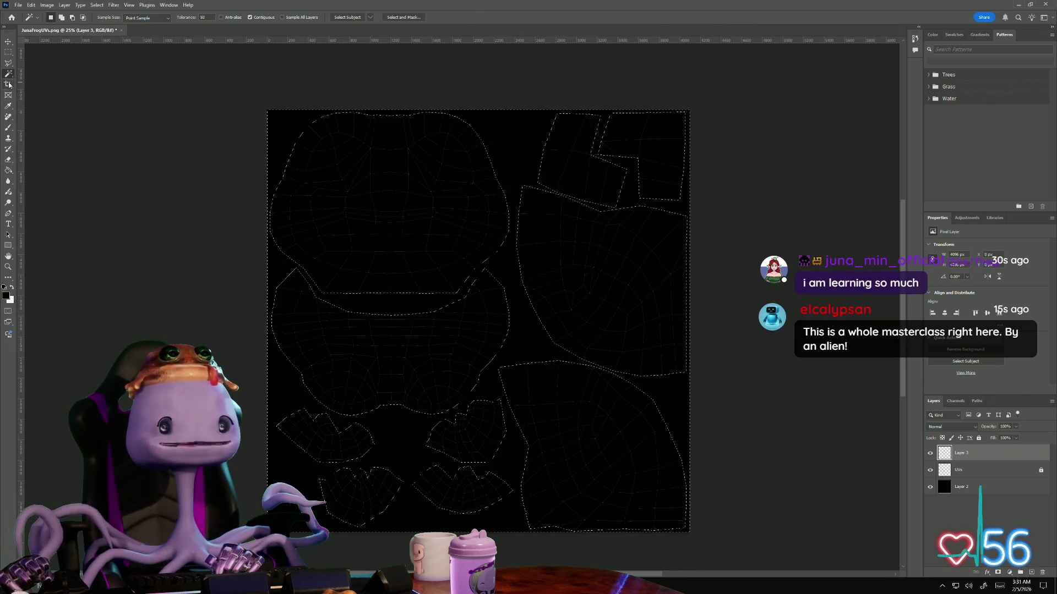
Contract the selection slightly, pick the Paint Bucket, and shrink the window to reveal the desktop
click(96, 4)
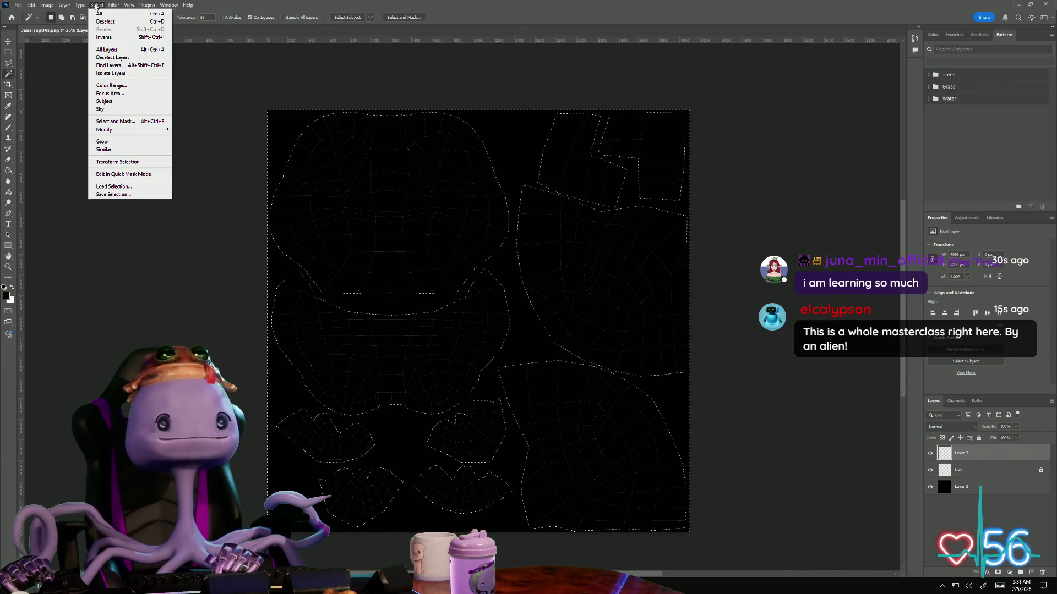
mouse_move(124, 130)
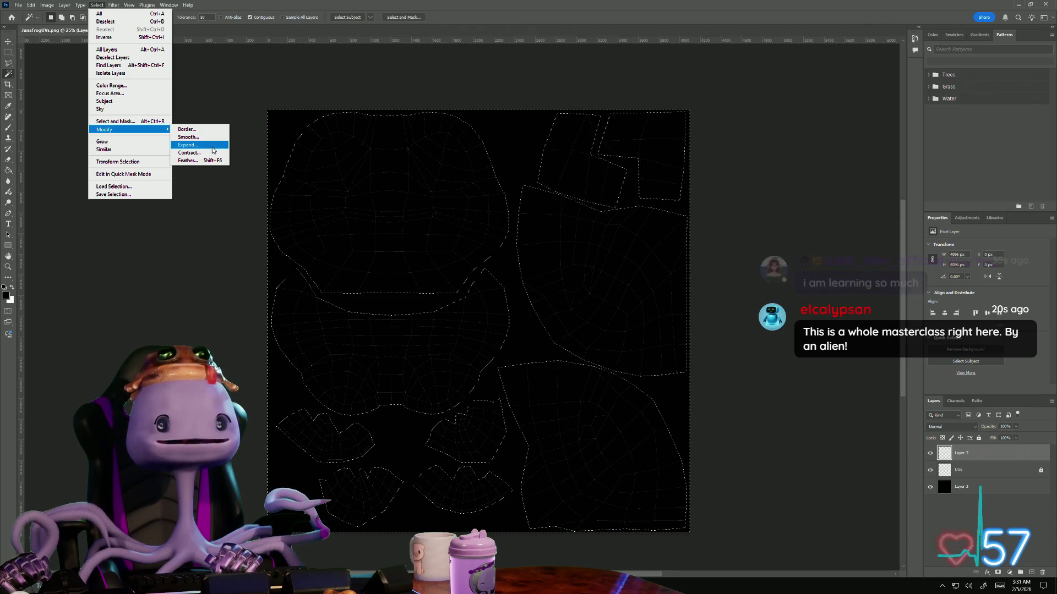
click(212, 154)
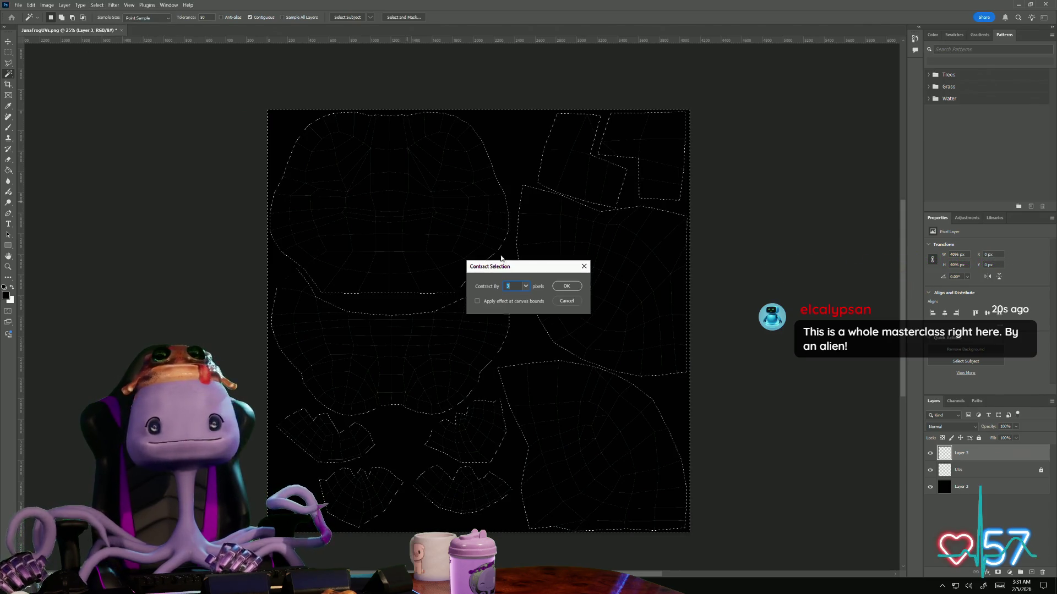
click(570, 286)
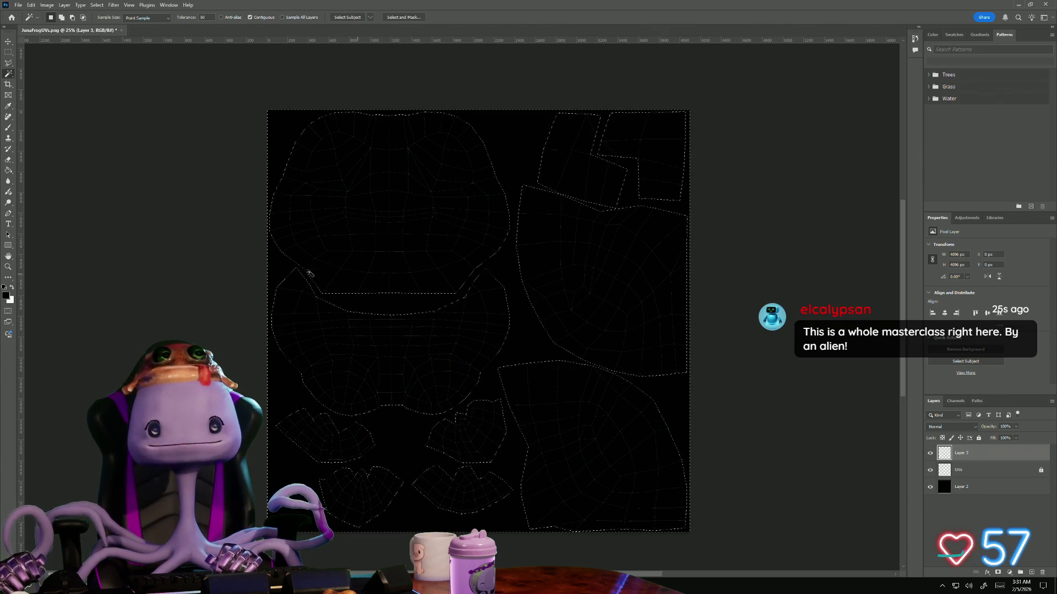
click(9, 224)
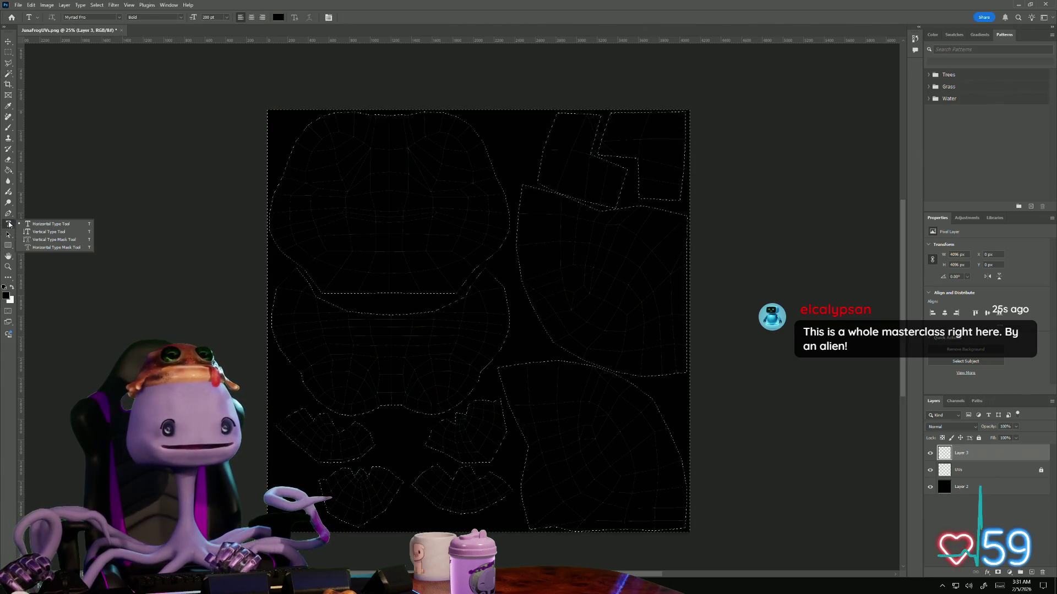
click(8, 172)
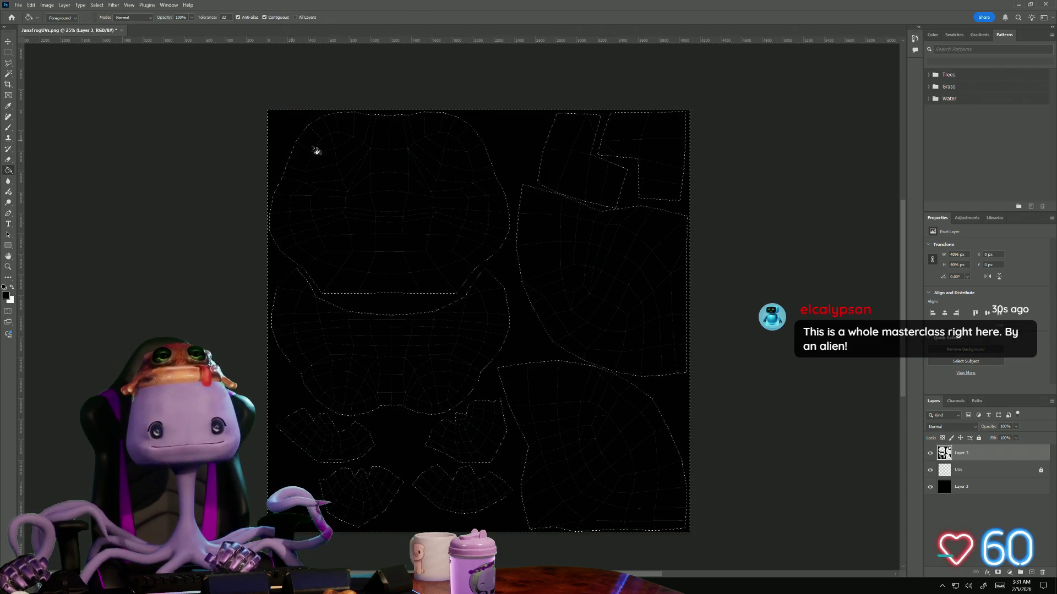
alt+scroll(478, 402, up, 1)
alt+scroll(478, 400, up, 1)
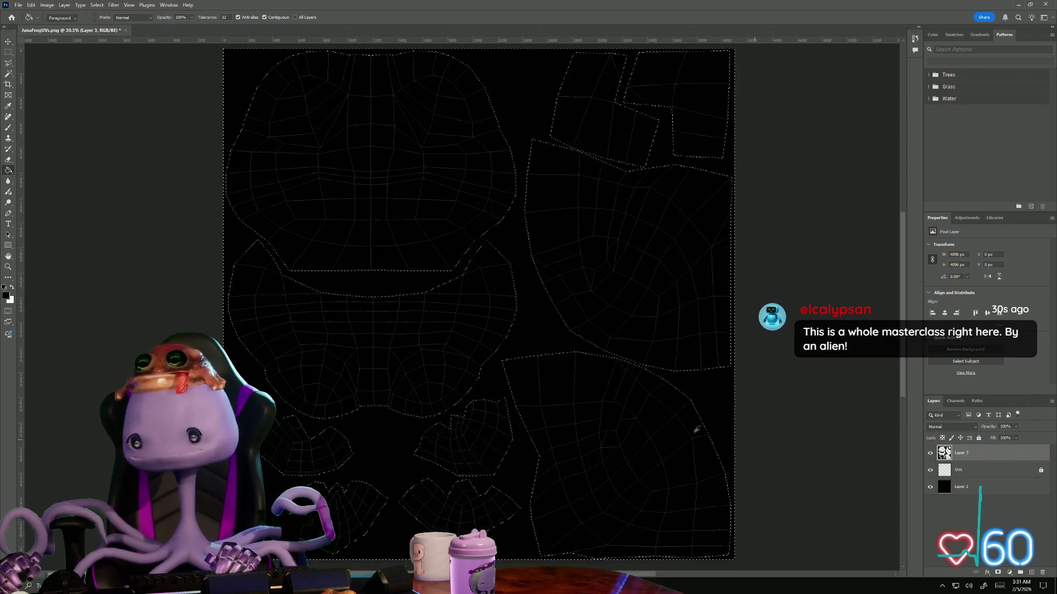
alt+scroll(653, 405, down, 1)
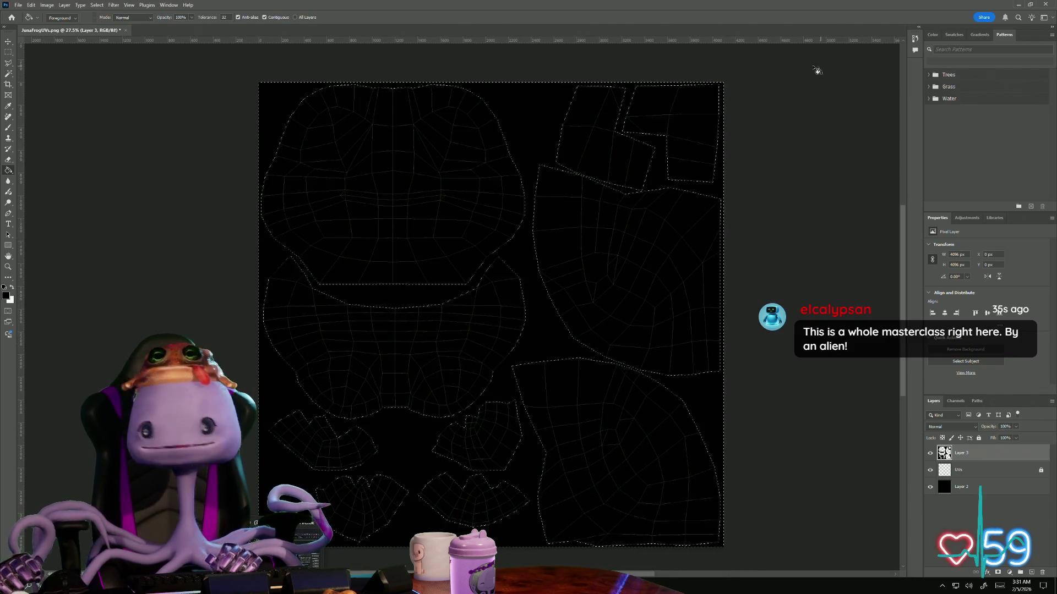
drag(376, 5, 578, 34)
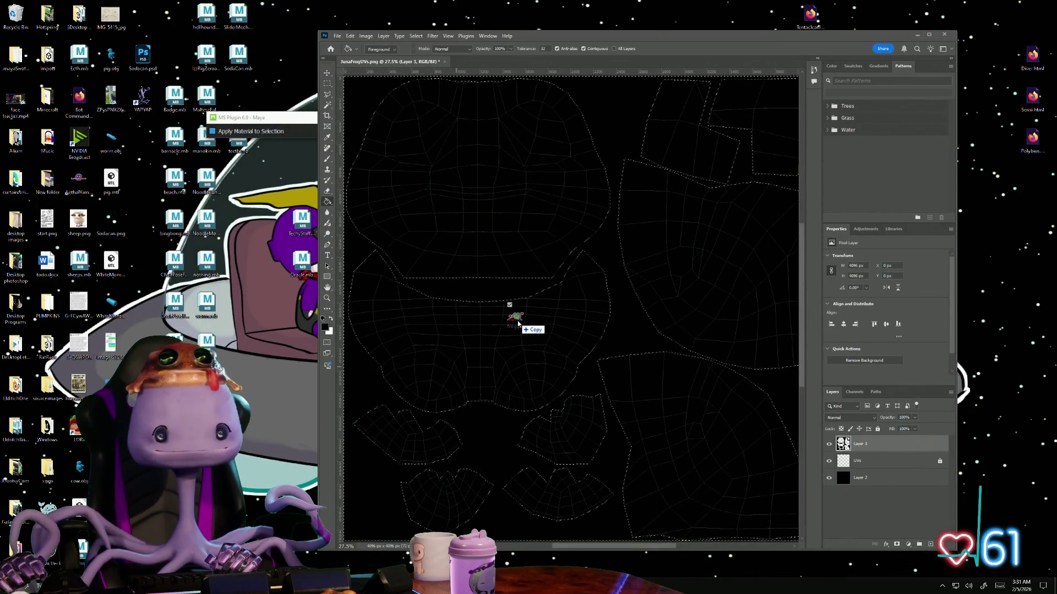
Place frog.png onto the canvas as a frog layer, moved up and left, and commit it
drag(434, 281, 576, 308)
click(931, 37)
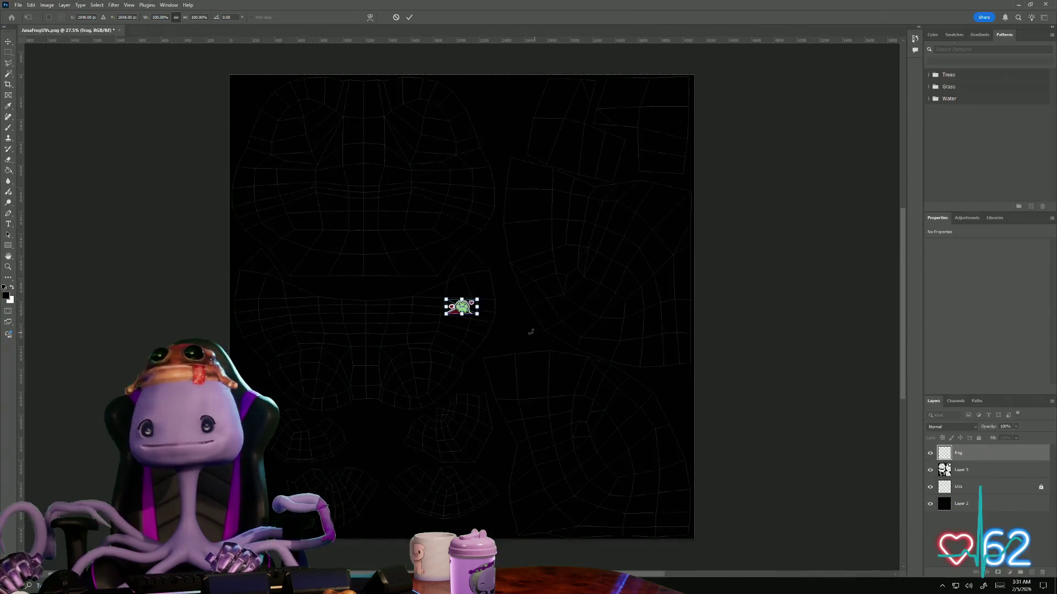
alt+scroll(468, 317, up, 3)
alt+scroll(468, 317, up, 3)
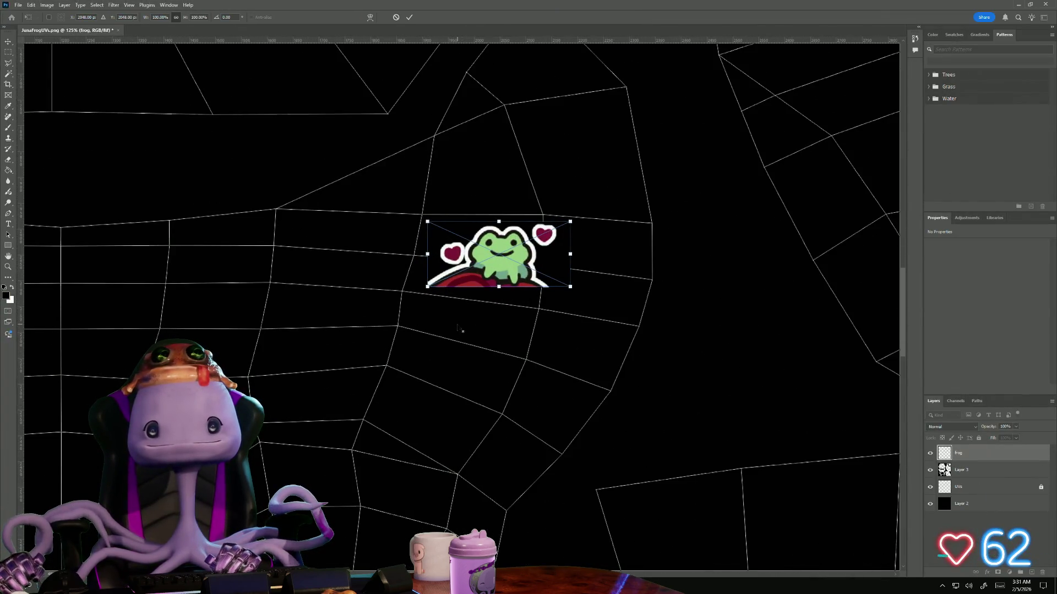
drag(475, 270, 208, 188)
alt+scroll(224, 237, down, 2)
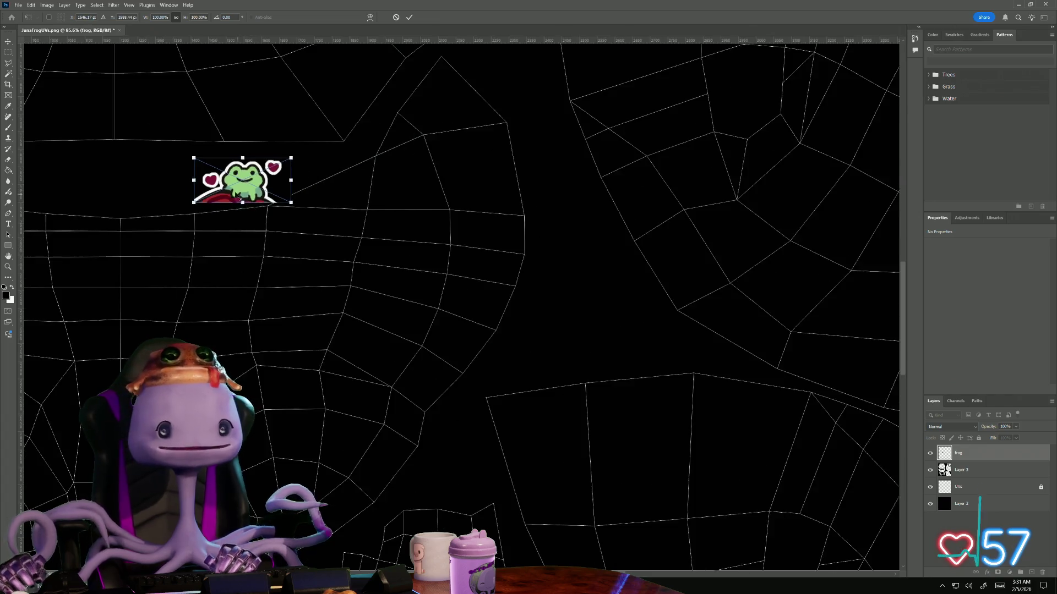
alt+scroll(225, 236, down, 2)
alt+scroll(225, 237, up, 2)
alt+scroll(237, 227, up, 2)
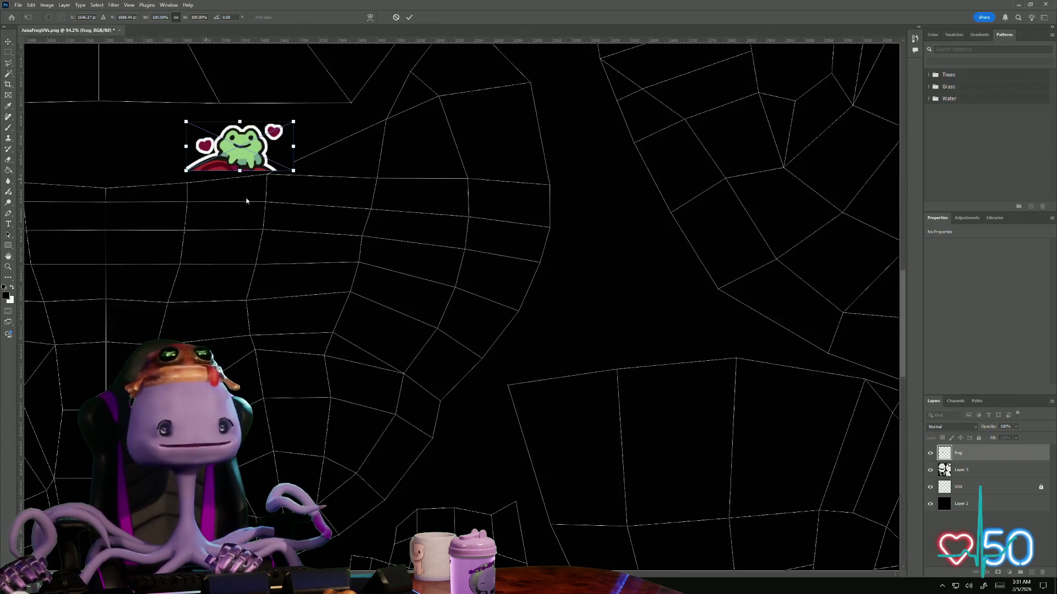
click(957, 484)
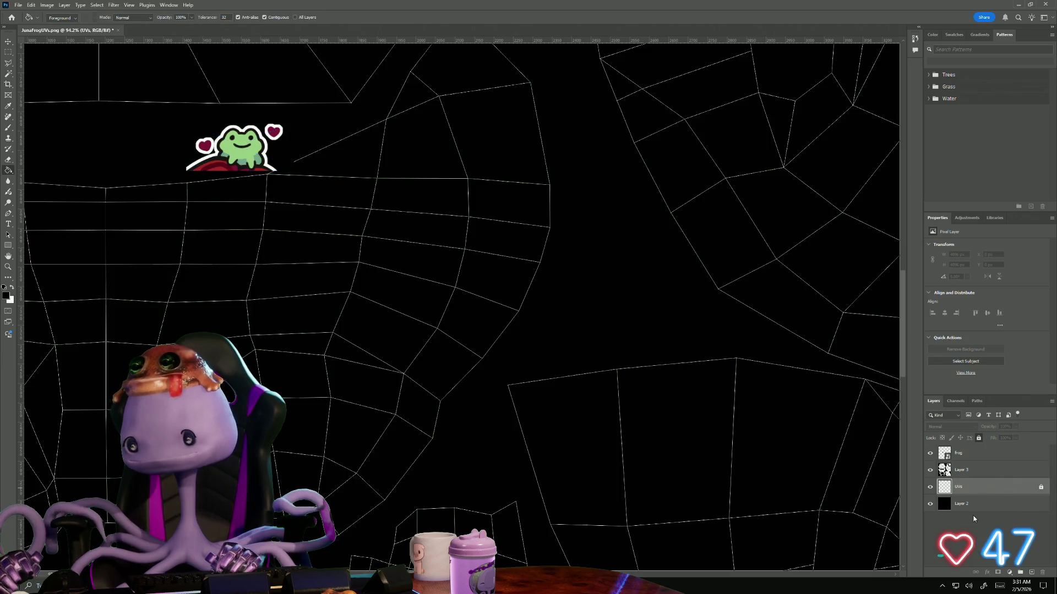
Add a new Layer 4 and sample the frog's green with the Eyedropper
click(1032, 573)
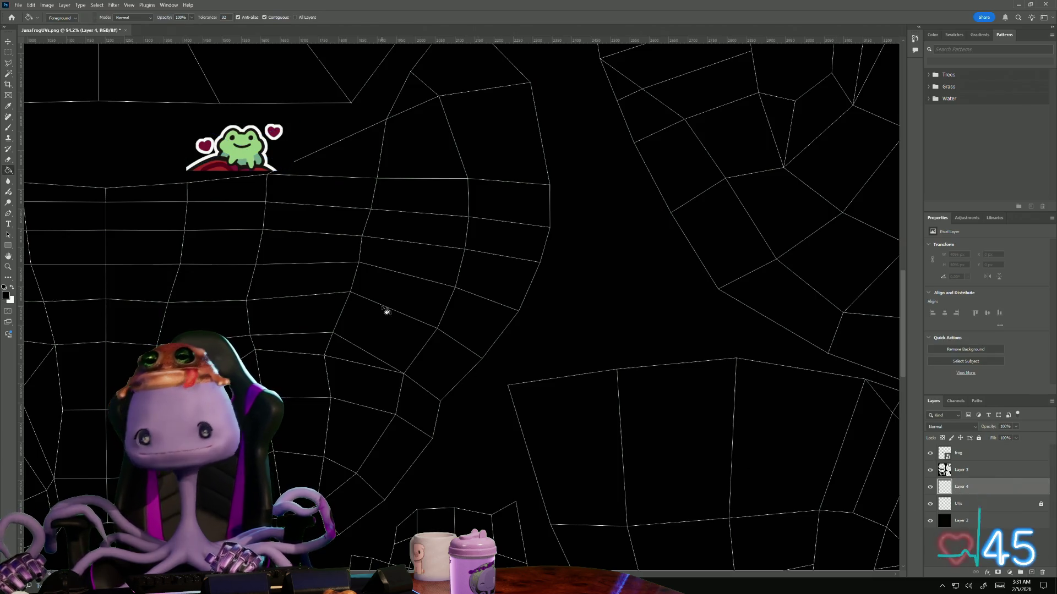
click(10, 107)
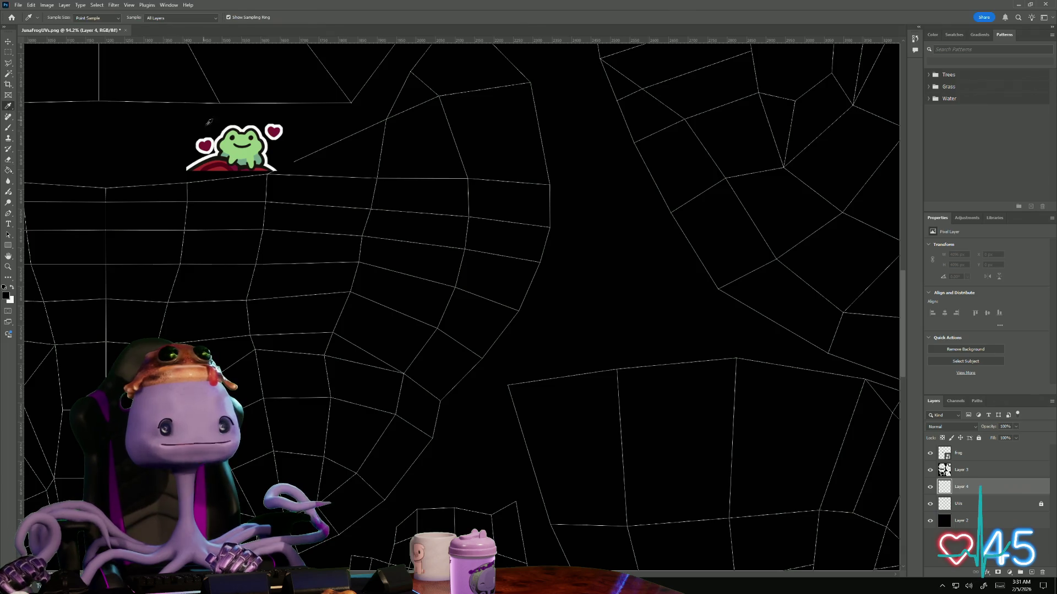
click(232, 146)
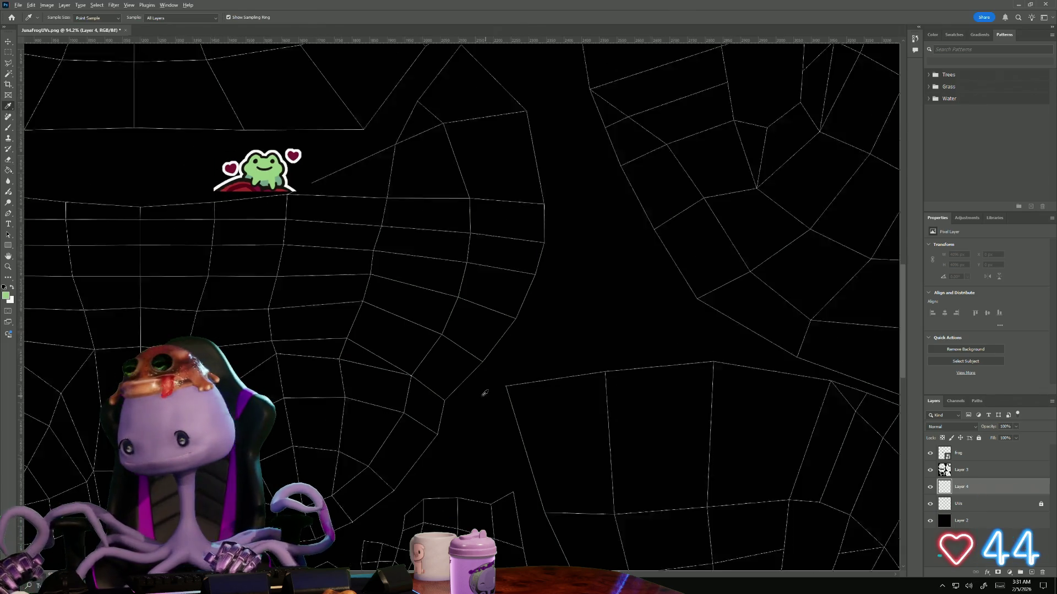
alt+scroll(484, 388, down, 4)
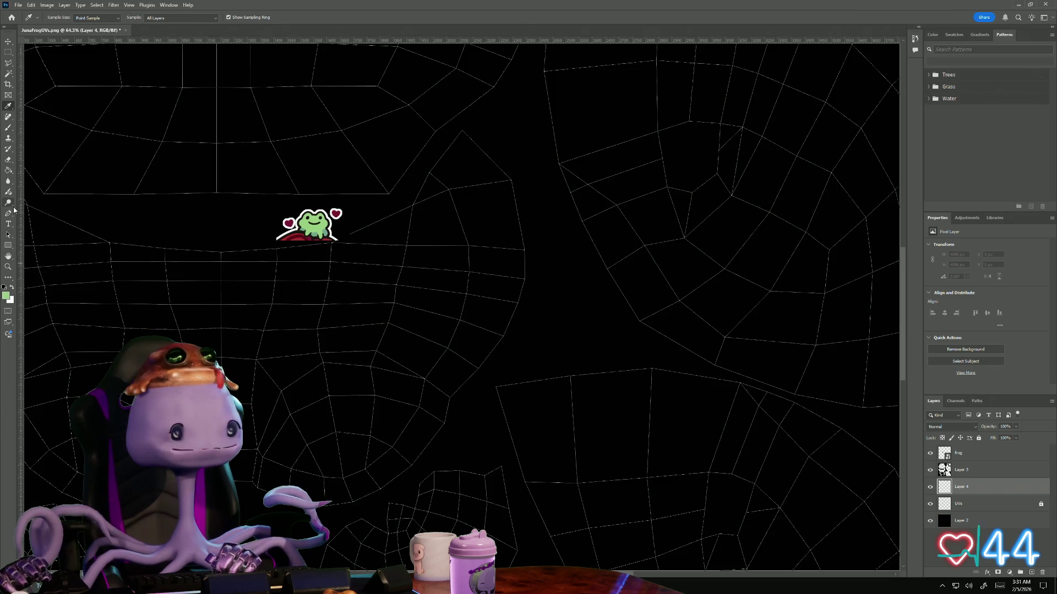
Fill the selected UV shells with the sampled green using the Paint Bucket, then activate the frog layer
click(10, 169)
click(189, 229)
alt+scroll(281, 300, down, 3)
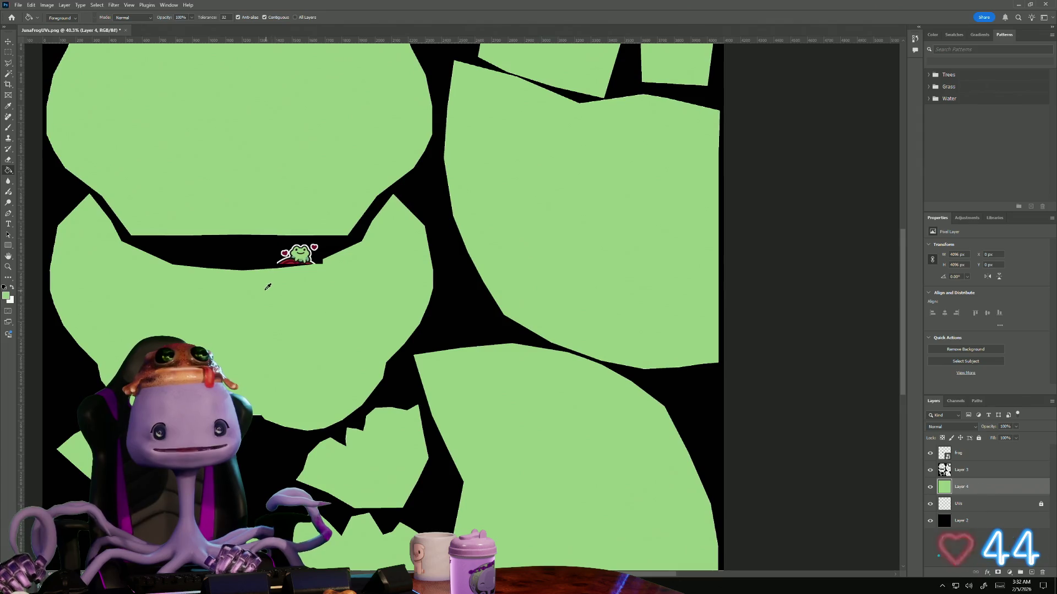
mouse_move(207, 241)
mouse_down()
mouse_move(324, 290)
mouse_move(248, 220)
mouse_up()
drag(267, 255, 287, 283)
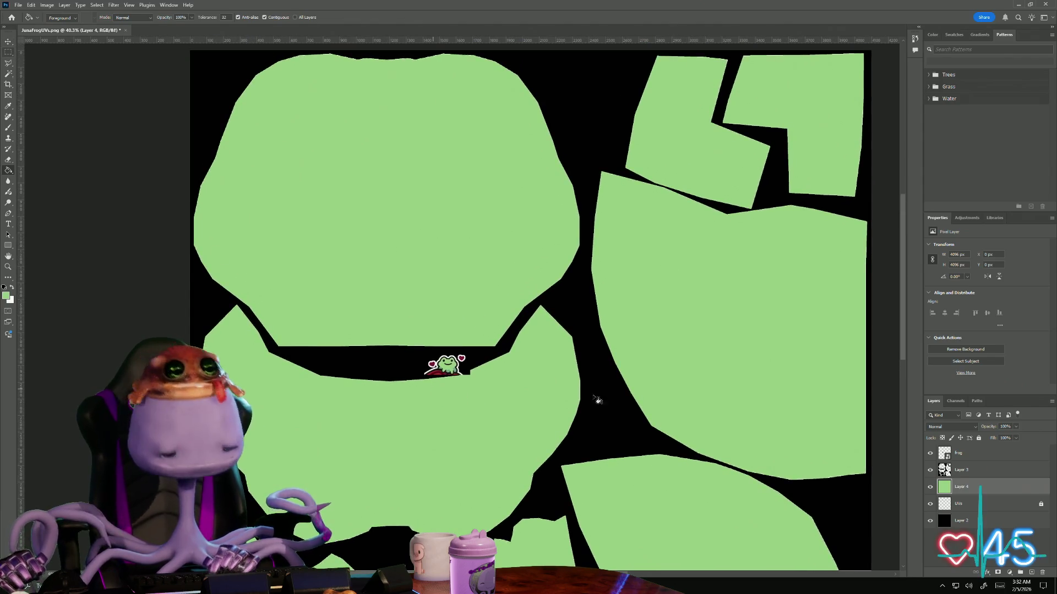
key(alt+bracketright)
key(alt+bracketright)
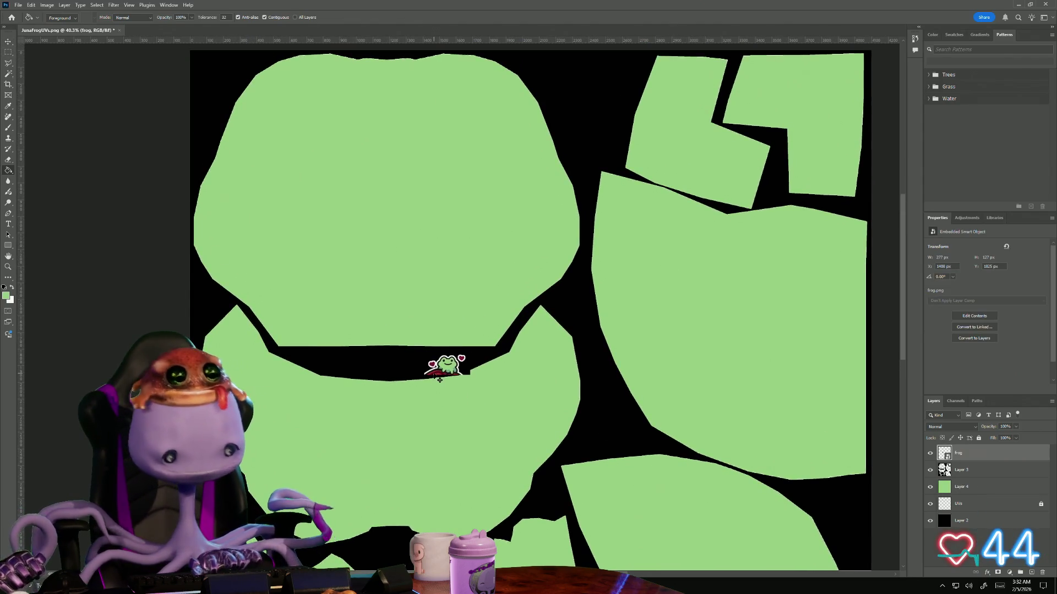
Free-transform the frog sticker, scaling it up to cover much of the head shell, and commit
key(ctrl+t)
drag(422, 351, 36, 172)
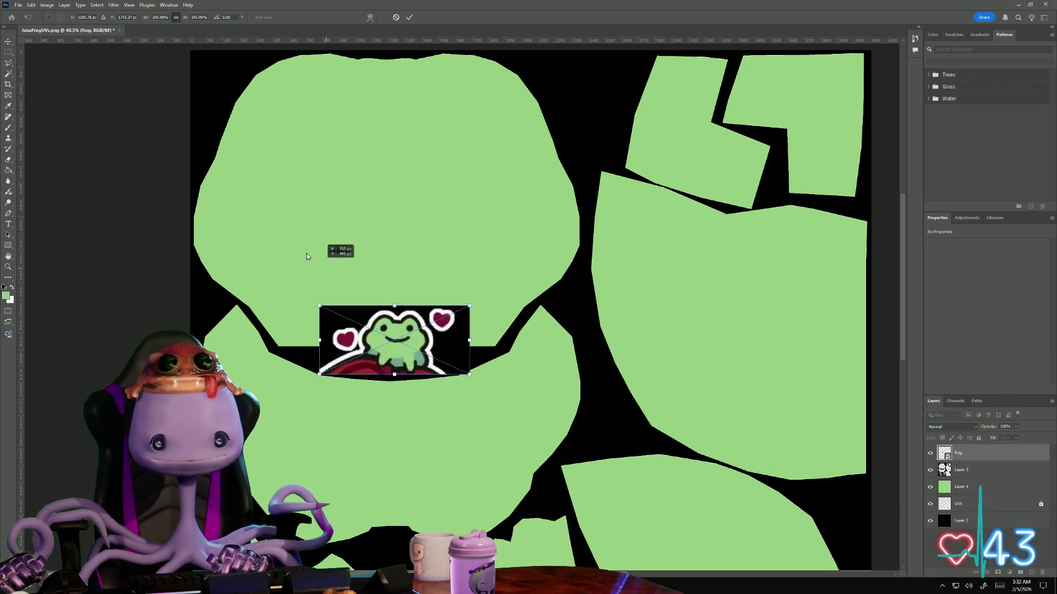
mouse_move(251, 196)
mouse_down()
mouse_move(321, 165)
mouse_move(496, 181)
mouse_up()
drag(281, 159, 81, 65)
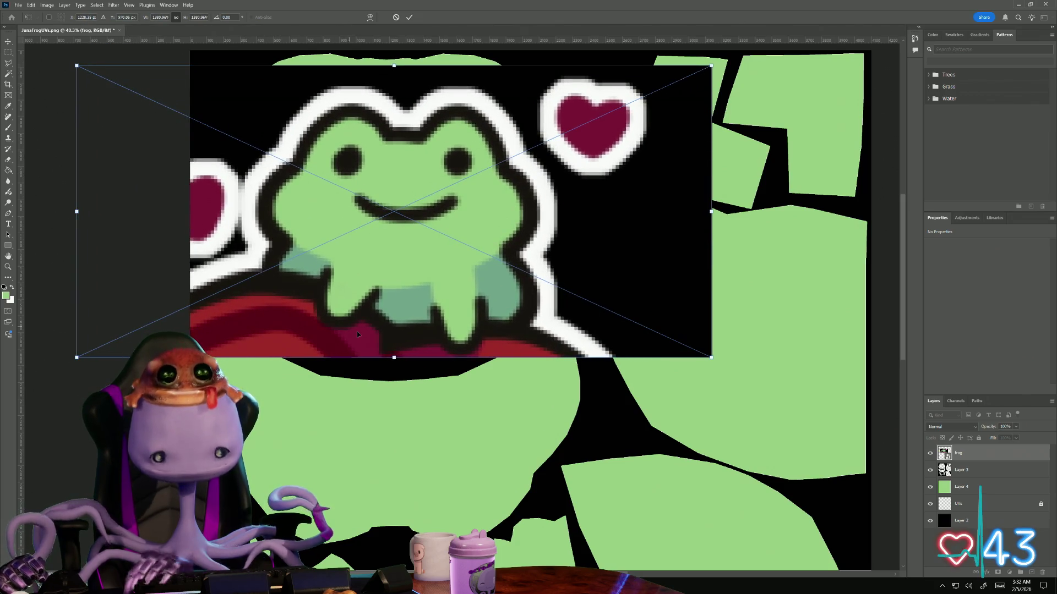
key(Return)
key(g)
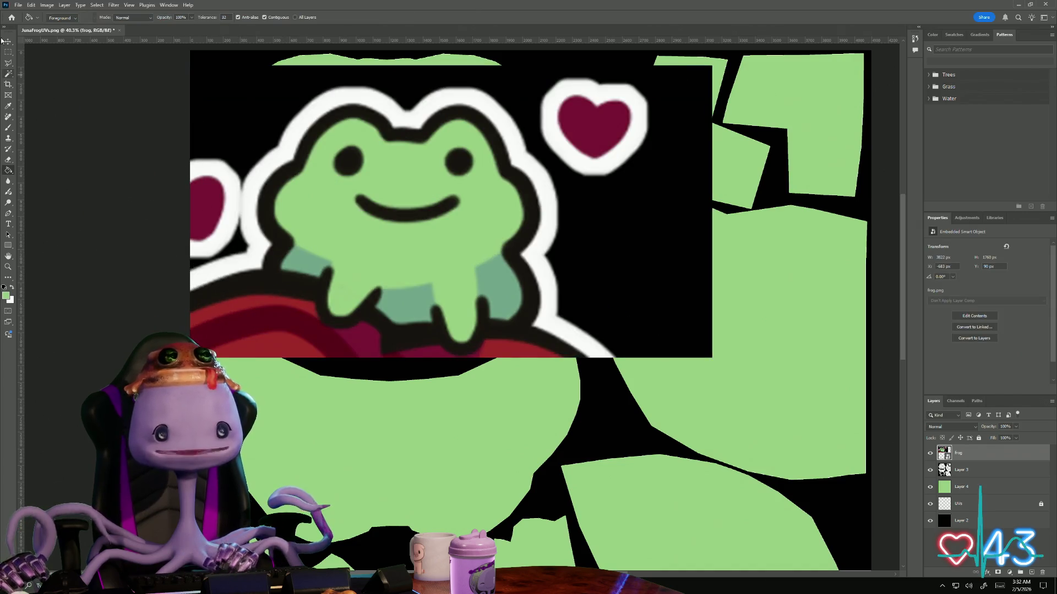
Begin a Polygonal Lasso selection with the first point on the frog's head
click(8, 53)
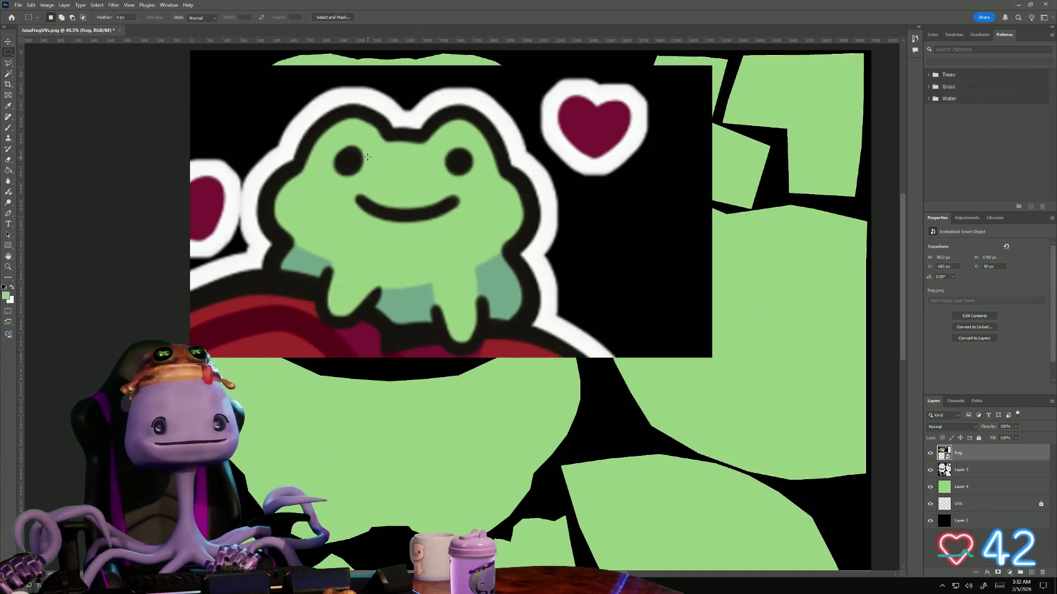
click(8, 63)
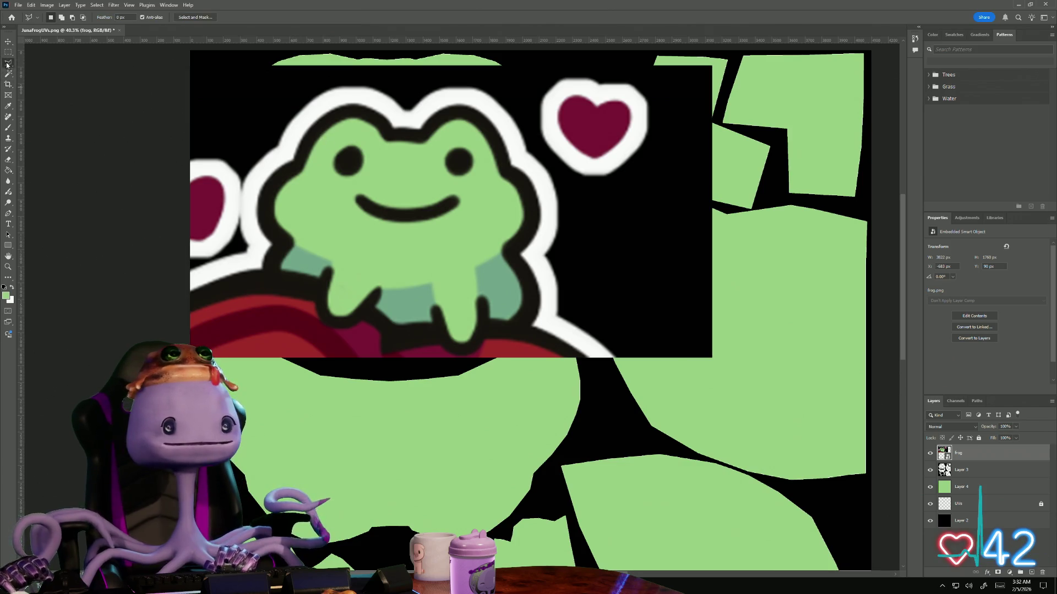
click(401, 156)
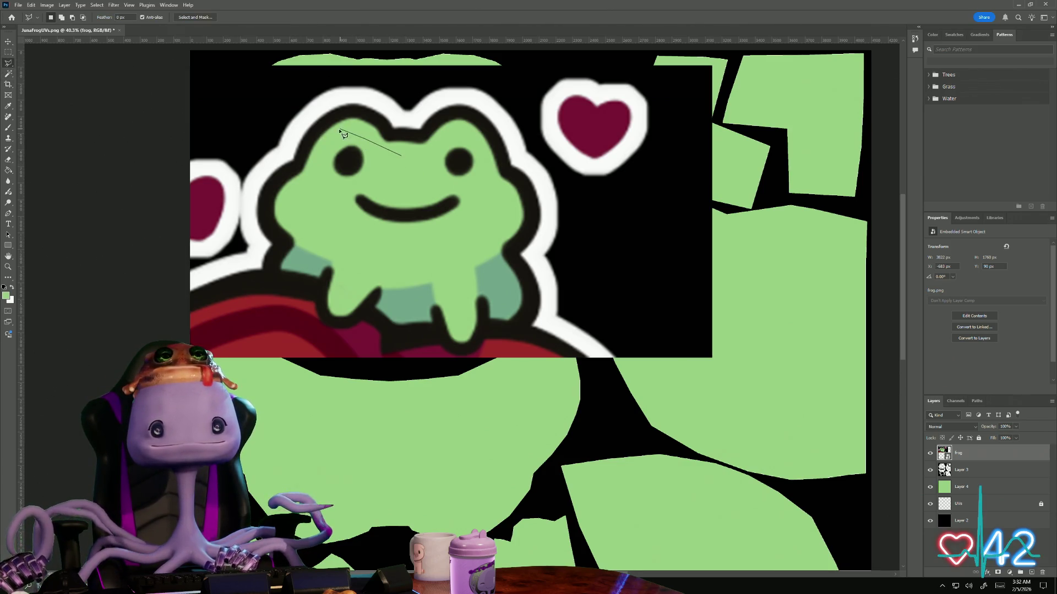
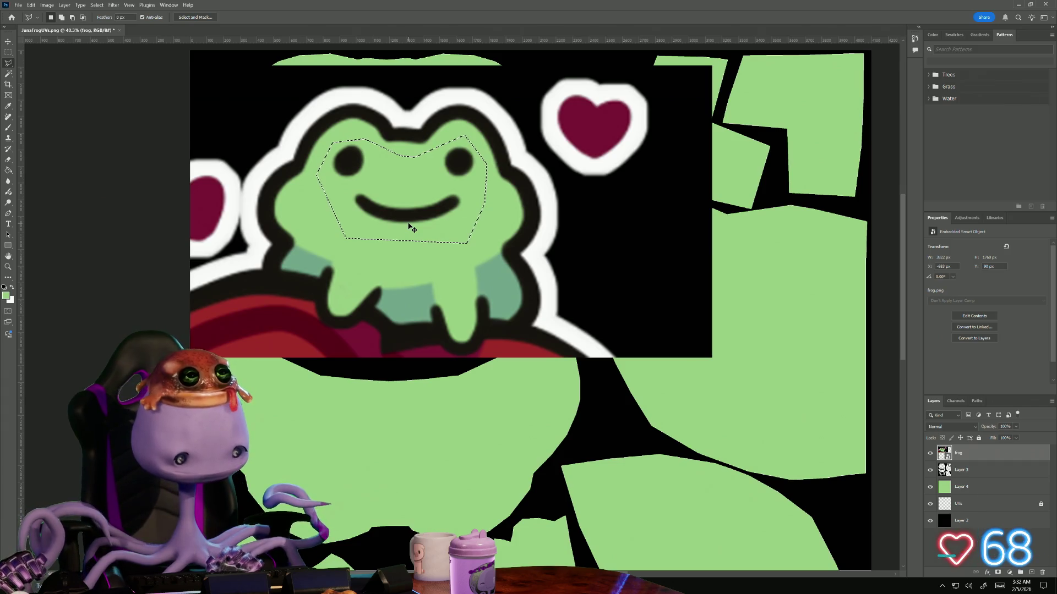
Hide the frog reference and copy the selected face onto its own layer, nudged slightly left
click(931, 453)
key(ctrl+j)
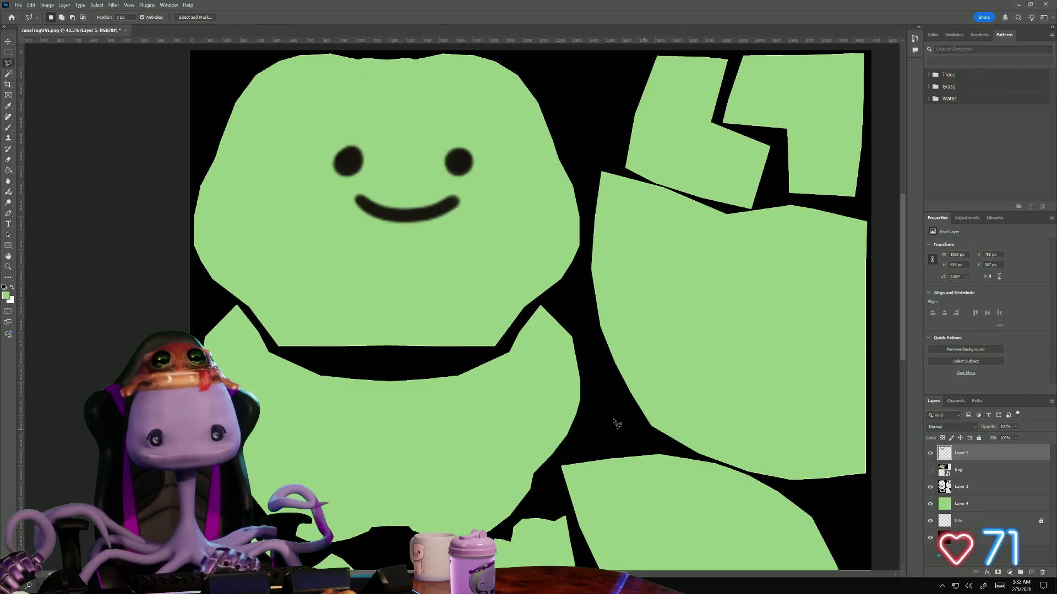
key(ctrl+t)
drag(400, 184, 374, 189)
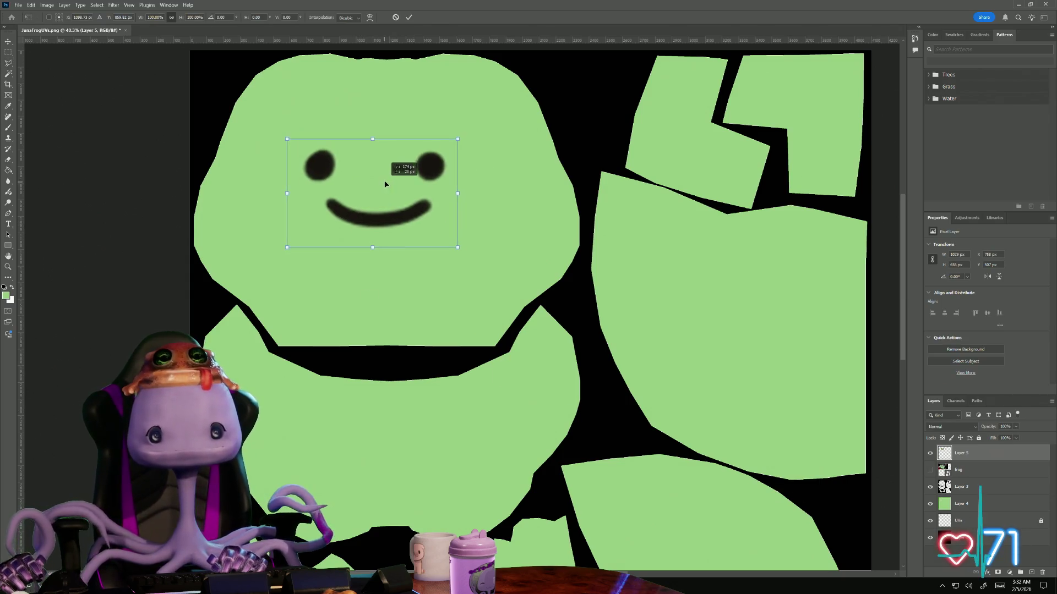
key(Return)
click(963, 488)
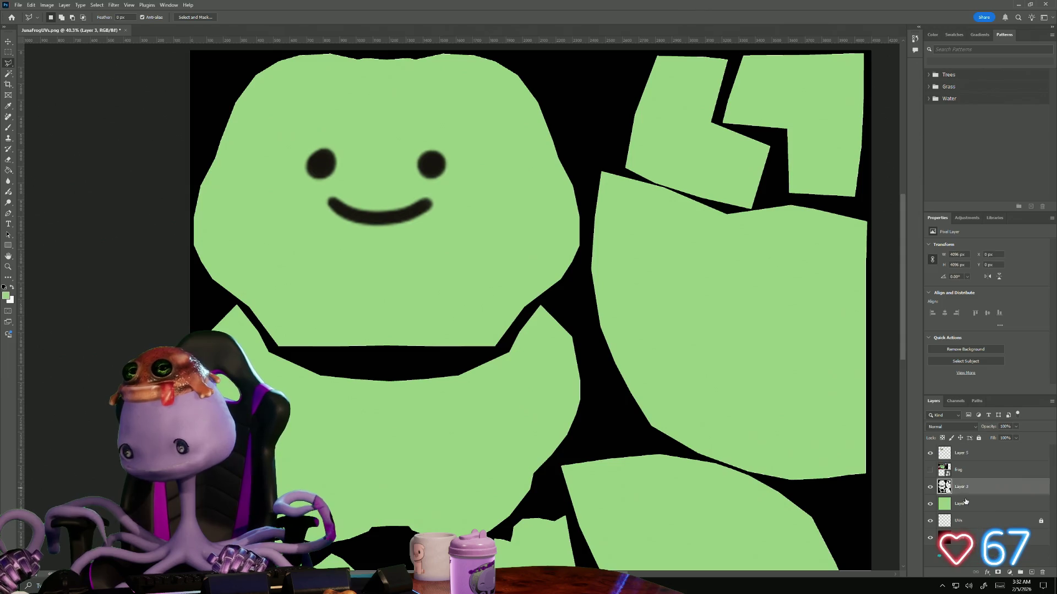
Move the UVs layer above the green fill and dismiss the no-pixels-selected warning
drag(962, 488, 964, 493)
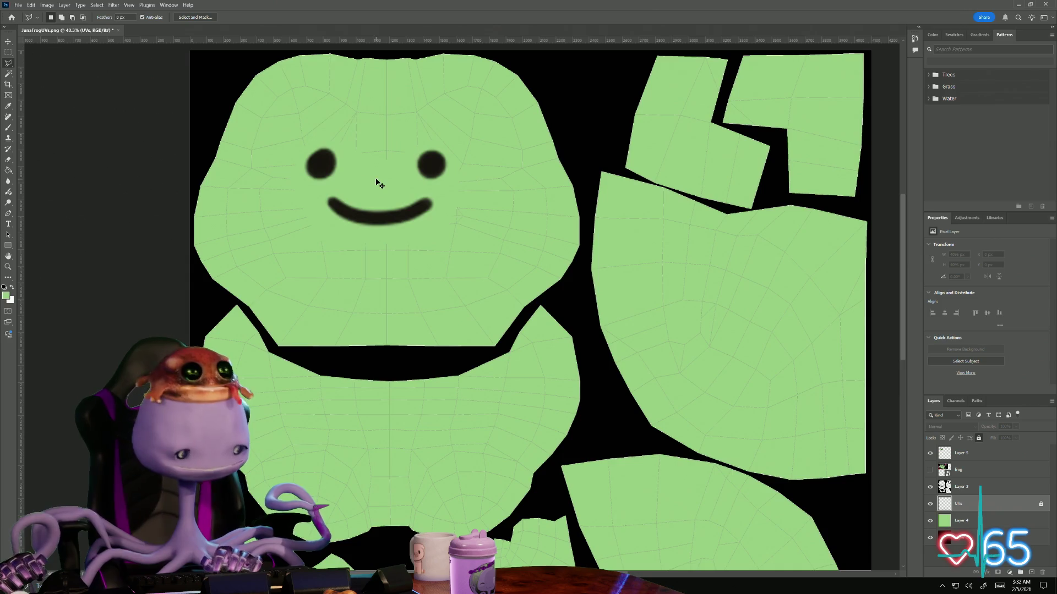
click(395, 209)
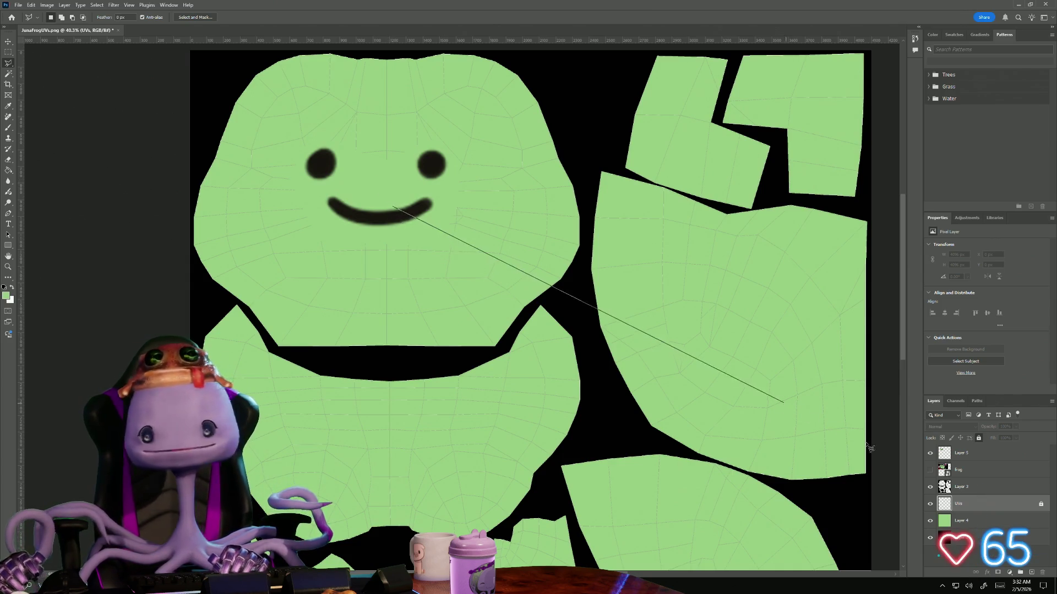
scroll(661, 406, right, 5)
double_click(231, 295)
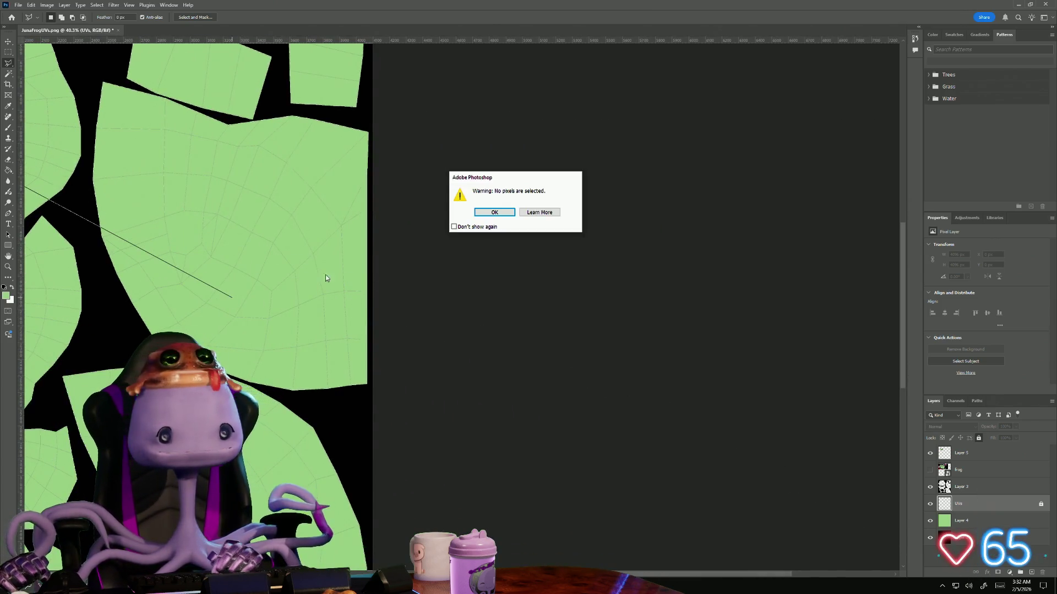
click(497, 214)
scroll(247, 227, left, 5)
scroll(248, 227, up, 3)
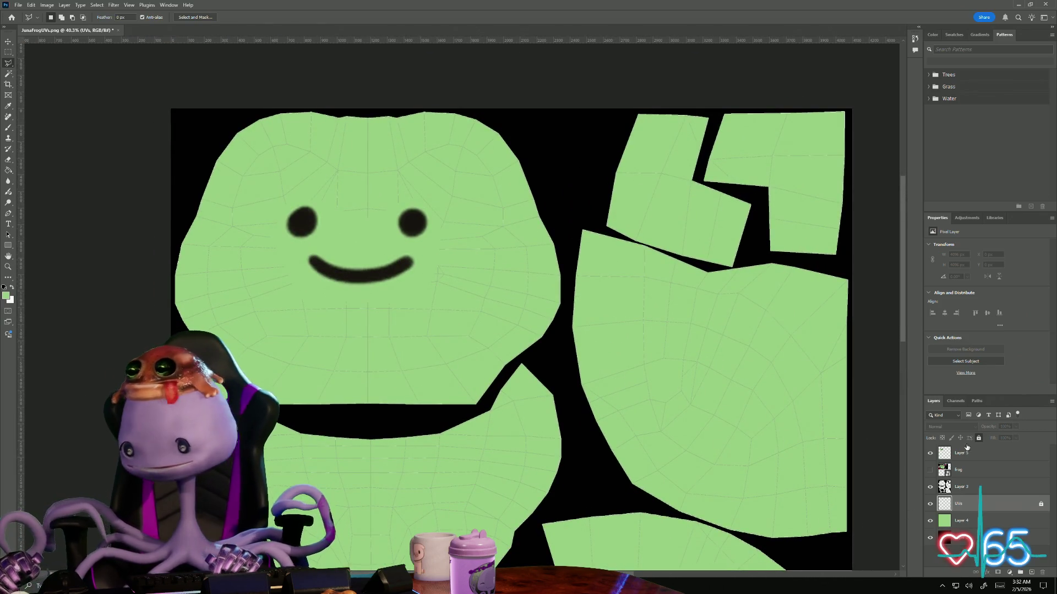
Make Layer 5 with the face active and set its blend mode to Screen
click(941, 415)
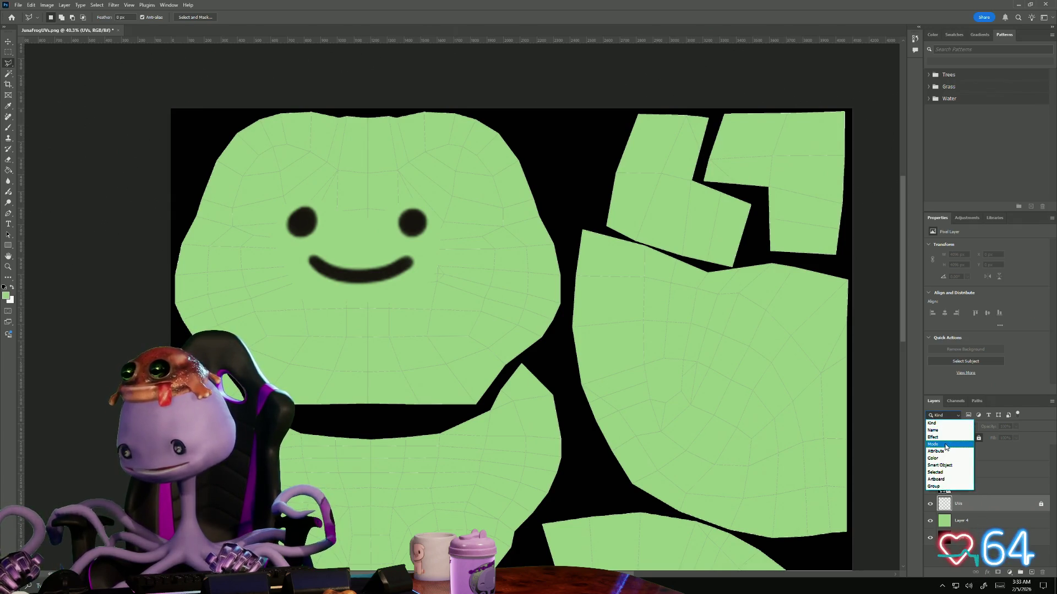
click(978, 507)
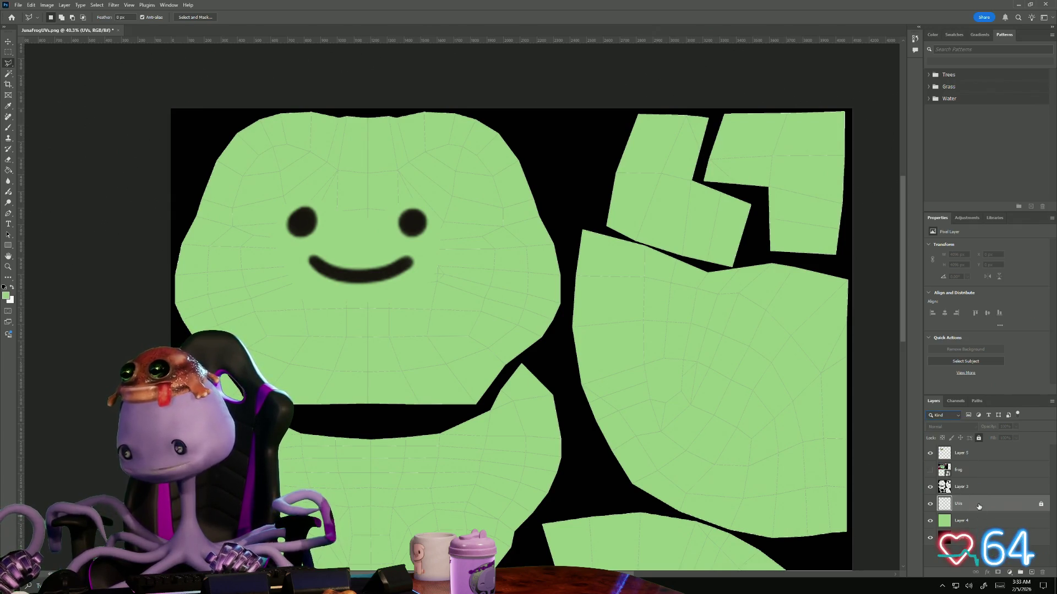
click(966, 457)
click(951, 424)
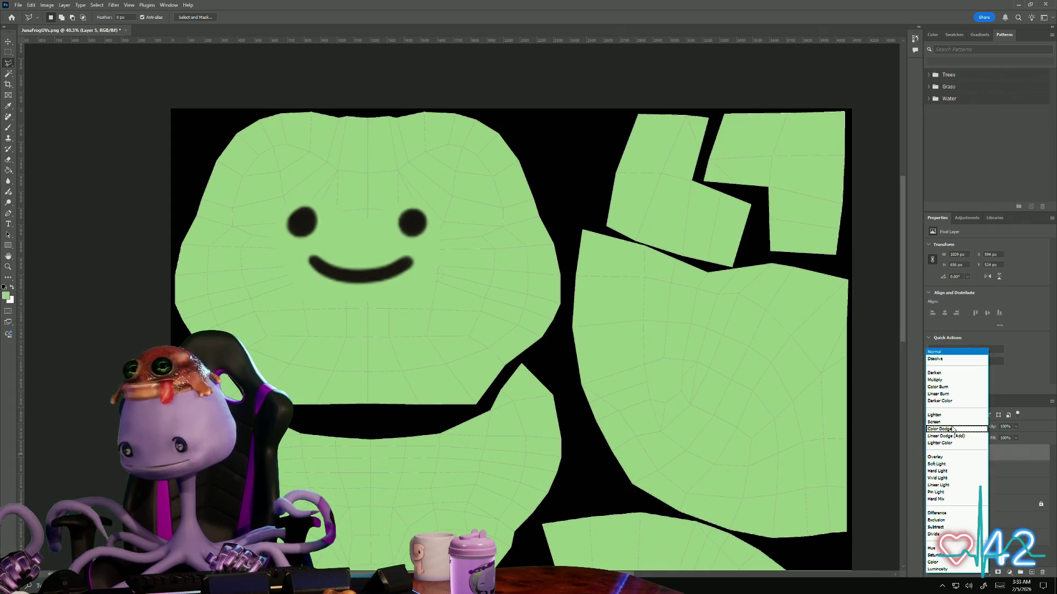
click(949, 427)
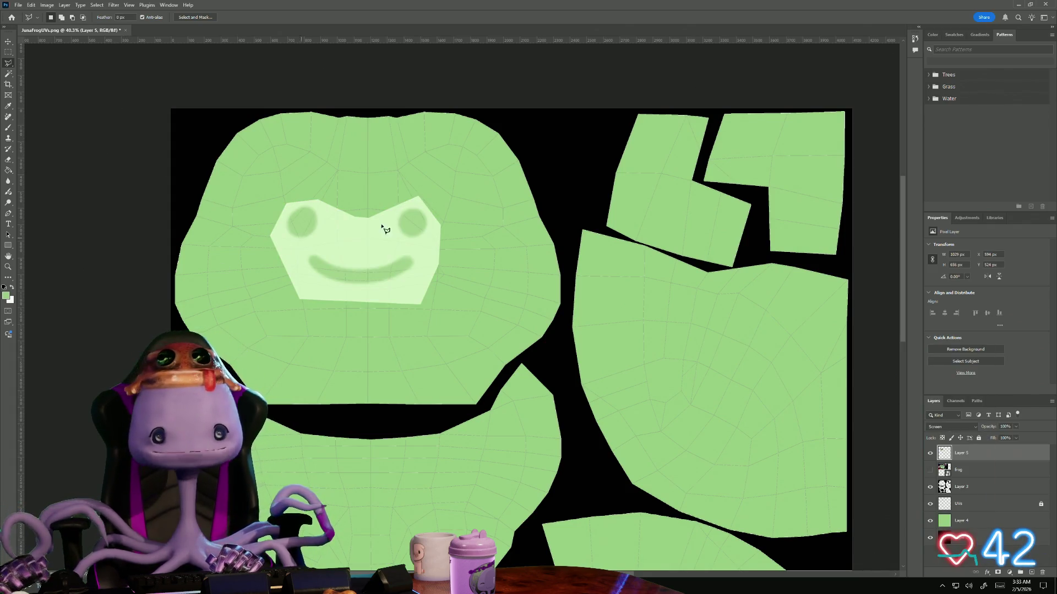
Enlarge and reposition the eyes and smile to fill the head island, then commit
key(ctrl+t)
drag(343, 240, 403, 288)
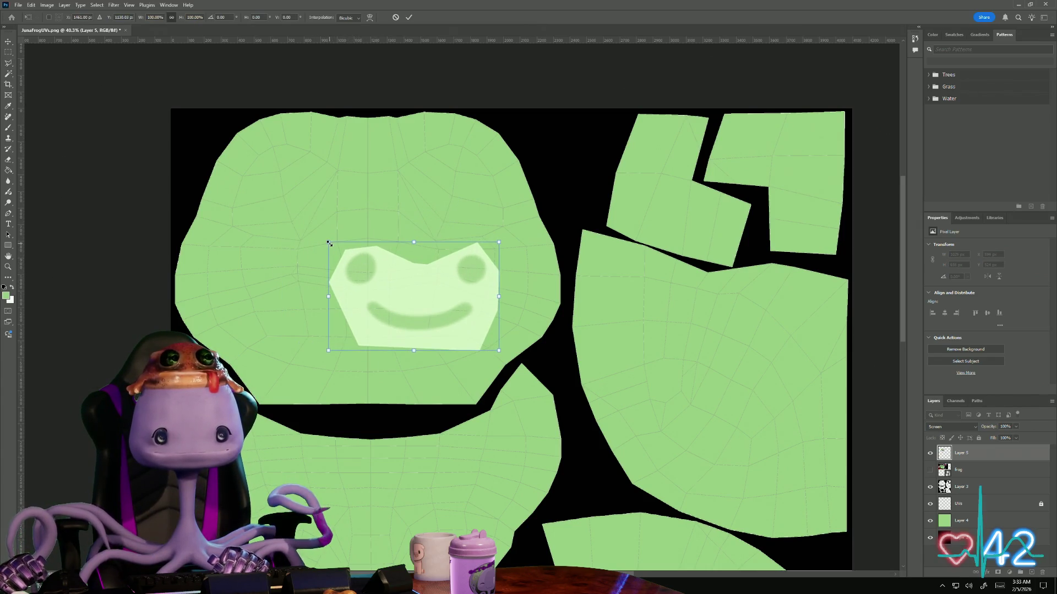
drag(329, 244, 212, 152)
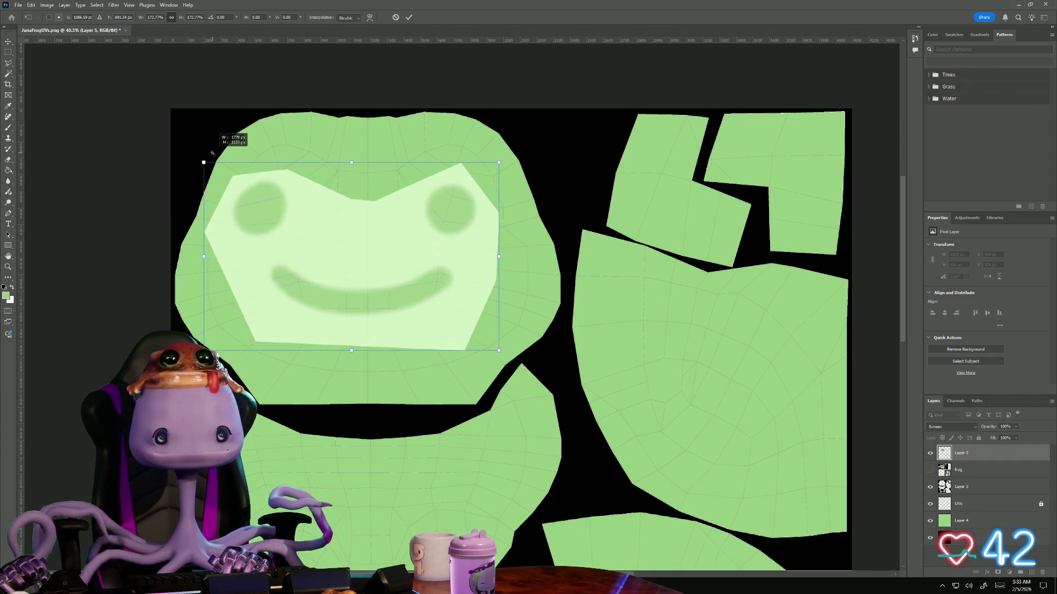
mouse_move(346, 227)
mouse_down()
mouse_move(334, 202)
mouse_move(352, 203)
mouse_up()
drag(339, 203, 339, 203)
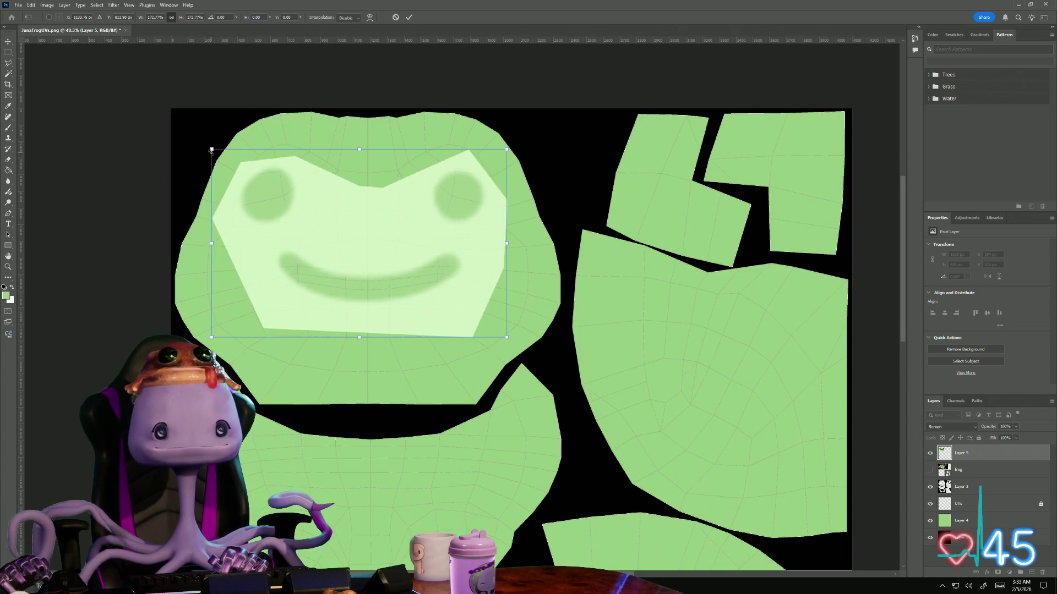
drag(212, 151, 249, 173)
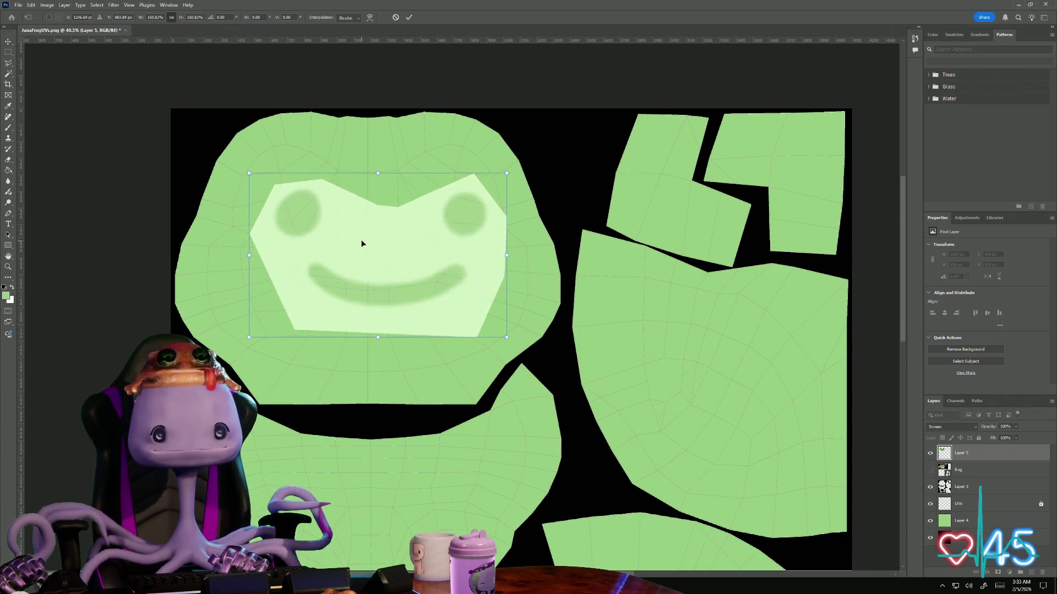
drag(362, 244, 346, 231)
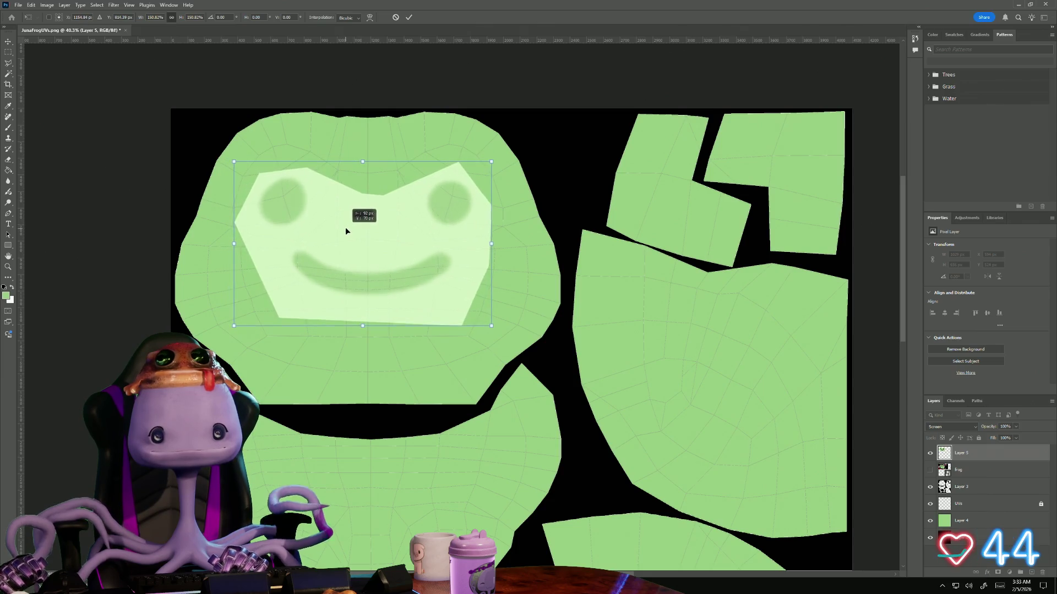
mouse_move(346, 229)
mouse_down()
mouse_move(351, 235)
mouse_move(345, 229)
mouse_up()
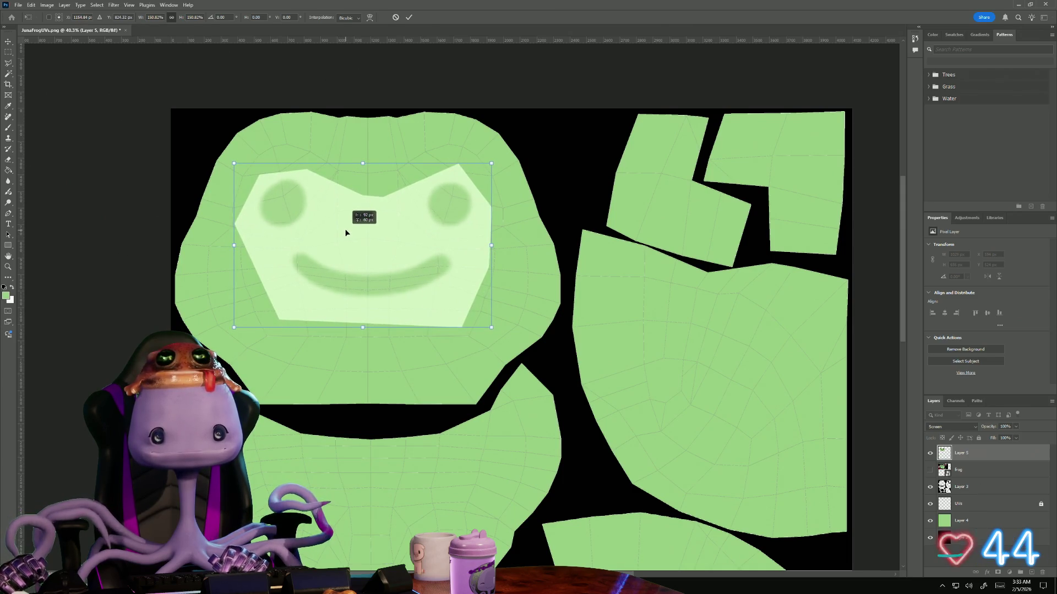
key(Return)
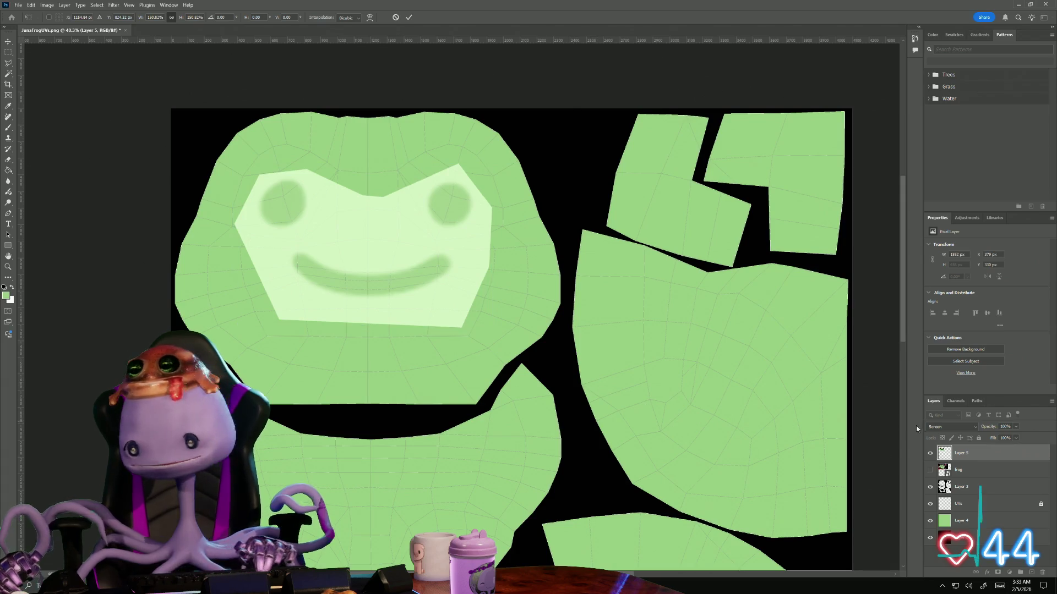
Set Layer 5 back to Normal blending
key(l)
click(975, 427)
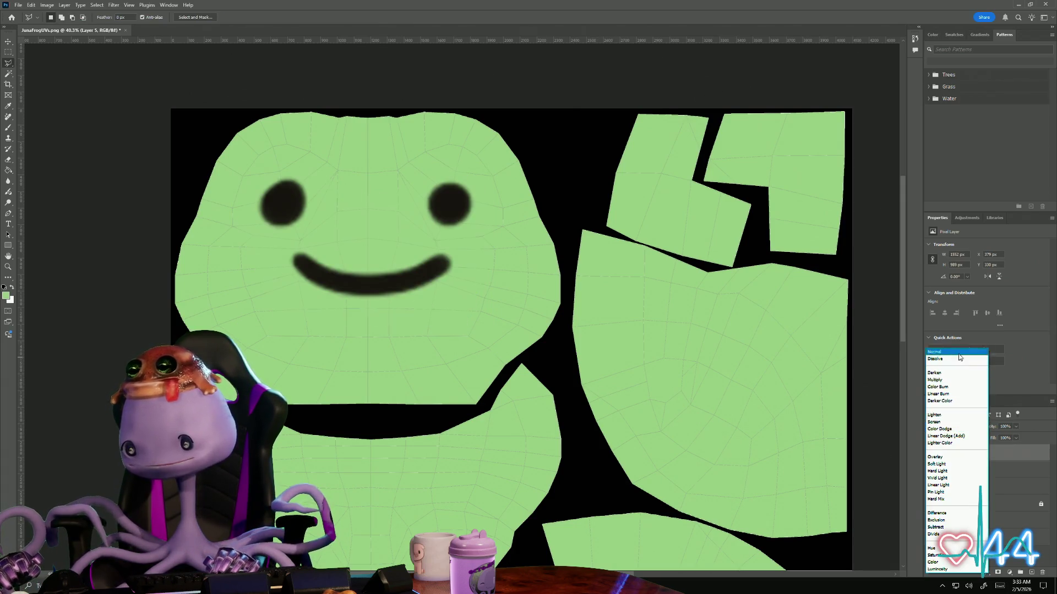
click(942, 352)
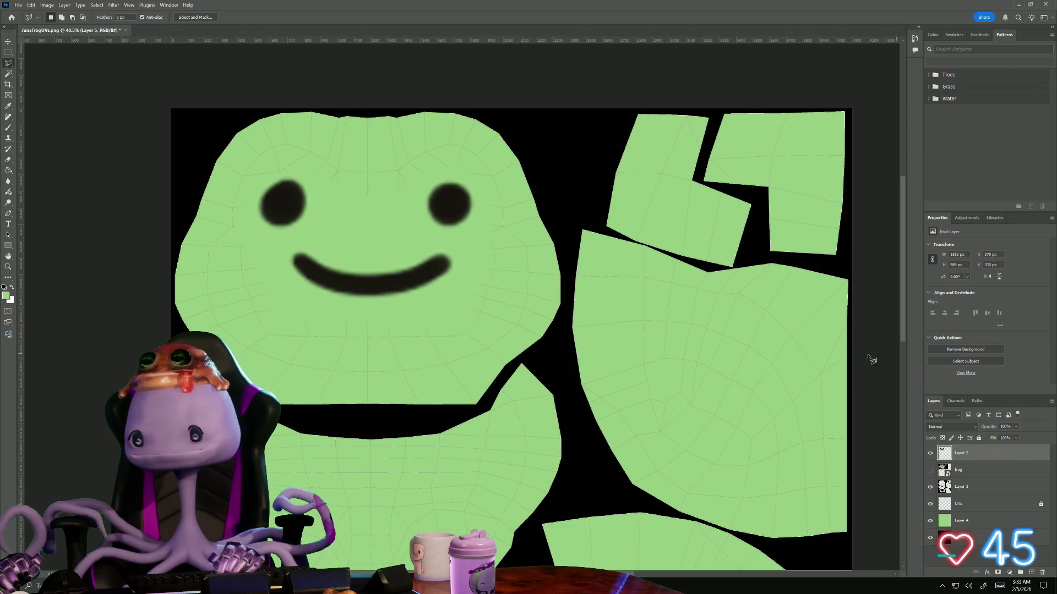
alt+scroll(259, 278, up, 1)
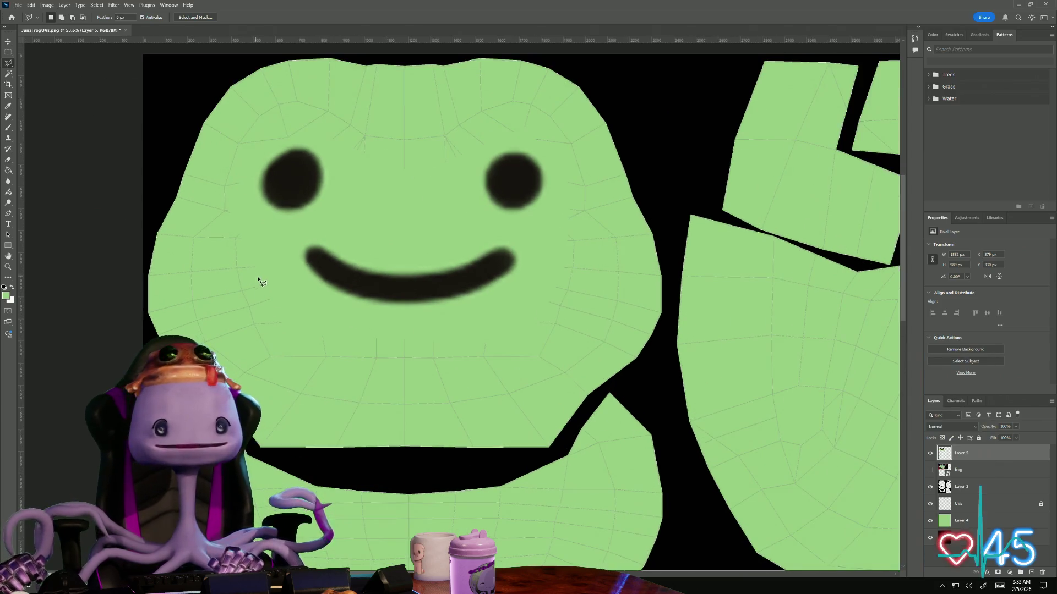
click(929, 502)
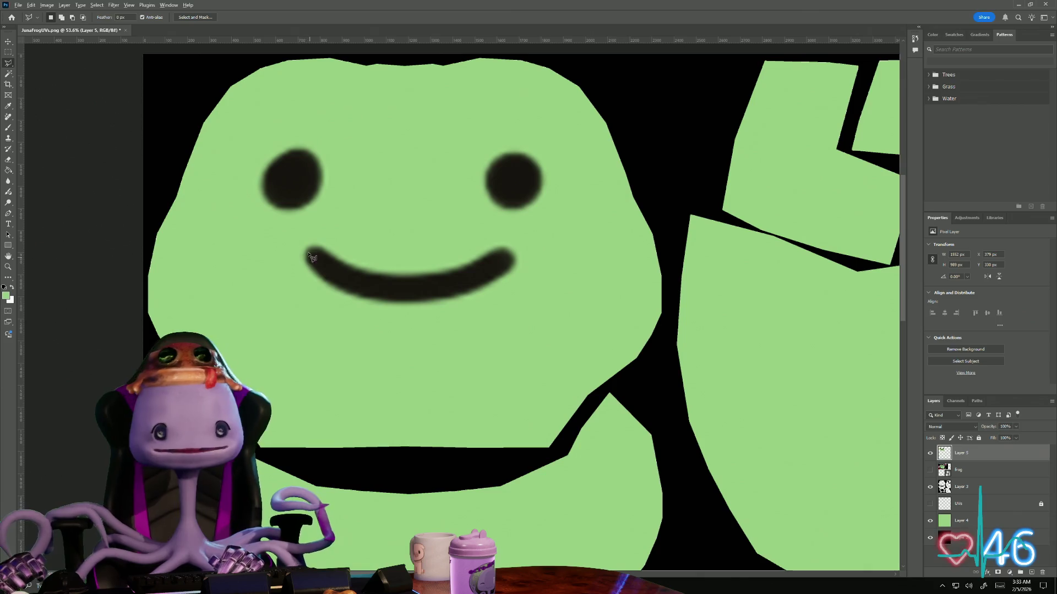
alt+scroll(277, 233, up, 1)
alt+scroll(276, 233, down, 2)
alt+scroll(276, 232, up, 1)
drag(282, 177, 242, 250)
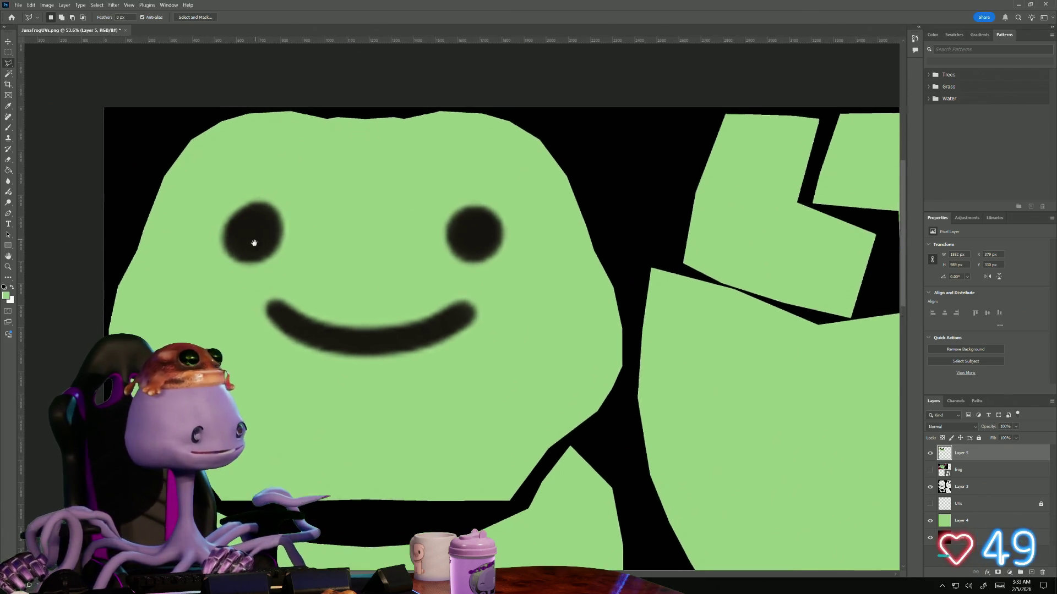
alt+scroll(207, 264, up, 1)
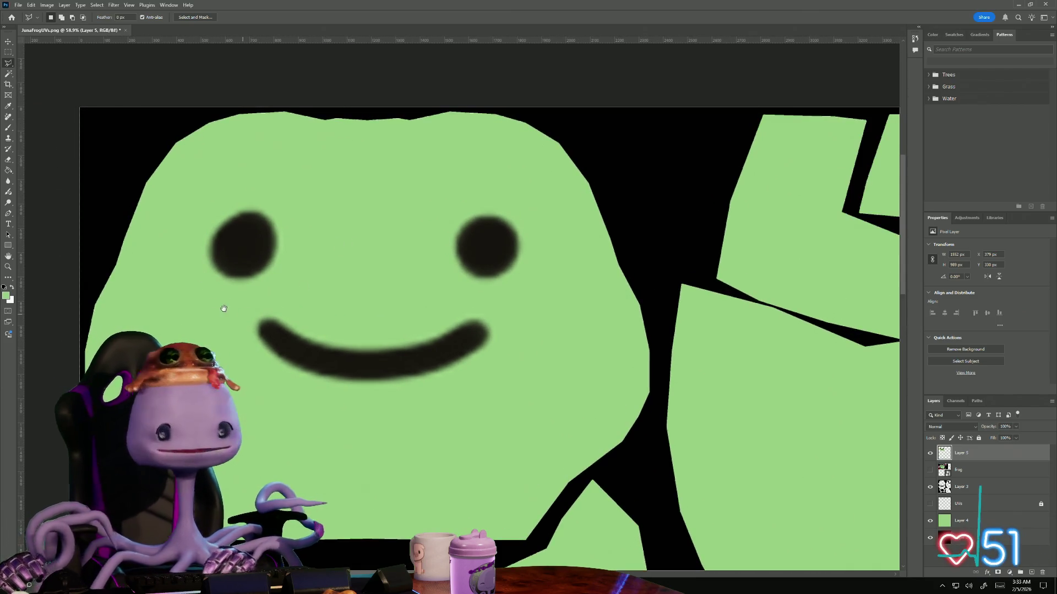
key(ctrl+shift+alt+n)
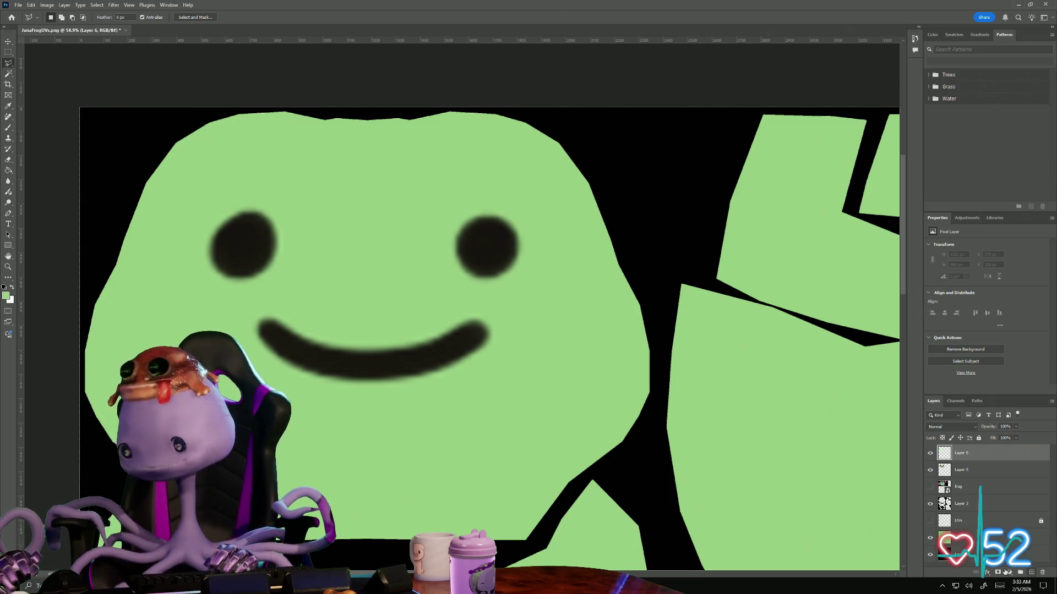
alt+scroll(140, 219, up, 1)
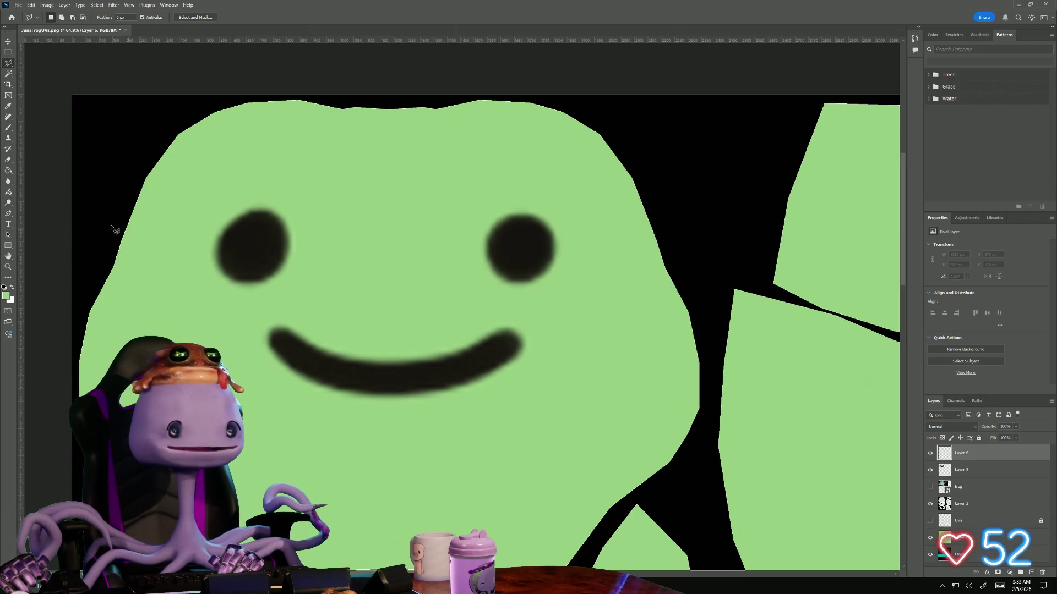
click(9, 129)
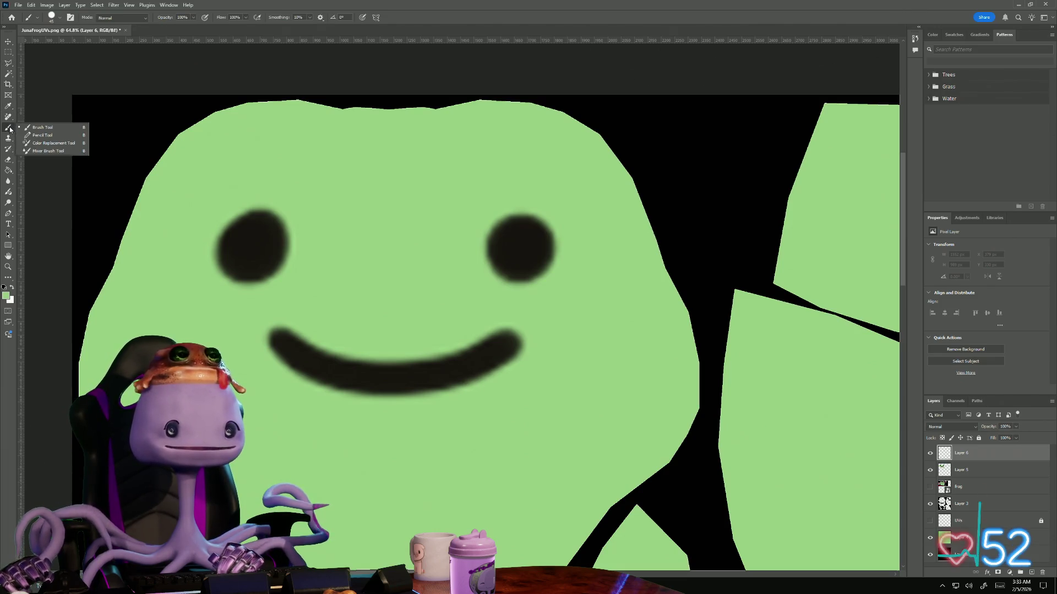
click(42, 135)
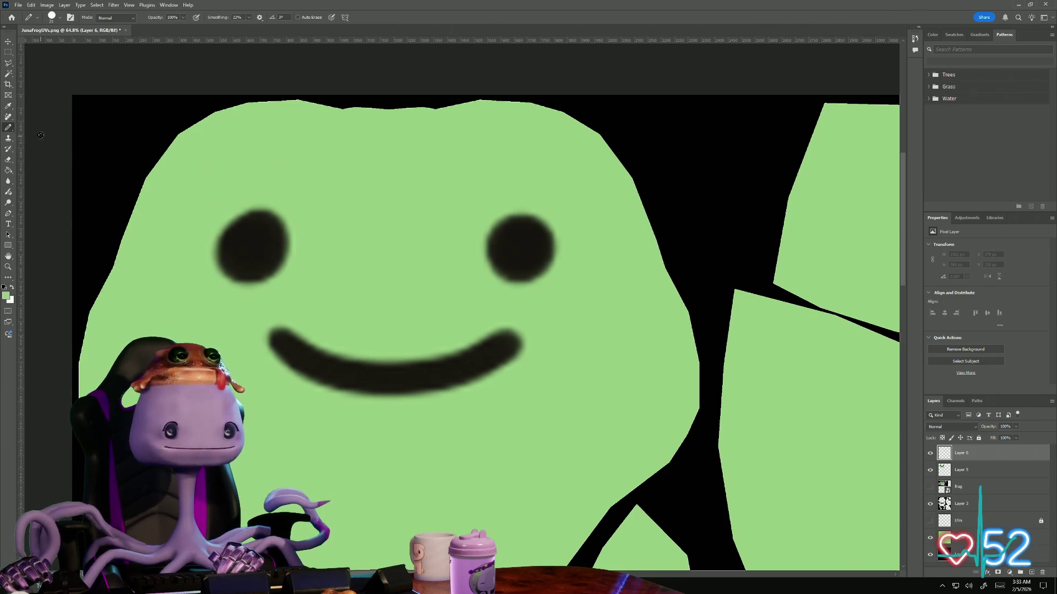
alt+scroll(226, 216, up, 5)
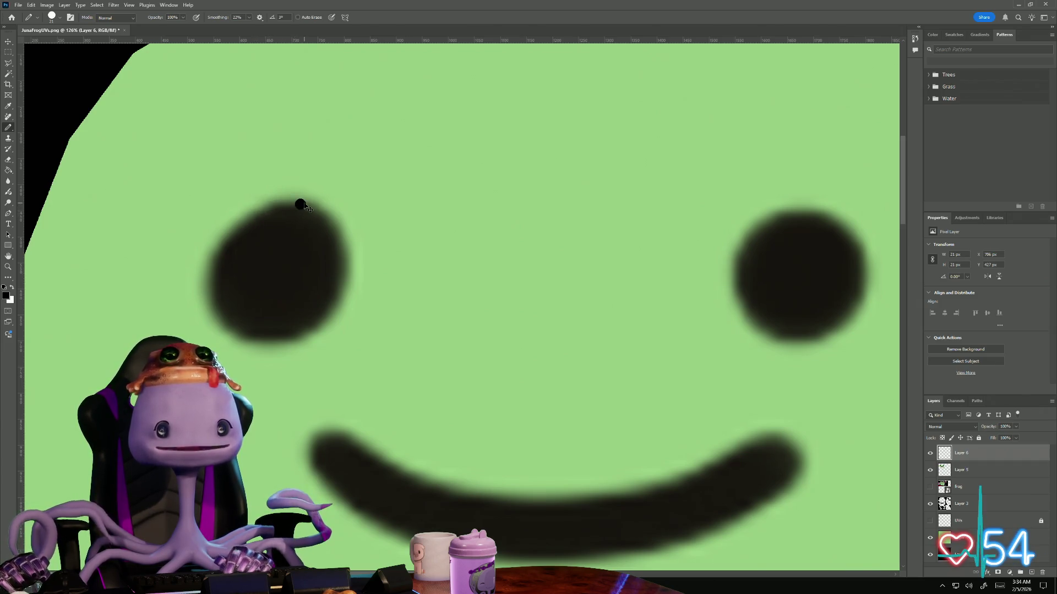
mouse_move(260, 208)
mouse_down()
mouse_move(216, 260)
mouse_move(283, 342)
mouse_up()
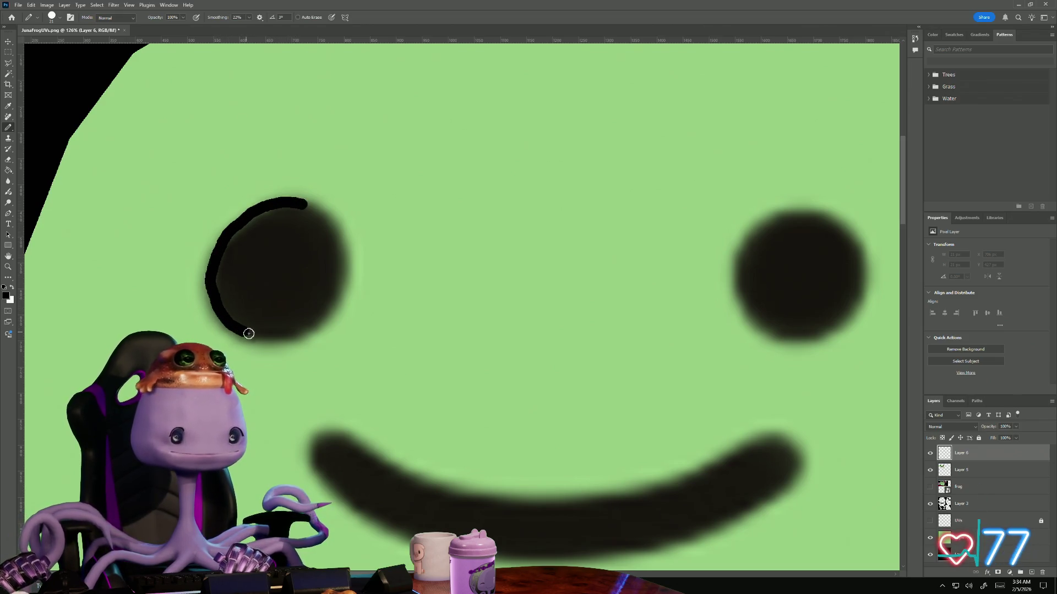
key(ctrl+z)
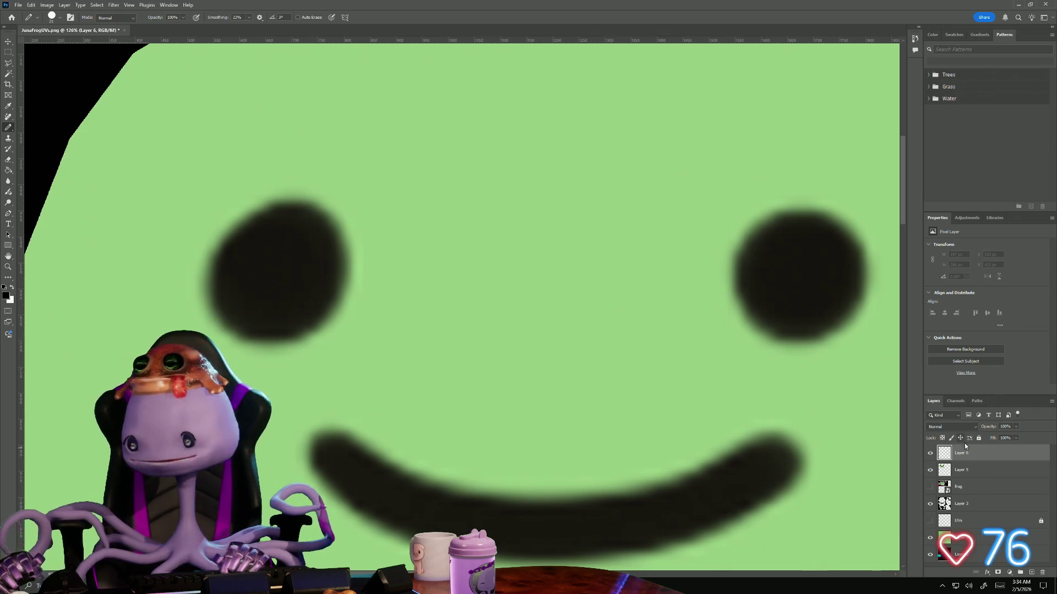
click(965, 468)
alt+scroll(345, 382, down, 2)
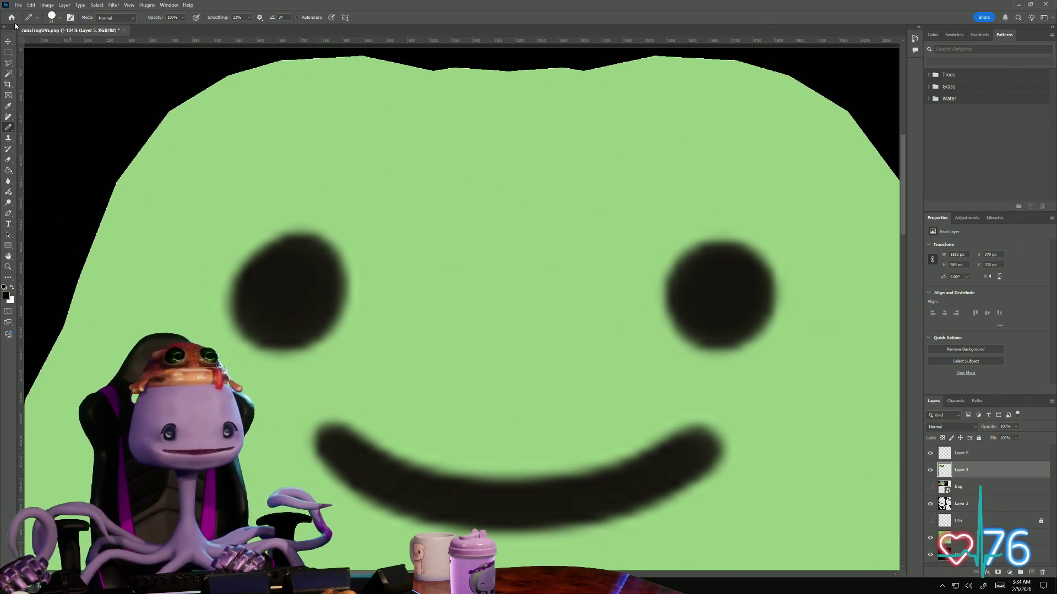
Select both eyes and the mouth with the Magic Wand
click(10, 74)
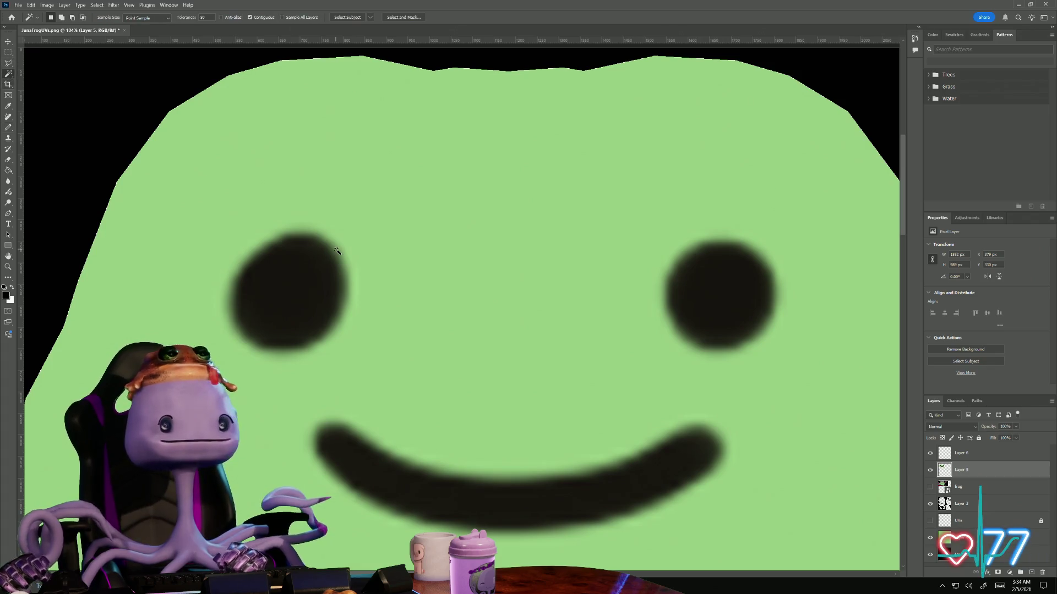
shift+click(743, 283)
shift+click(545, 508)
alt+scroll(509, 465, down, 2)
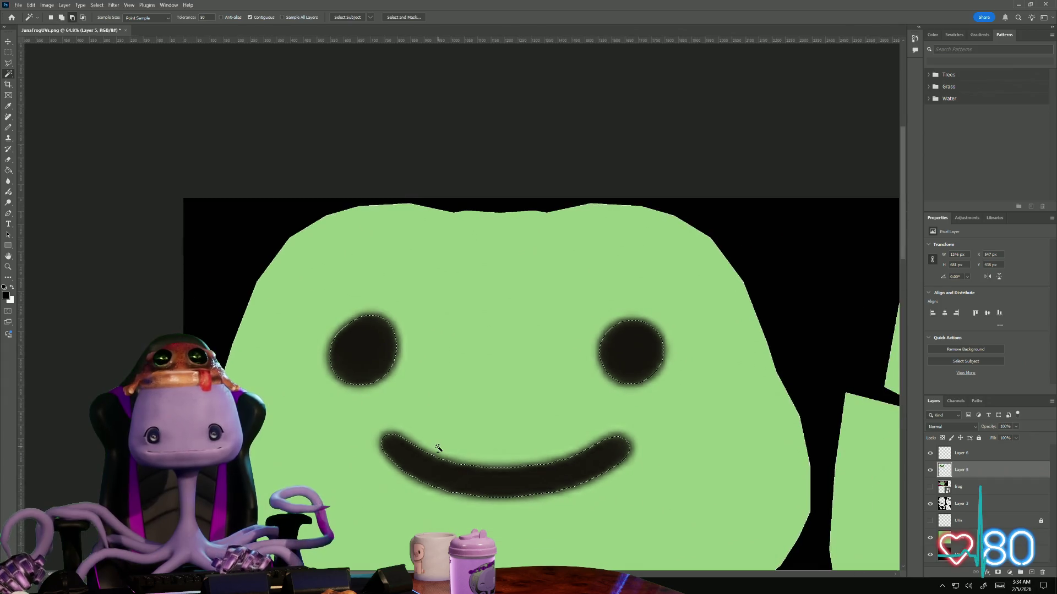
alt+scroll(436, 443, up, 1)
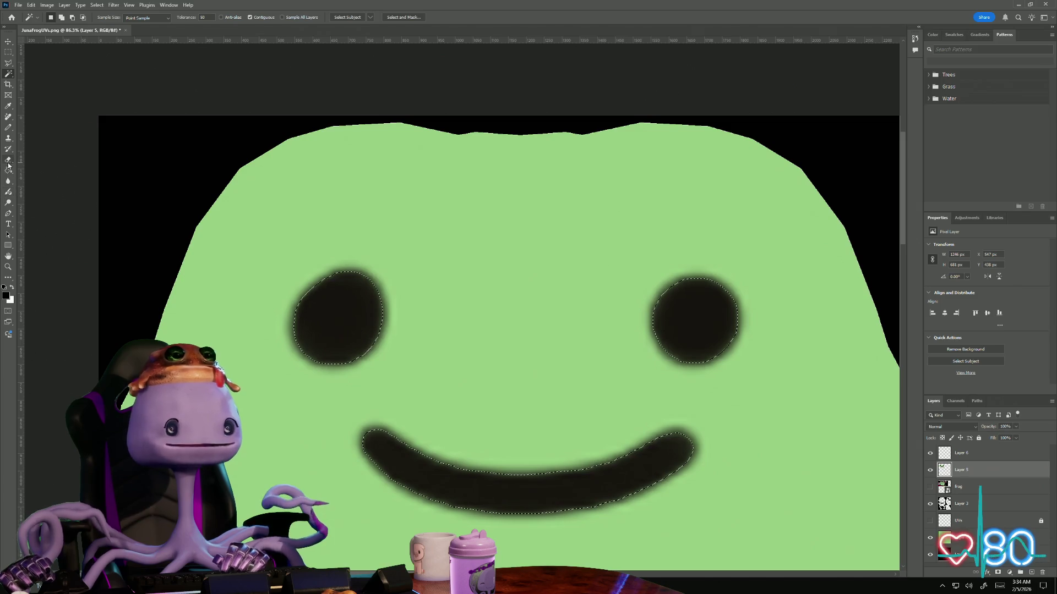
Switch to the Brush at maximum 5000 px size and make Layer 6 active
click(8, 127)
click(53, 17)
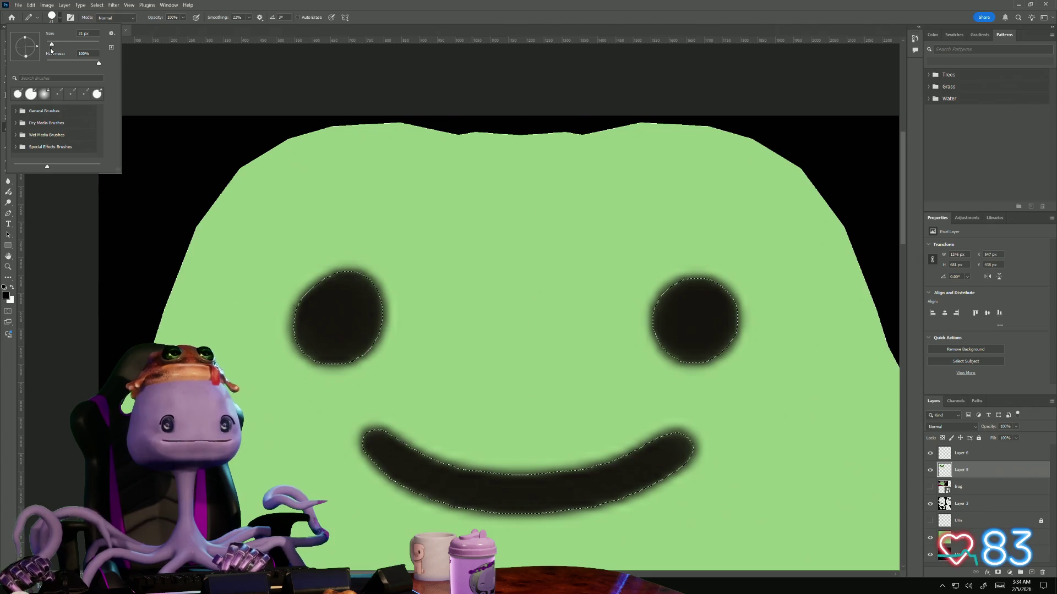
drag(51, 45, 105, 48)
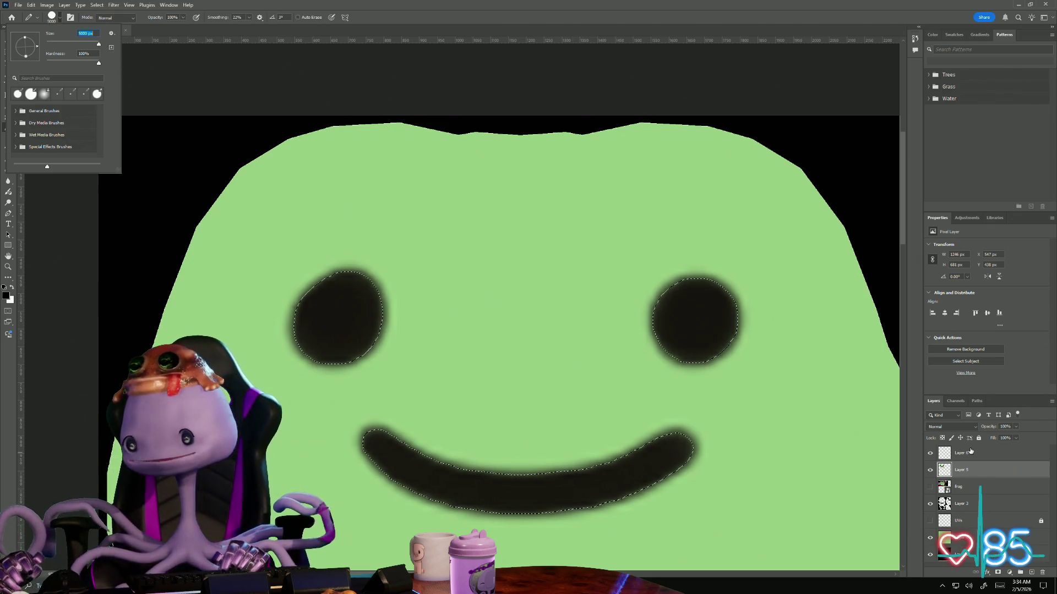
click(966, 453)
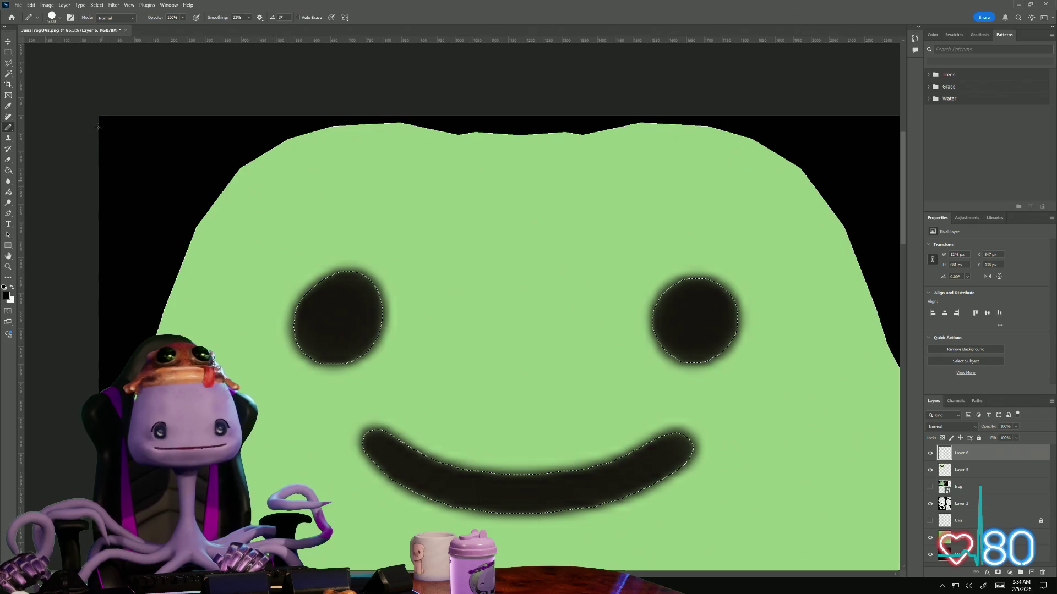
Fill the selected eyes and smile solid black on Layer 6 and recentre the whole sheet
click(304, 345)
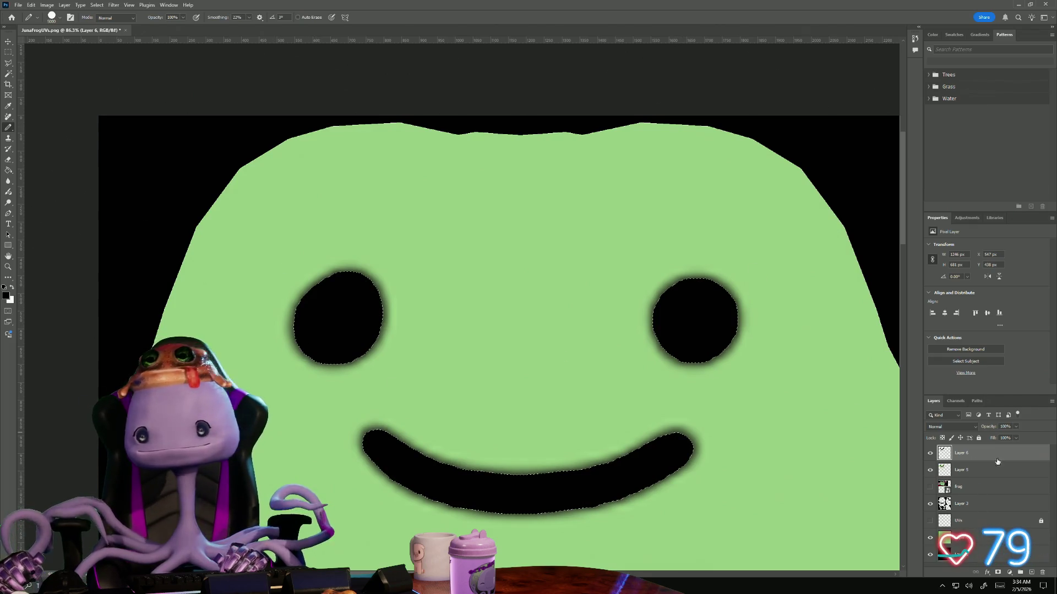
alt+scroll(649, 427, down, 3)
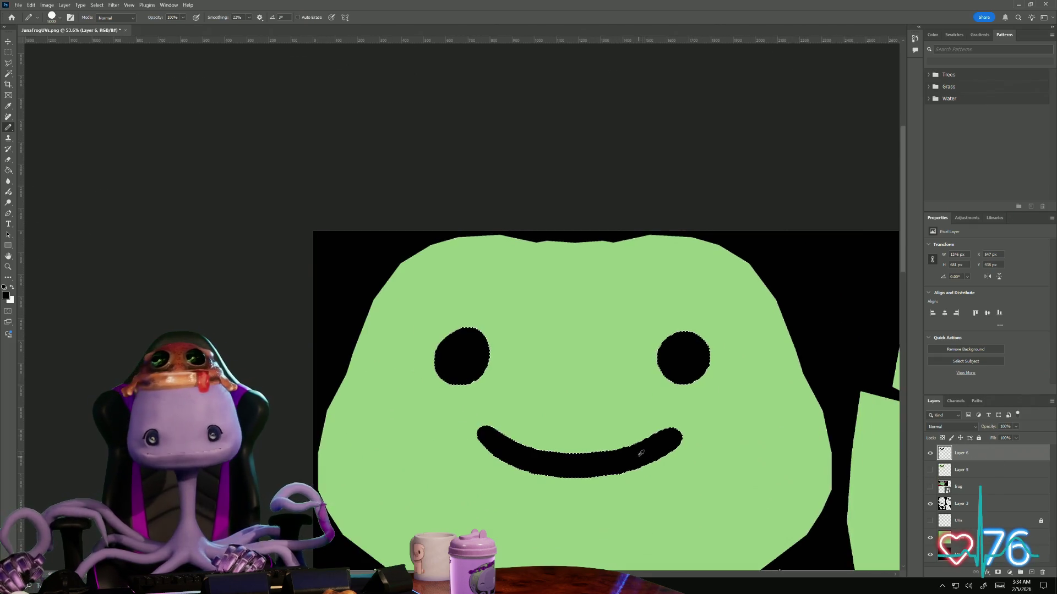
alt+scroll(642, 453, up, 2)
click(9, 53)
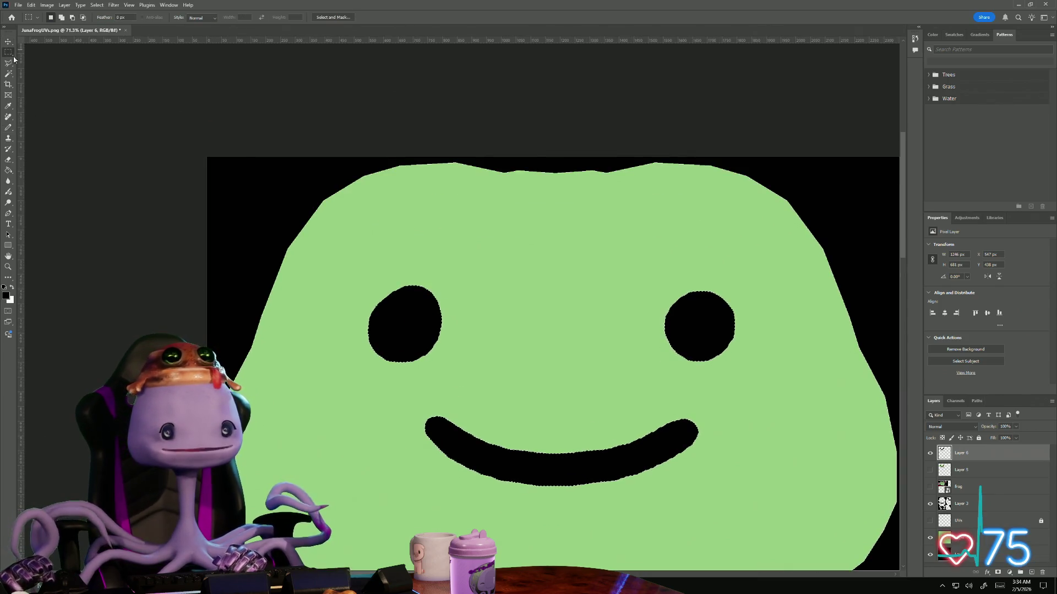
alt+scroll(166, 248, down, 2)
alt+scroll(215, 314, down, 2)
alt+scroll(273, 380, down, 1)
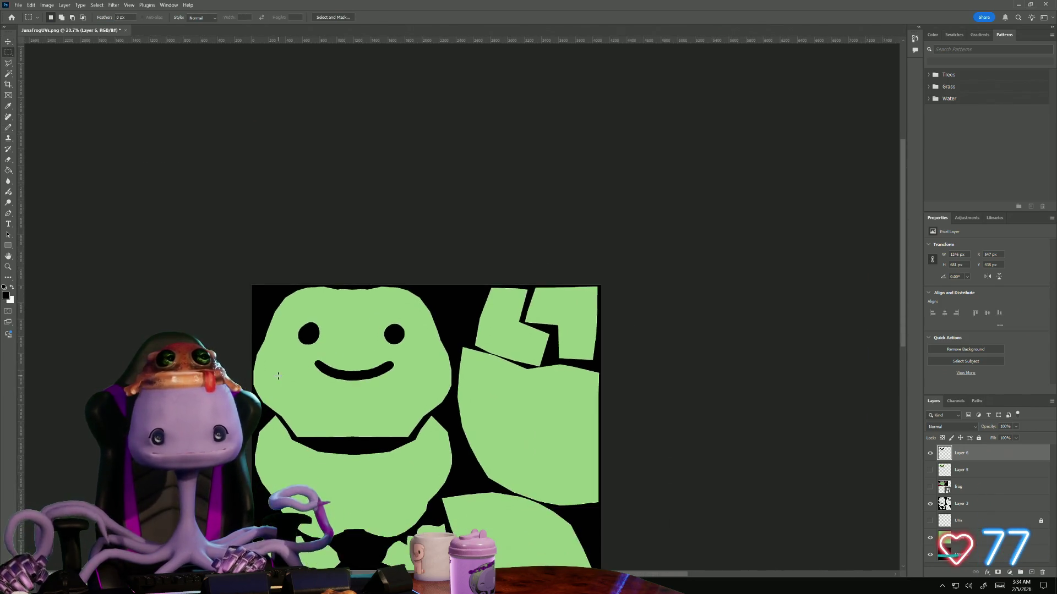
alt+scroll(272, 380, up, 2)
alt+scroll(343, 428, up, 1)
scroll(236, 122, down, 2)
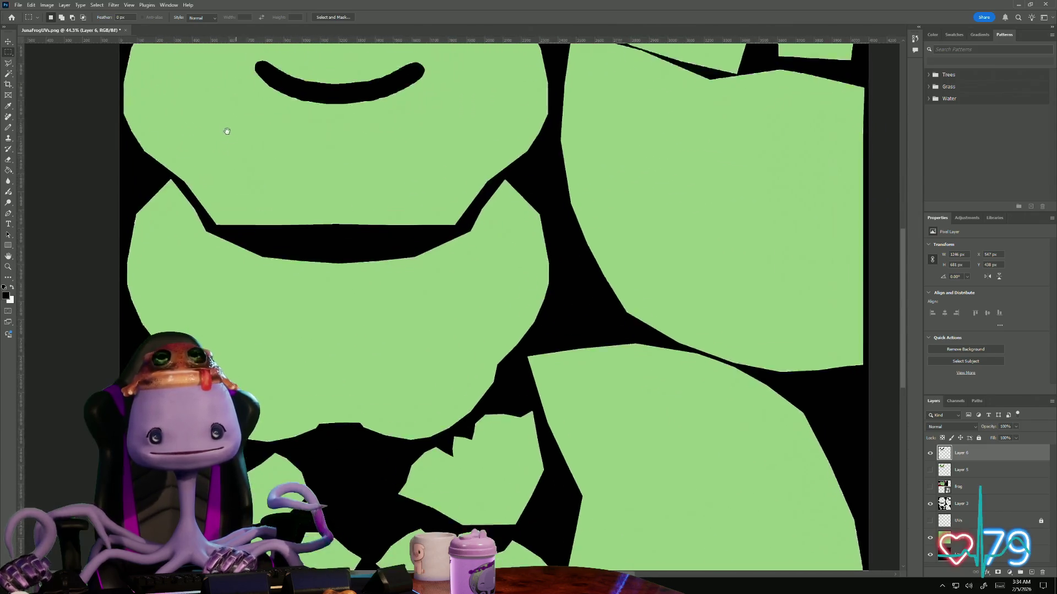
scroll(297, 279, down, 2)
scroll(298, 279, down, 1)
alt+scroll(278, 255, down, 3)
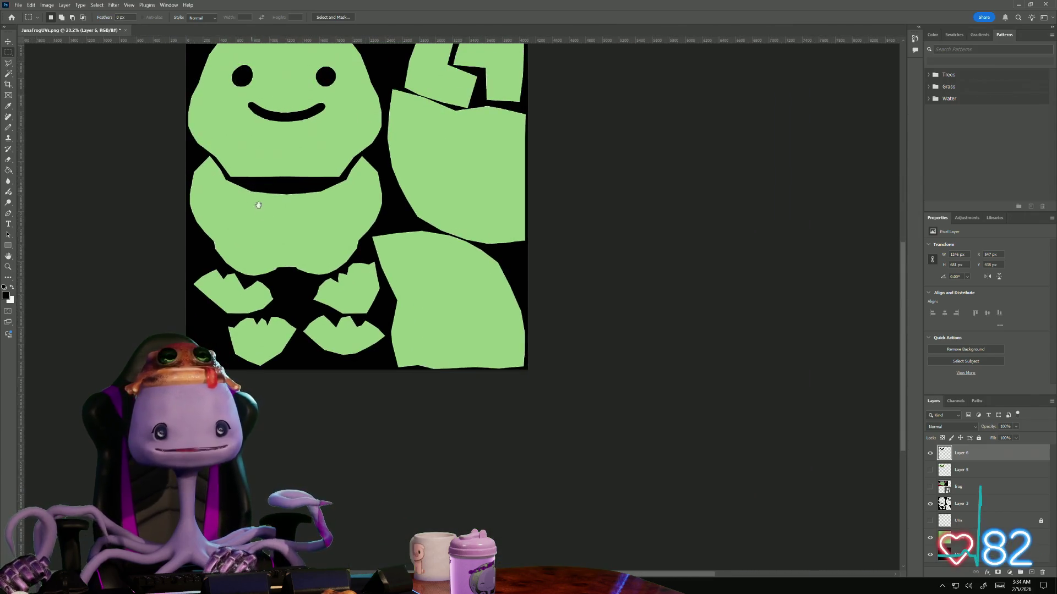
drag(259, 204, 250, 295)
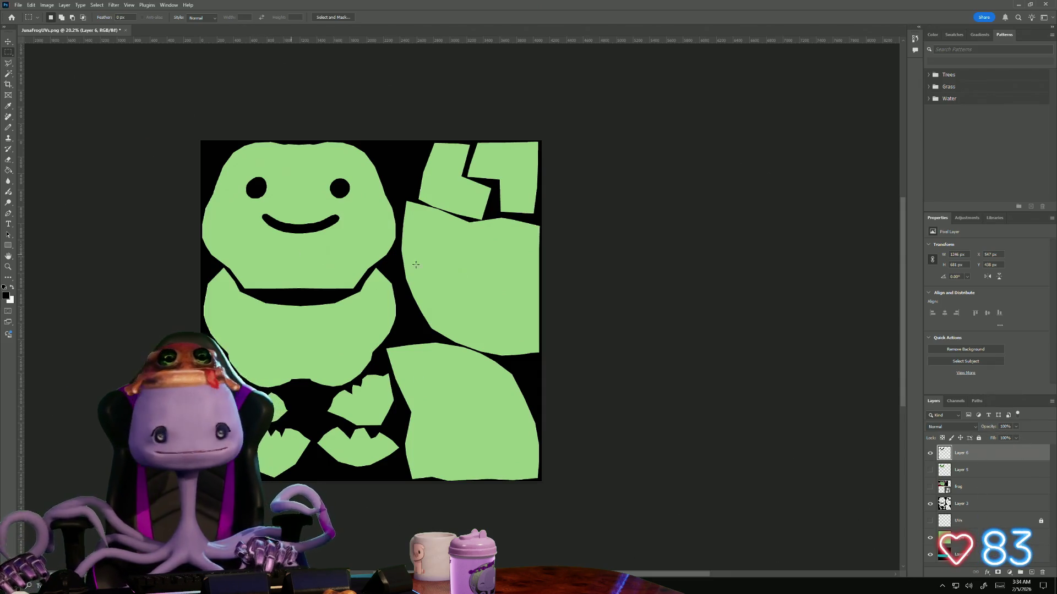
Apply a Drop Shadow to Layer 6 with the Size slider raised for a soft edge
right_click(980, 455)
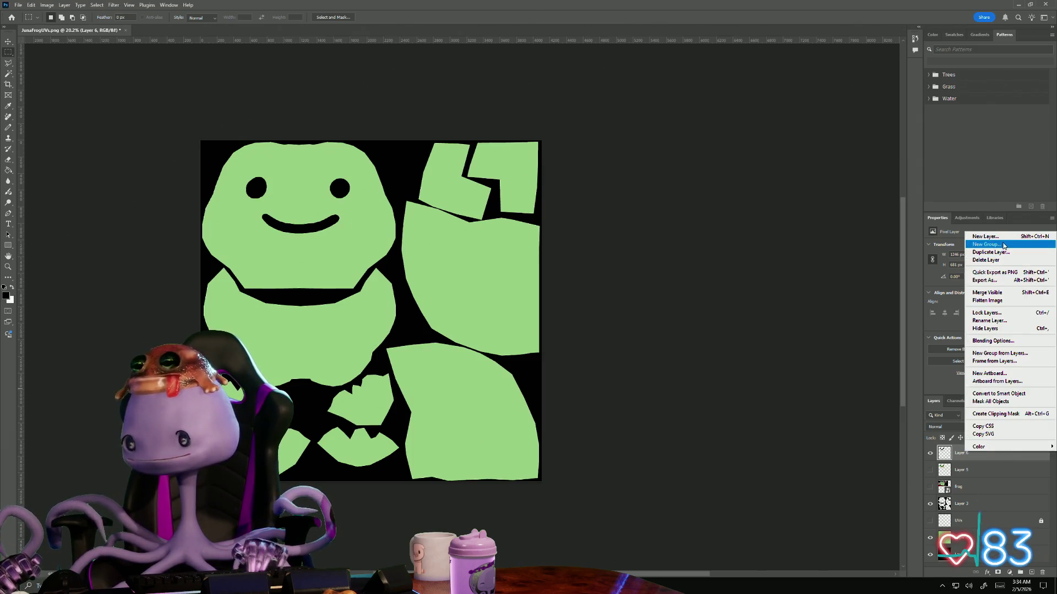
click(962, 458)
double_click(978, 459)
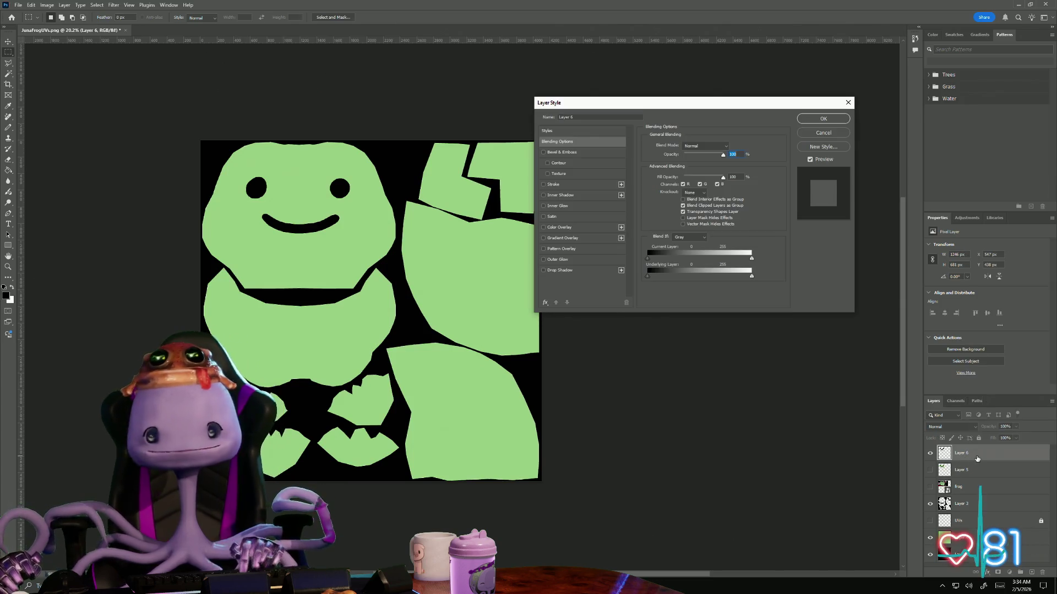
click(563, 271)
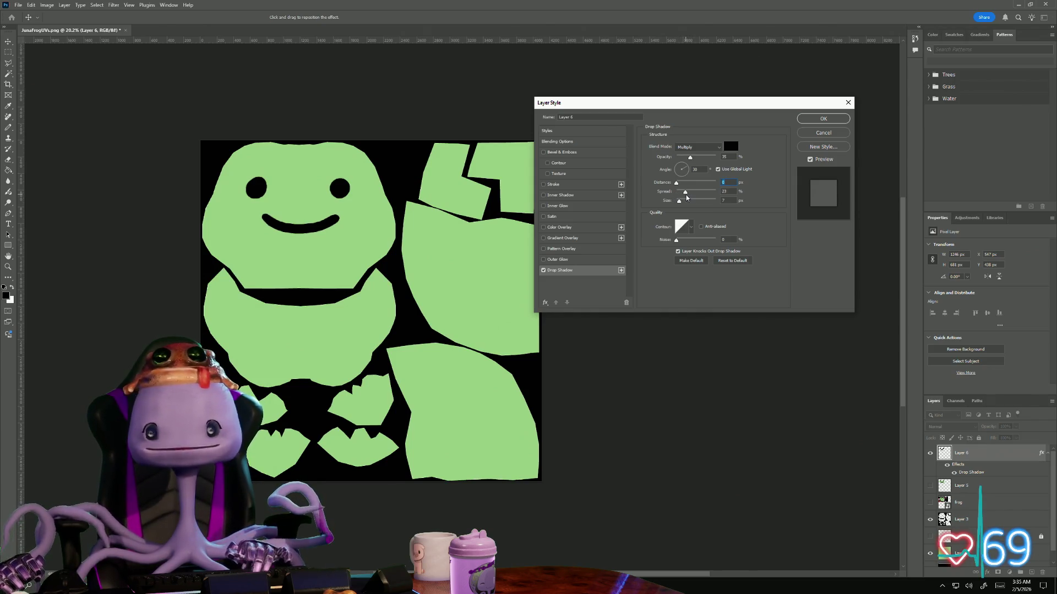
drag(680, 203, 689, 203)
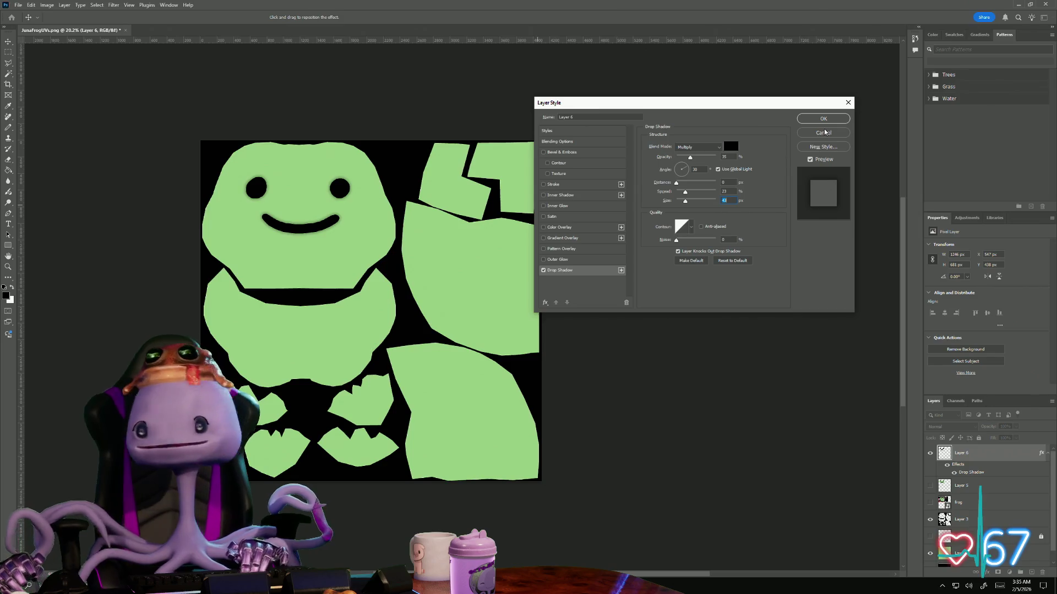
click(455, 181)
key(Return)
alt+scroll(304, 235, up, 5)
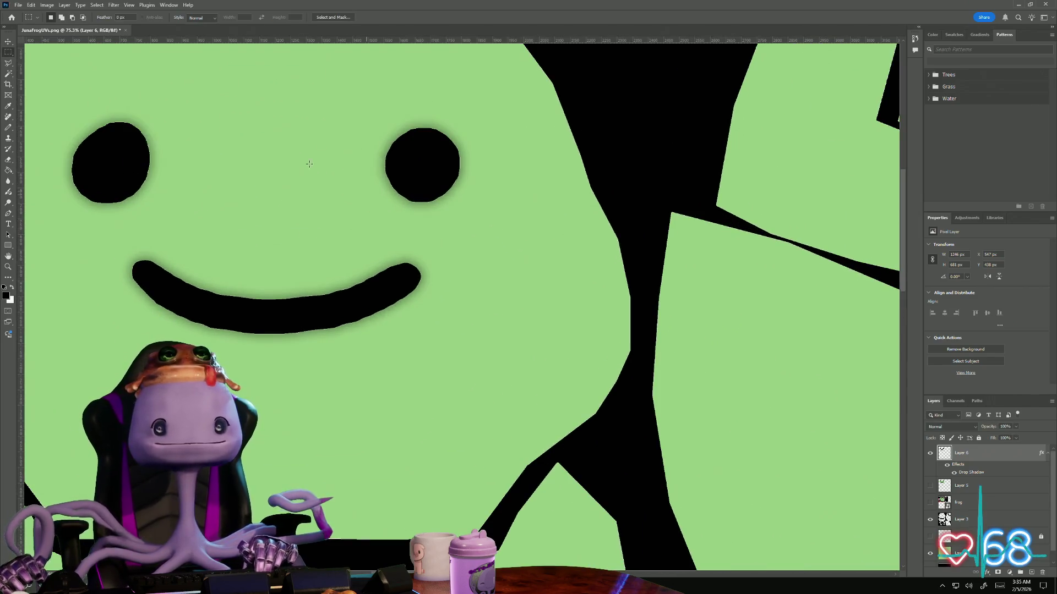
alt+scroll(291, 234, down, 3)
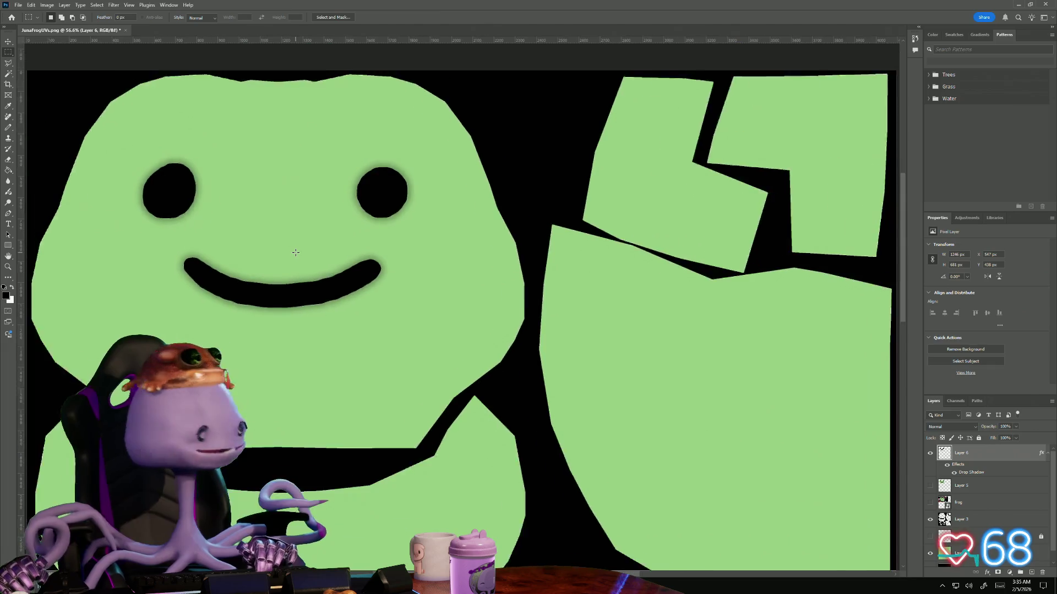
alt+scroll(294, 244, down, 1)
alt+scroll(296, 252, down, 2)
alt+scroll(295, 251, up, 1)
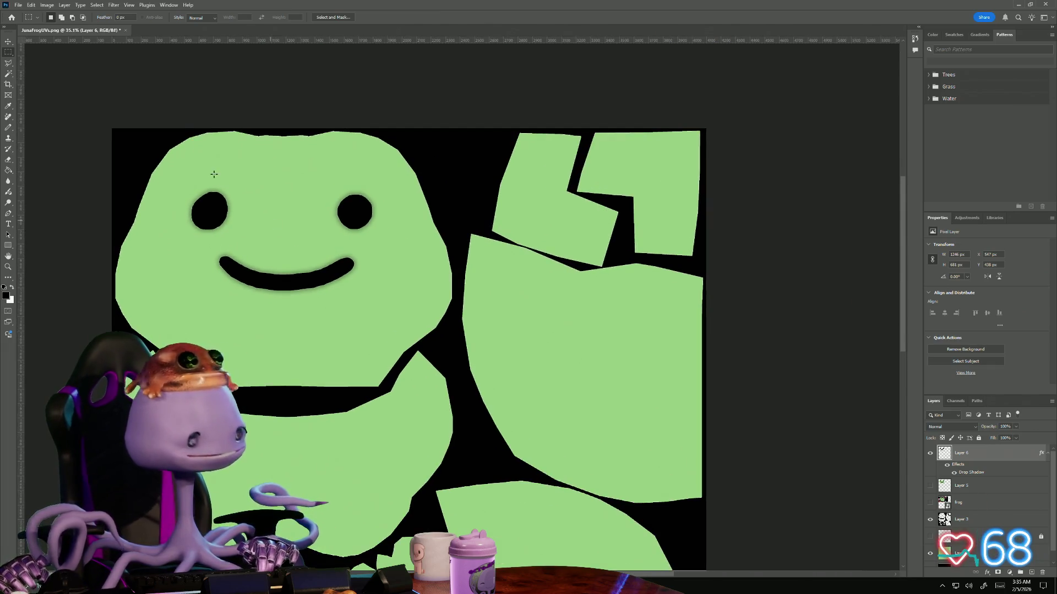
click(17, 4)
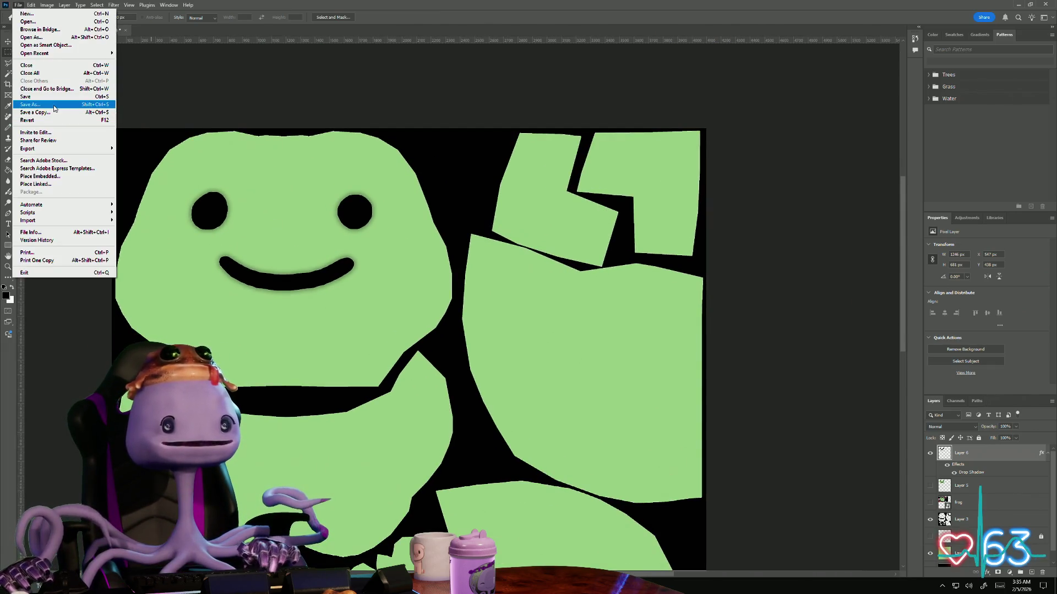
click(30, 104)
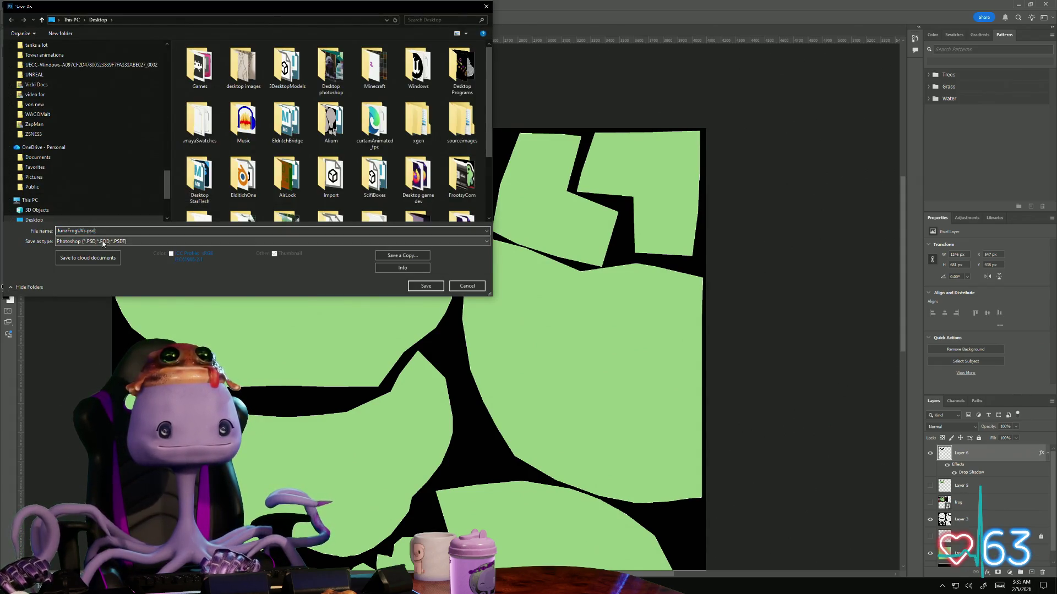
click(248, 242)
click(478, 292)
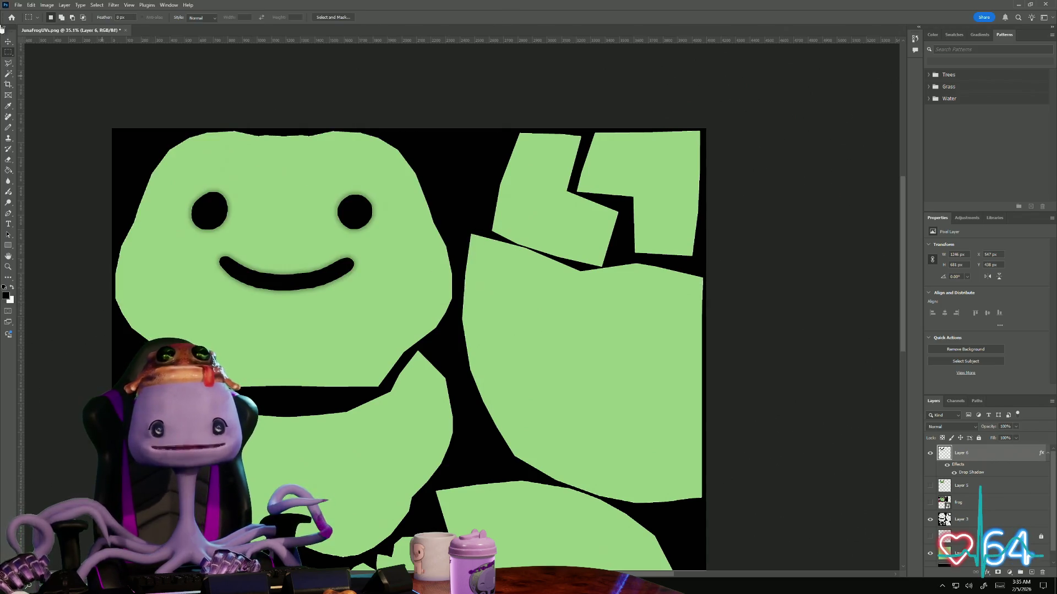
mouse_move(603, 357)
mouse_down()
mouse_move(380, 257)
mouse_move(402, 263)
mouse_up()
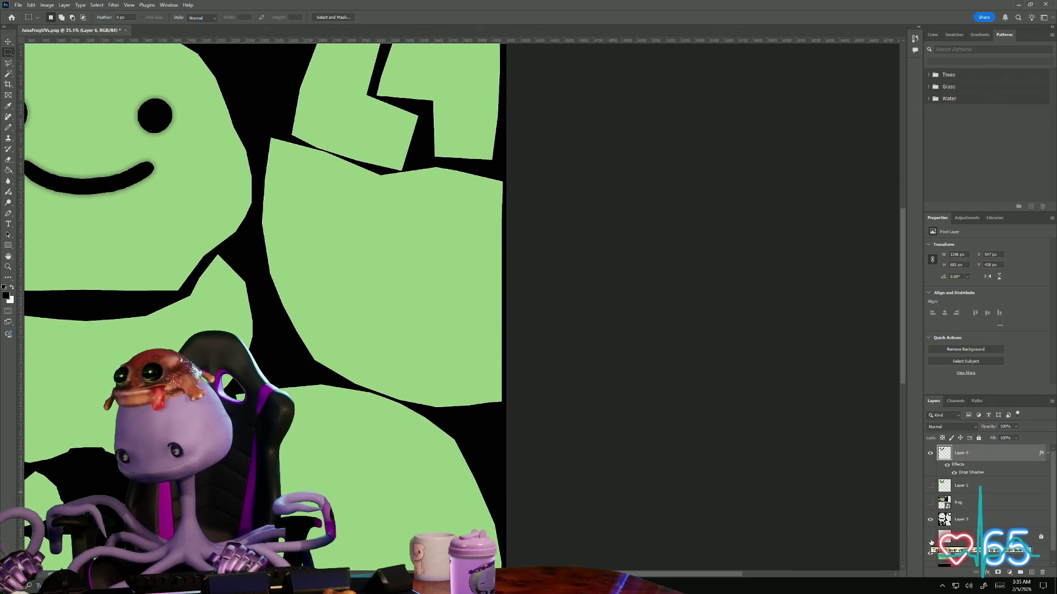
alt+scroll(494, 339, up, 1)
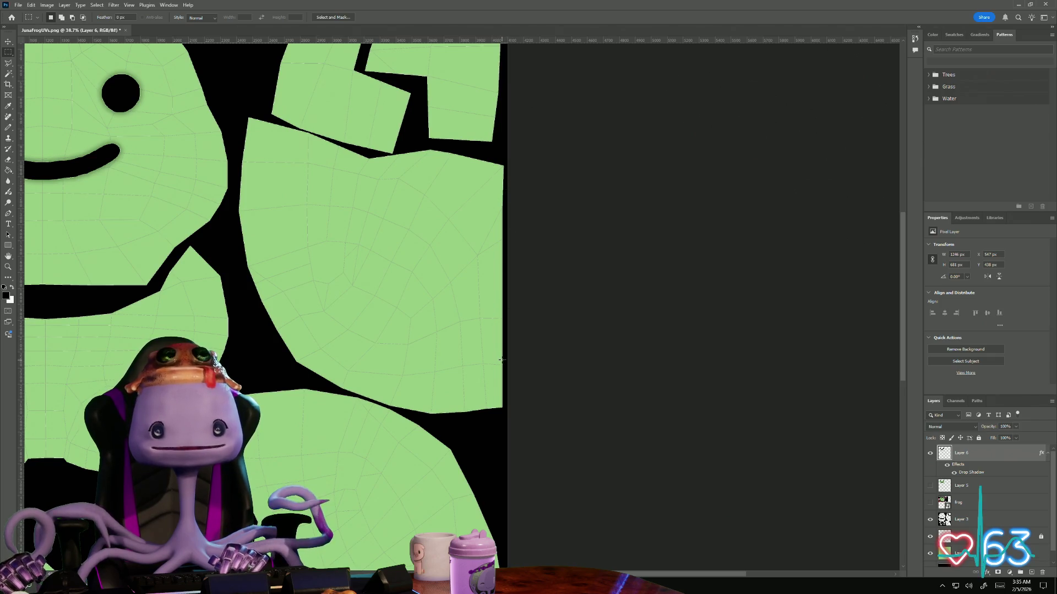
Hide Layer 3's black UV background, leaving a plain green sheet
mouse_move(505, 439)
mouse_down()
mouse_move(497, 292)
mouse_move(499, 316)
mouse_up()
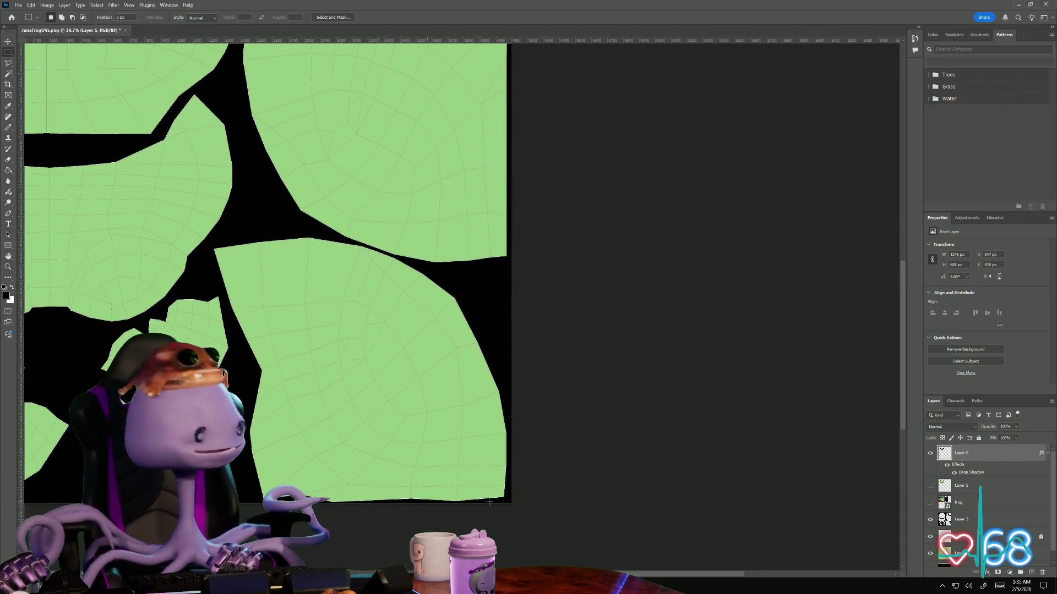
alt+scroll(489, 355, down, 2)
scroll(437, 330, up, 1)
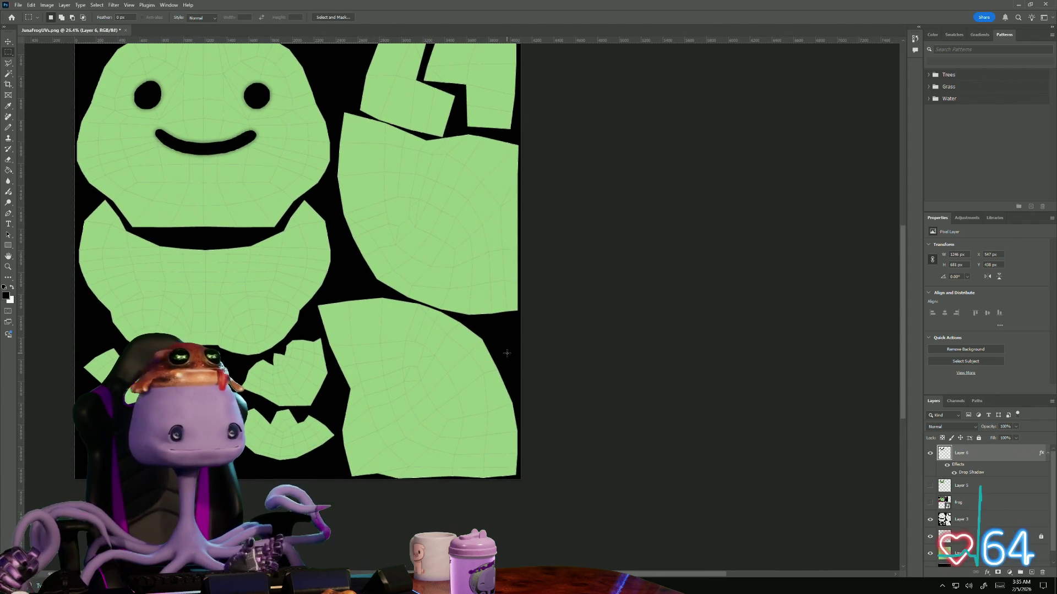
click(930, 519)
alt+scroll(611, 285, down, 1)
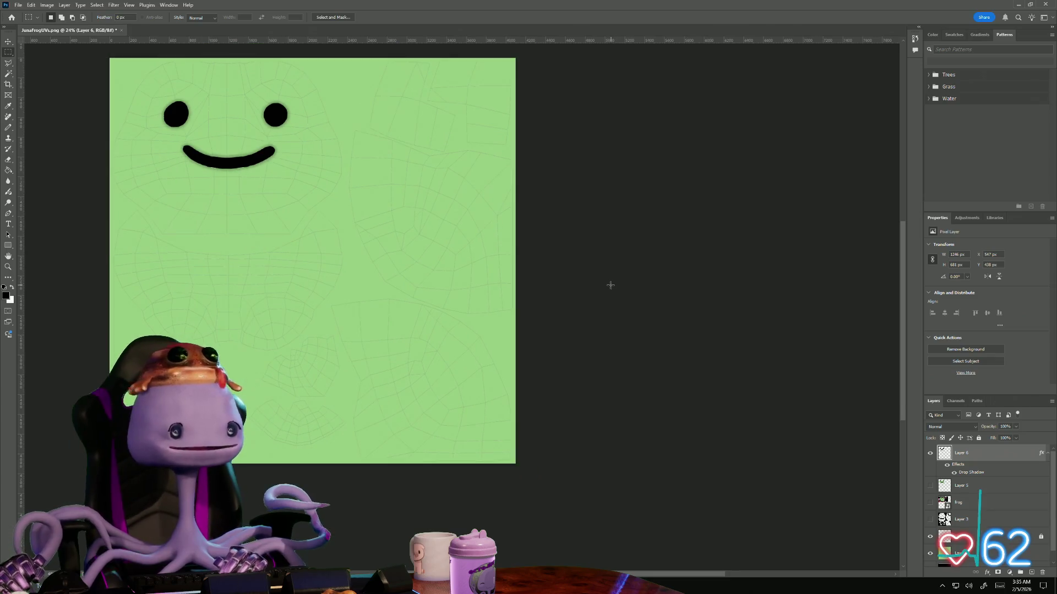
alt+scroll(606, 354, up, 1)
alt+scroll(605, 382, up, 1)
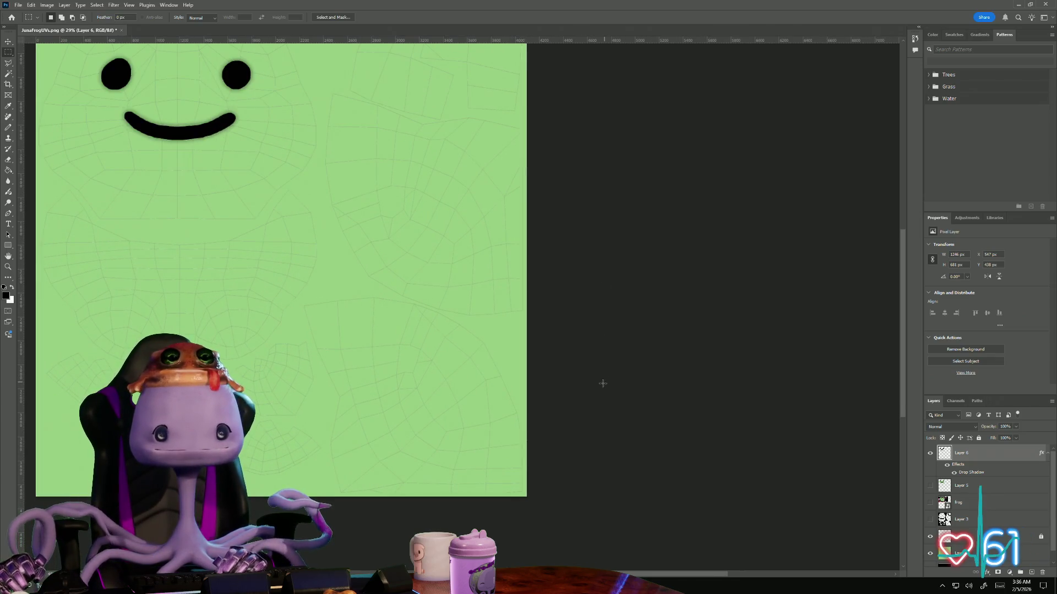
alt+scroll(628, 439, up, 1)
alt+scroll(629, 437, up, 2)
alt+scroll(376, 380, down, 1)
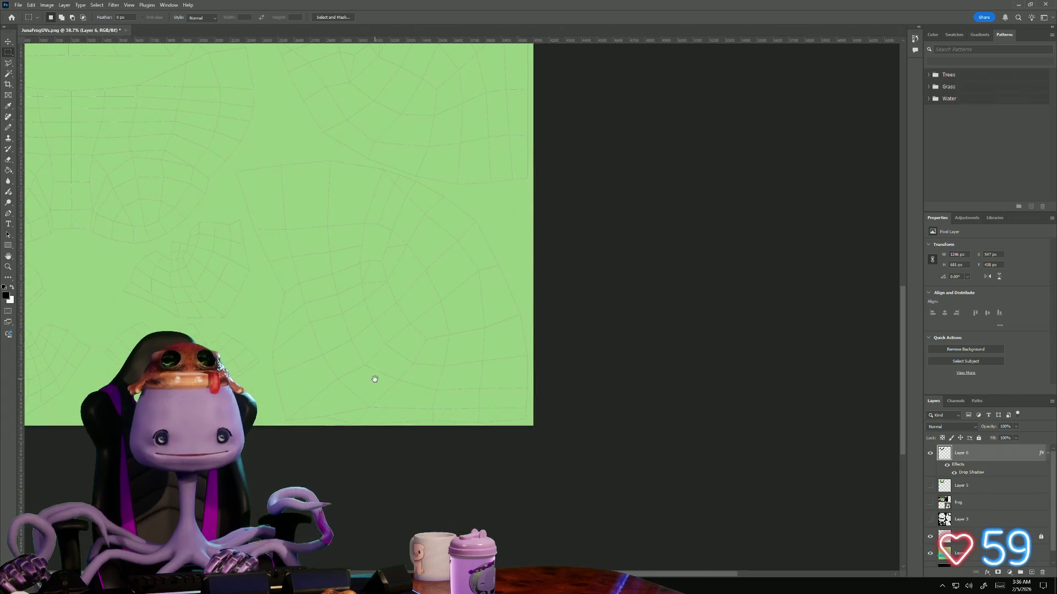
alt+scroll(345, 486, up, 2)
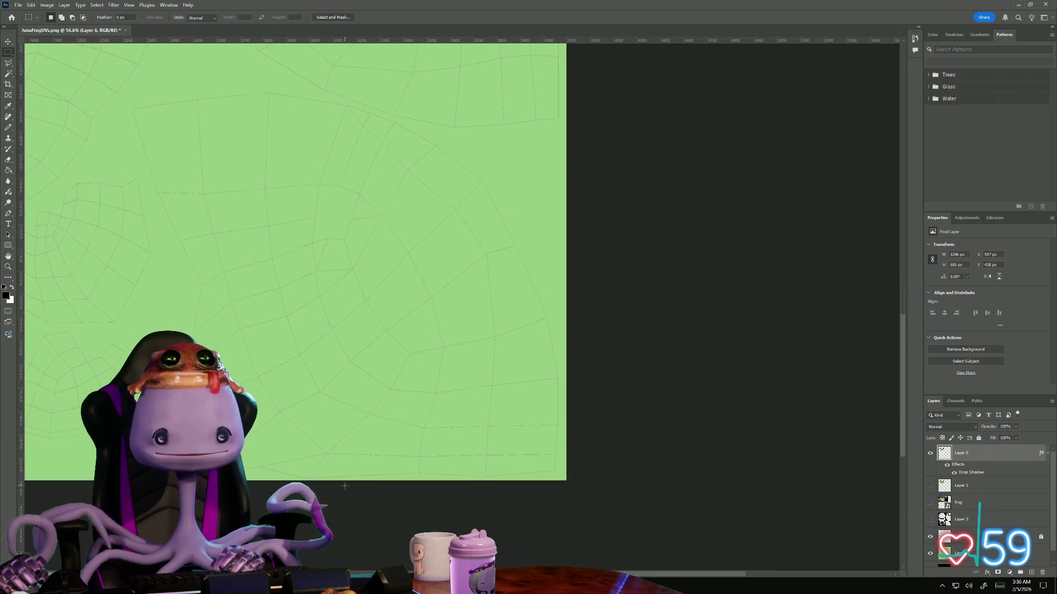
Reduce the brush size and add a new empty Layer 7 above Layer 6
click(10, 131)
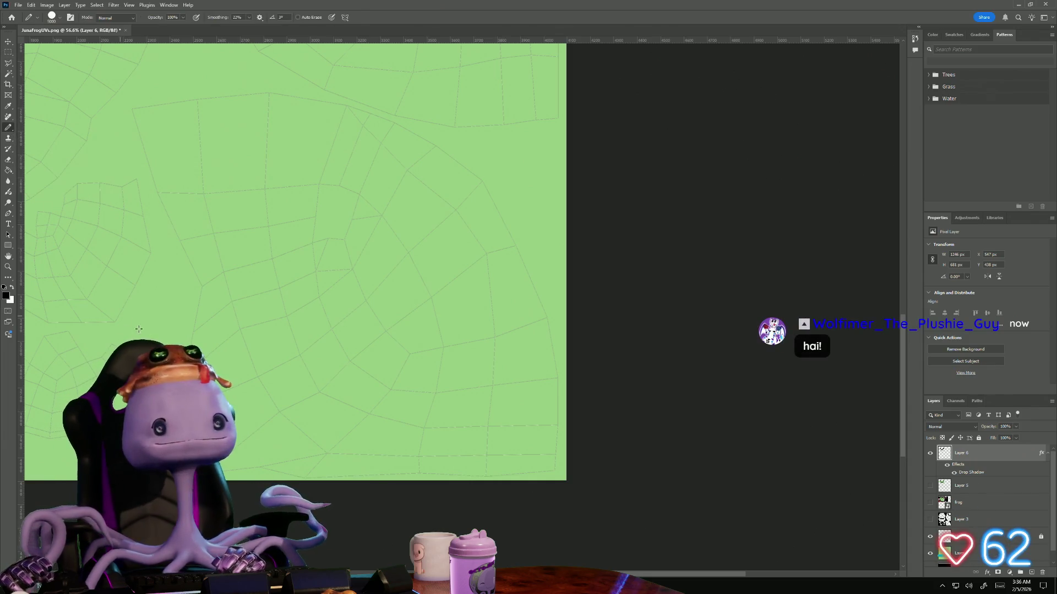
click(54, 20)
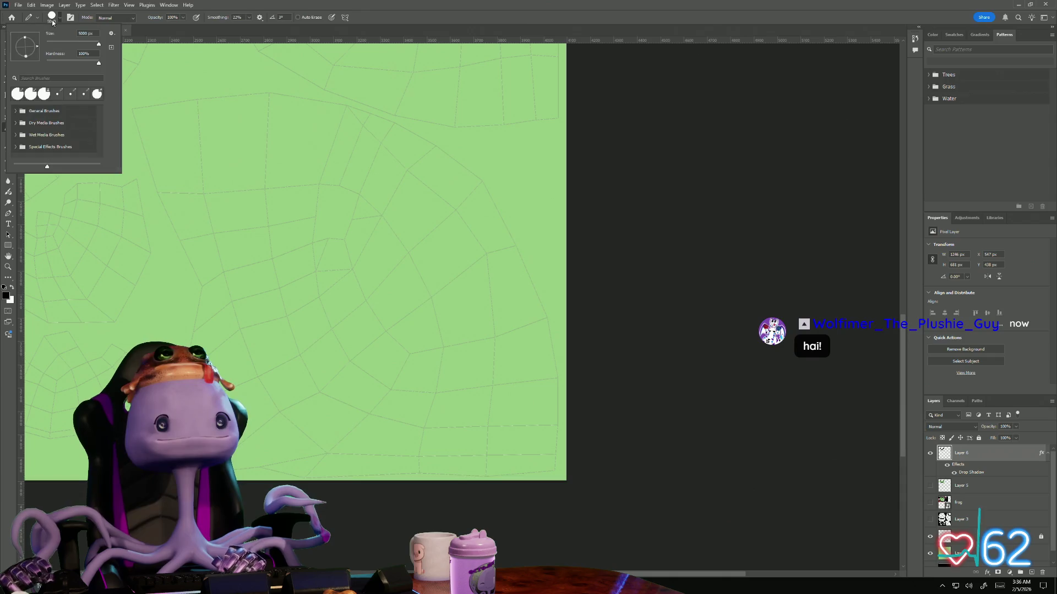
drag(62, 46, 57, 44)
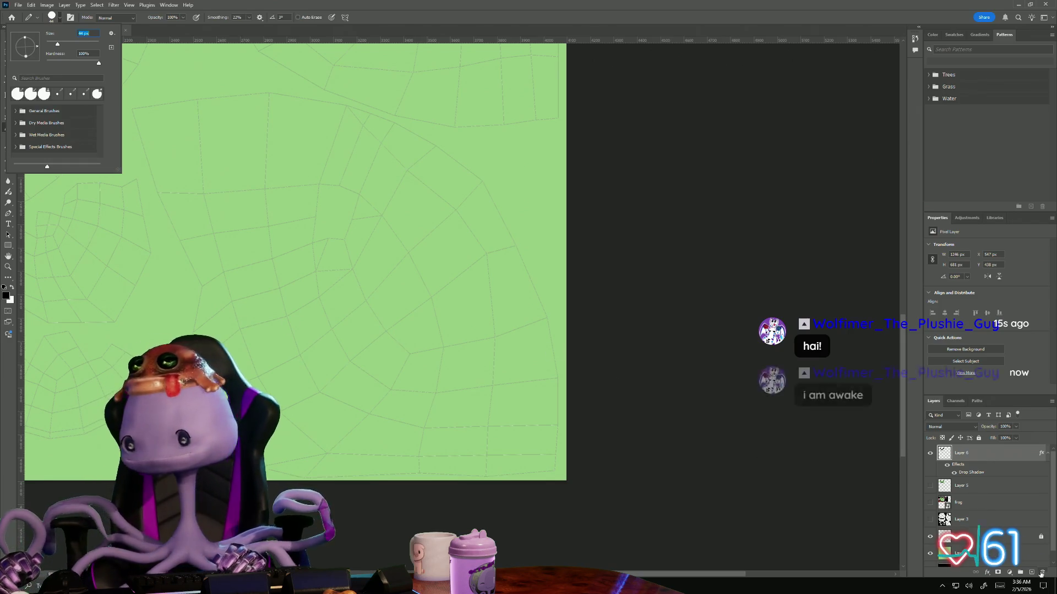
key(Return)
key(ctrl+shift+alt+n)
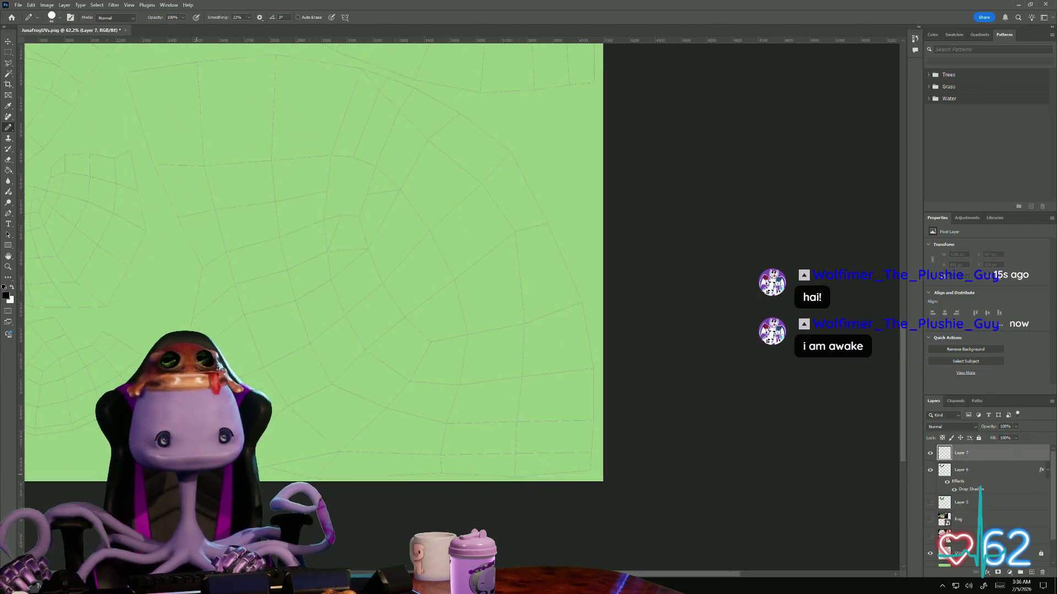
alt+scroll(462, 264, up, 5)
alt+scroll(496, 272, down, 1)
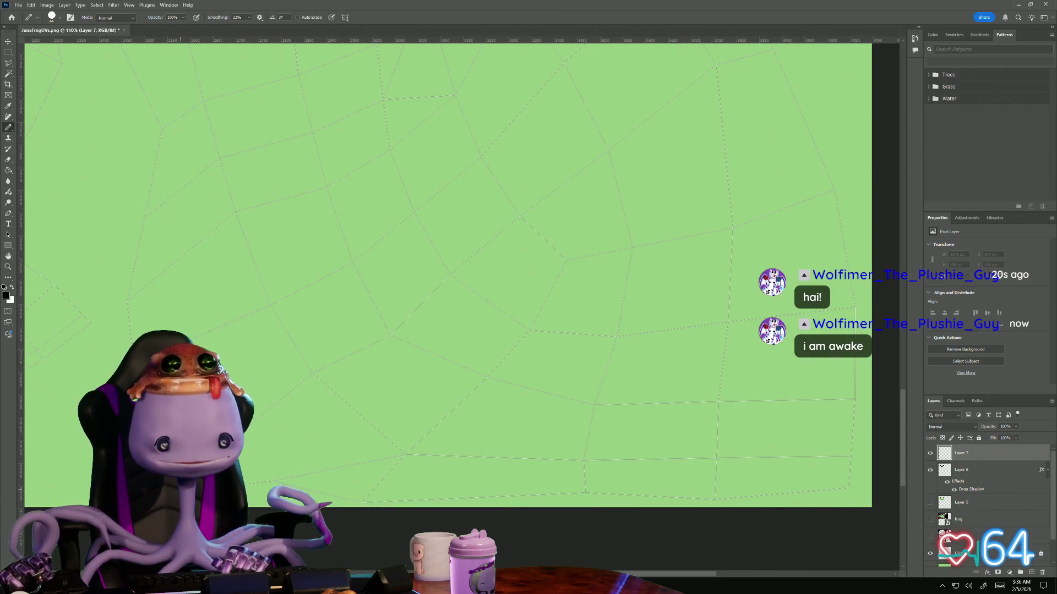
Shift-click a straight black line along the bottom edge, undoing the overshooting strokes
click(271, 480)
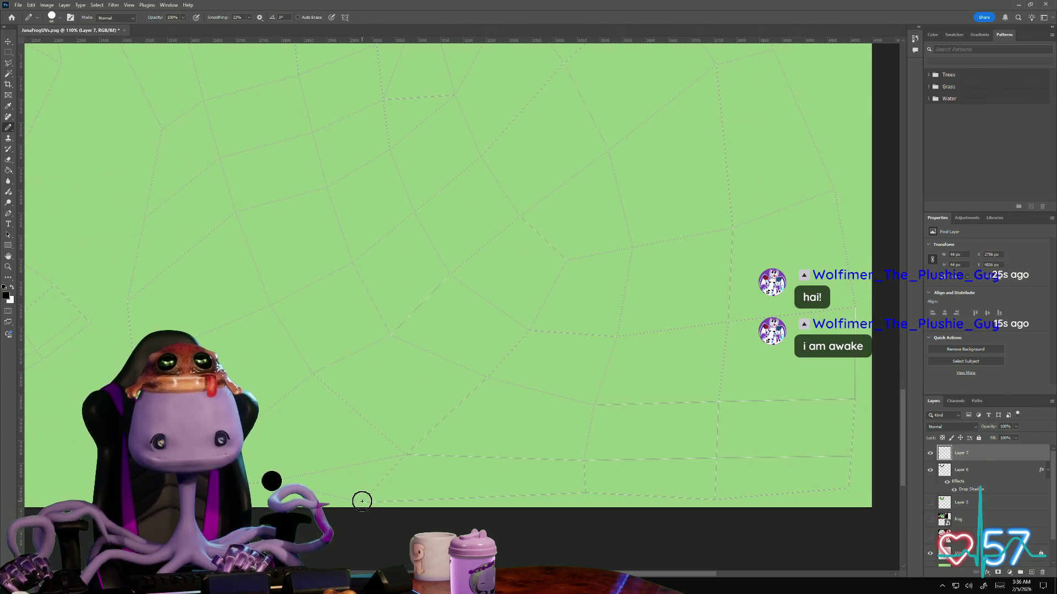
shift+click(362, 500)
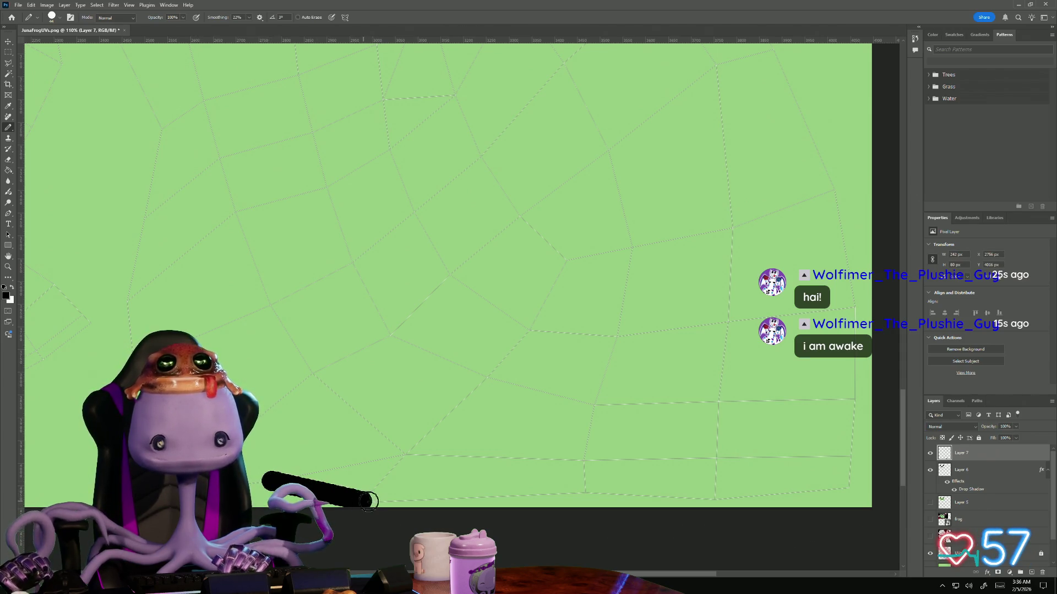
shift+click(589, 493)
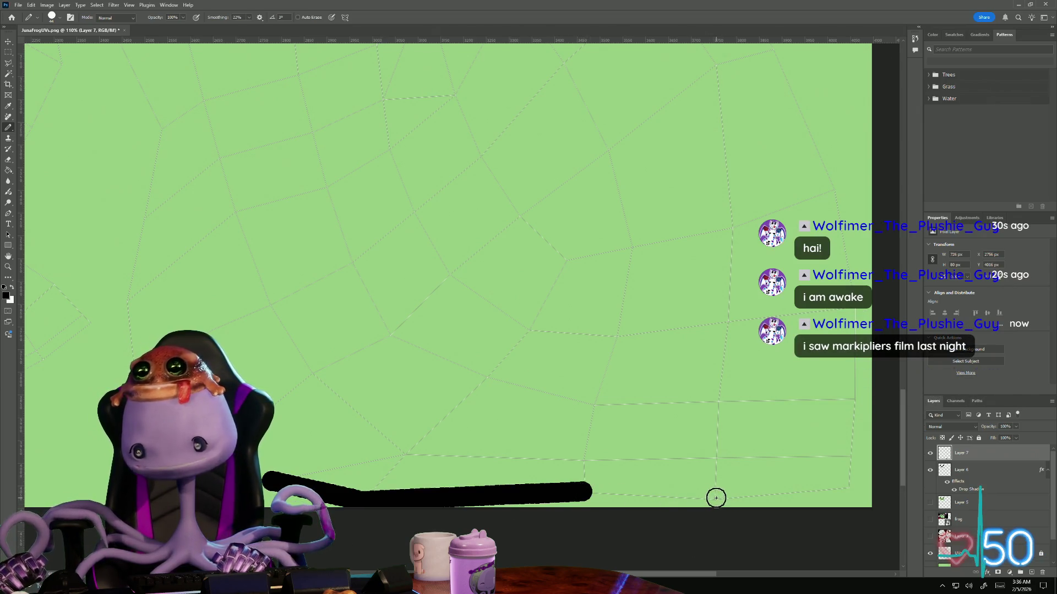
shift+click(715, 497)
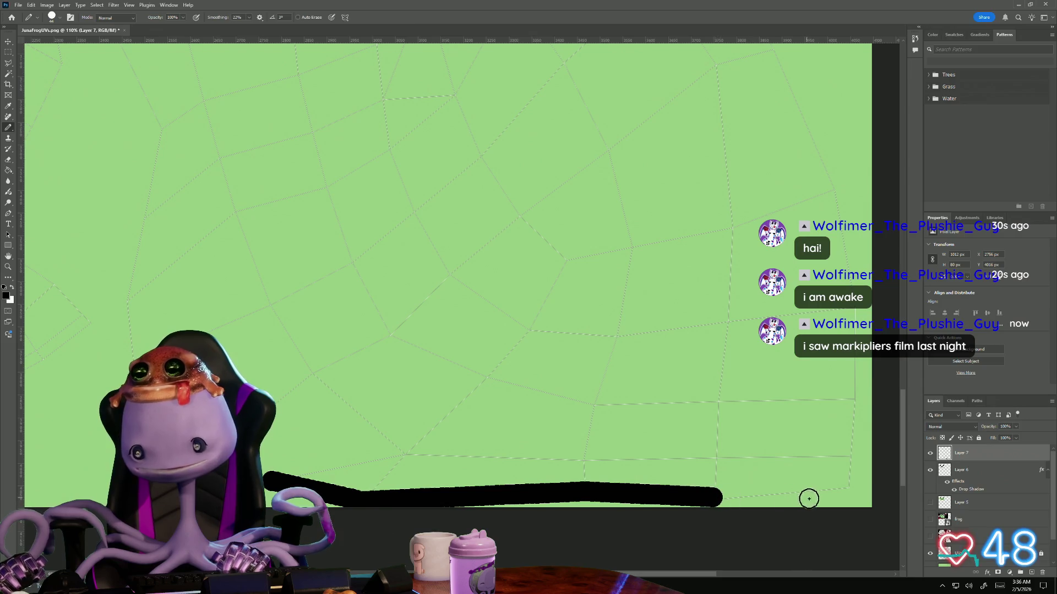
shift+click(846, 499)
key(ctrl+z)
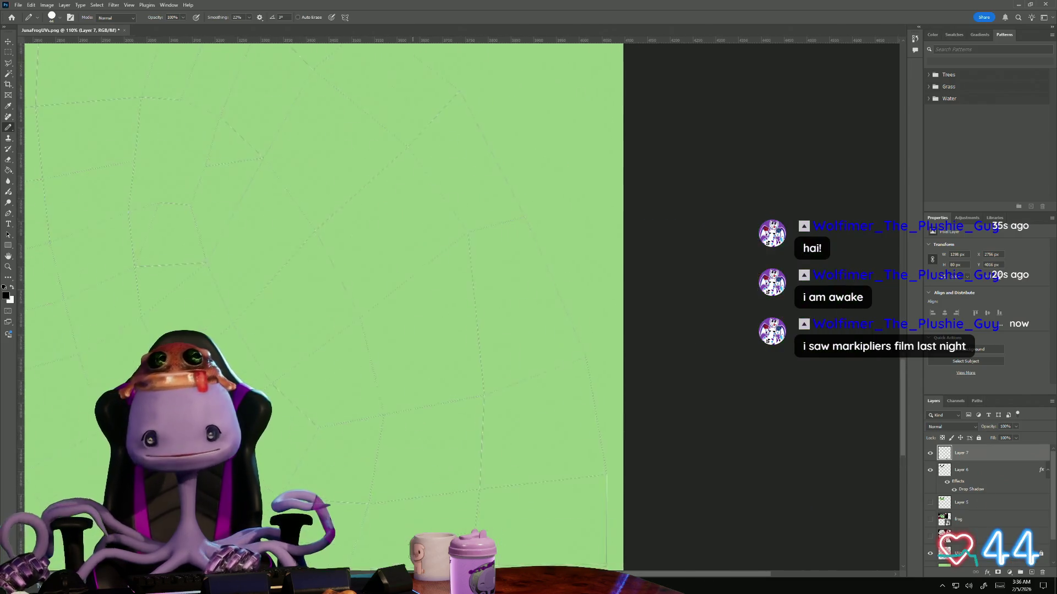
key(ctrl+z)
Continue the line up the right edge, then drop the layer's fill to 0% so it disappears
drag(582, 318, 577, 363)
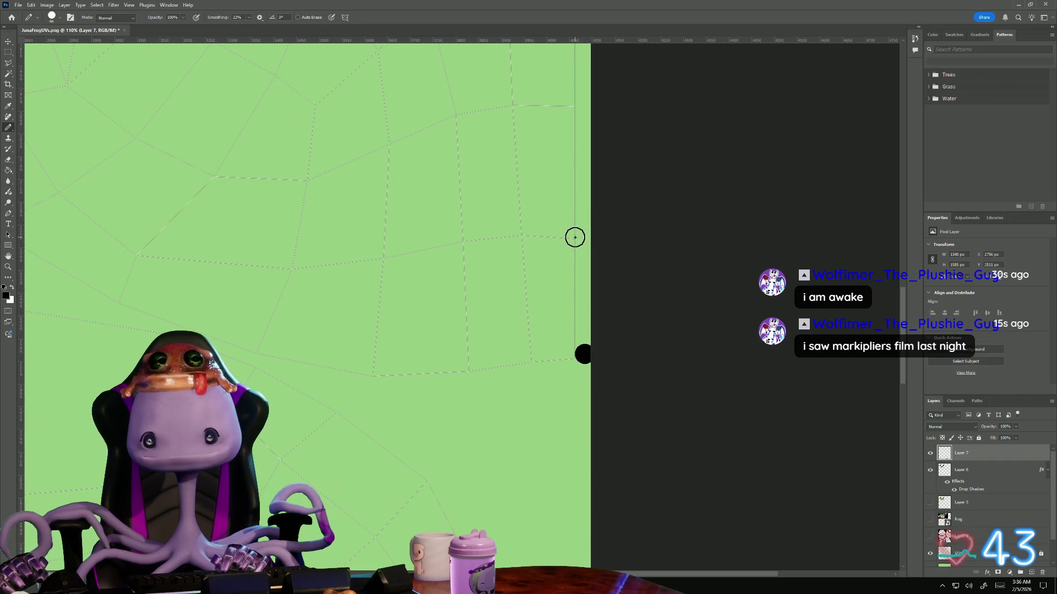
shift+click(574, 238)
shift+click(574, 106)
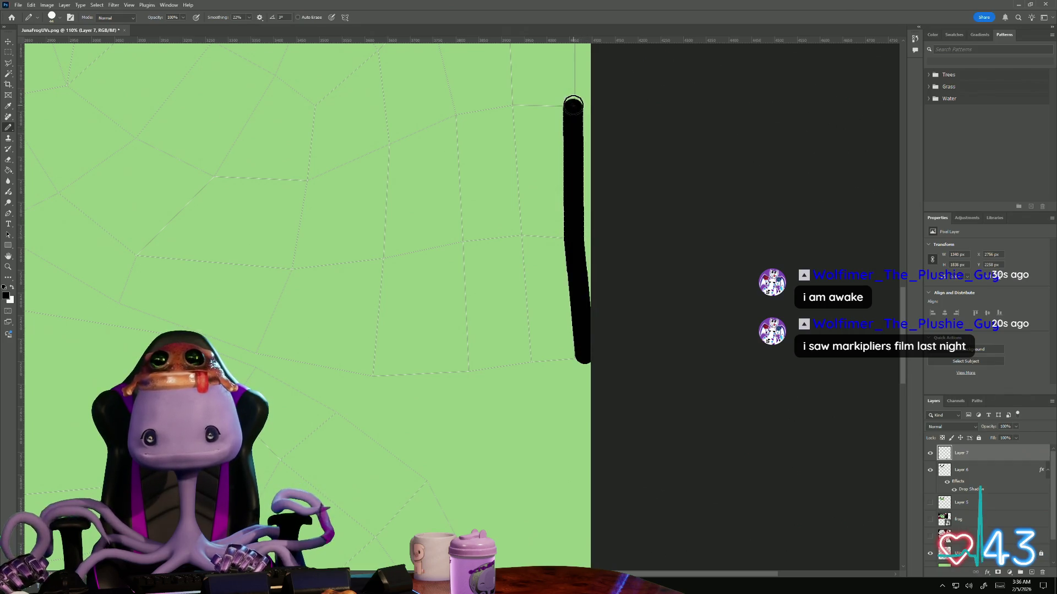
drag(488, 97, 466, 471)
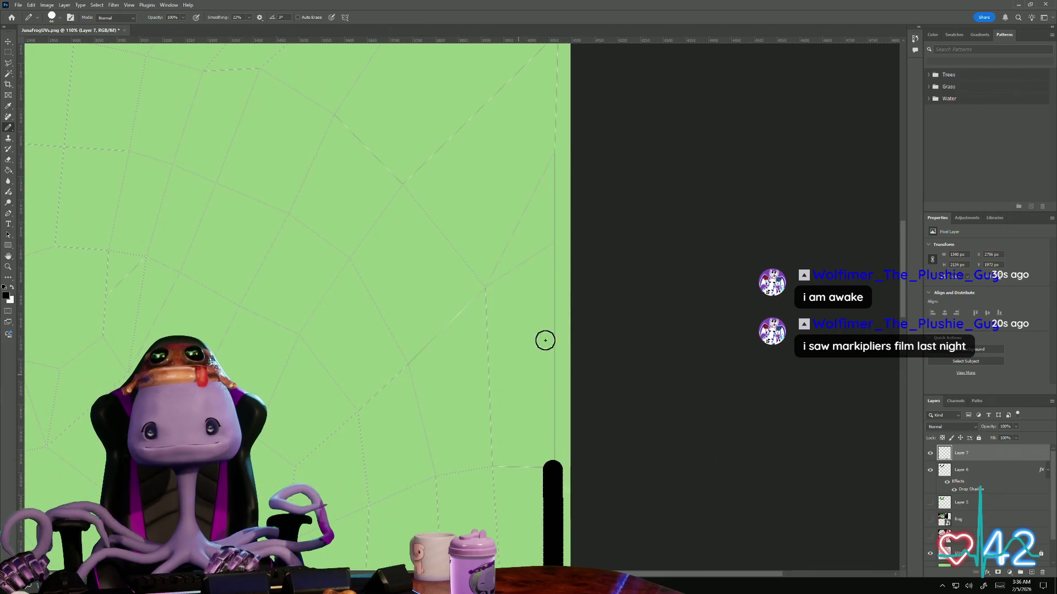
shift+click(555, 243)
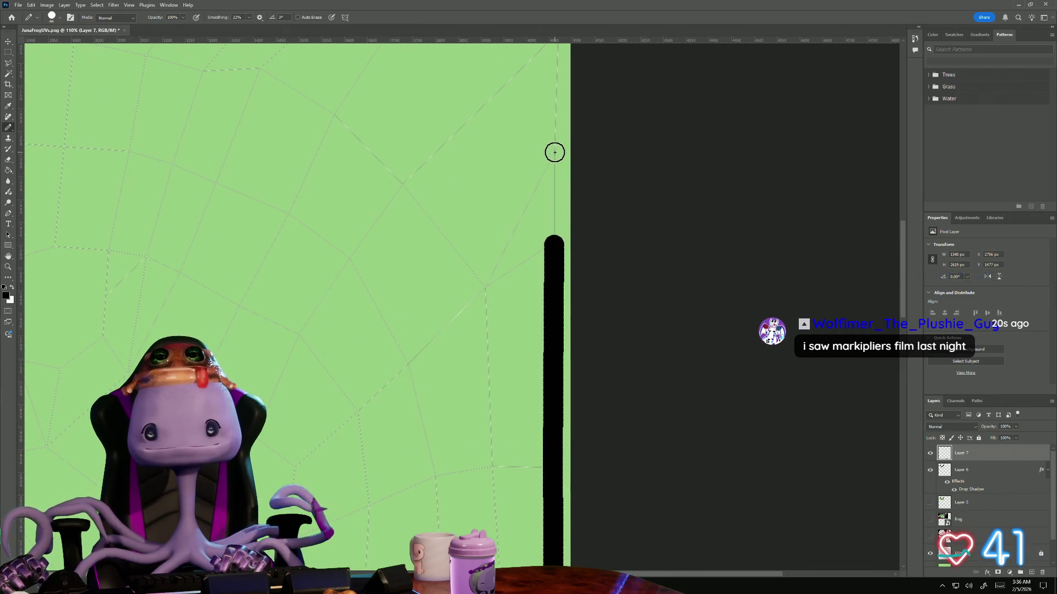
shift+click(554, 152)
alt+scroll(499, 366, down, 1)
alt+scroll(492, 372, down, 2)
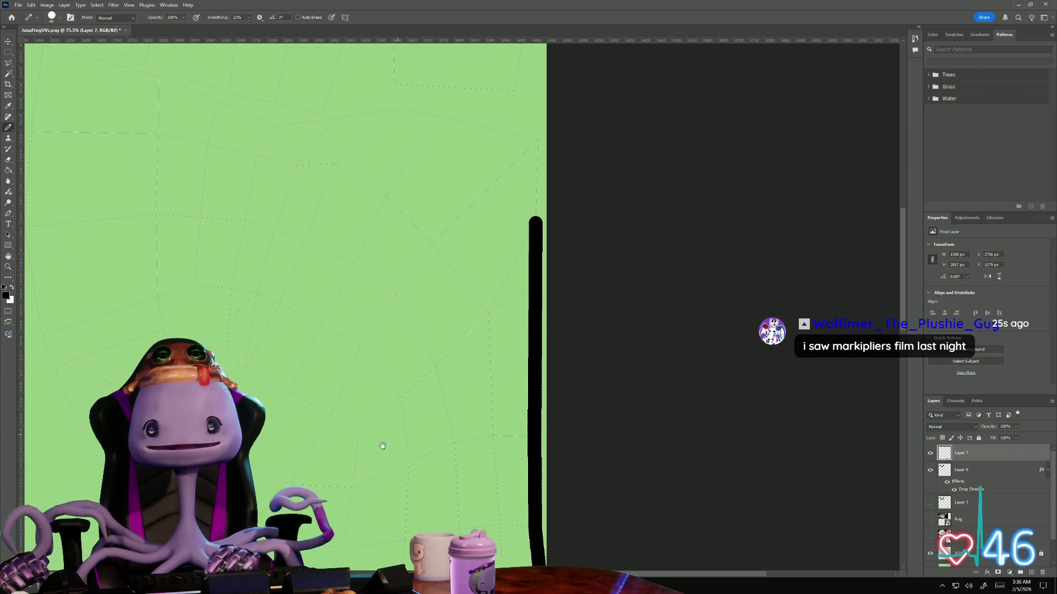
drag(382, 446, 321, 469)
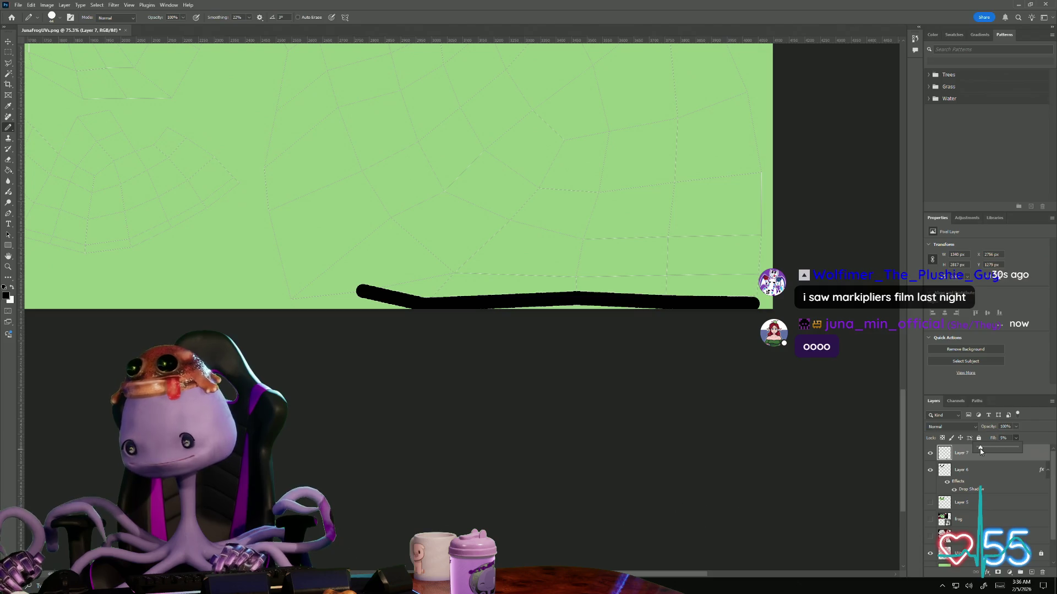
key(ctrl+z)
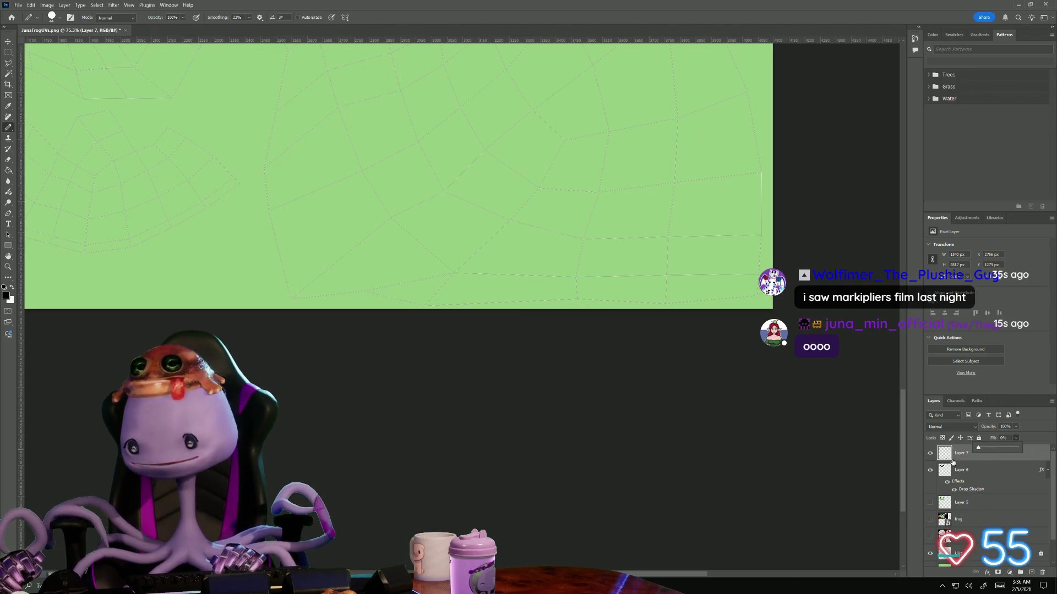
double_click(949, 453)
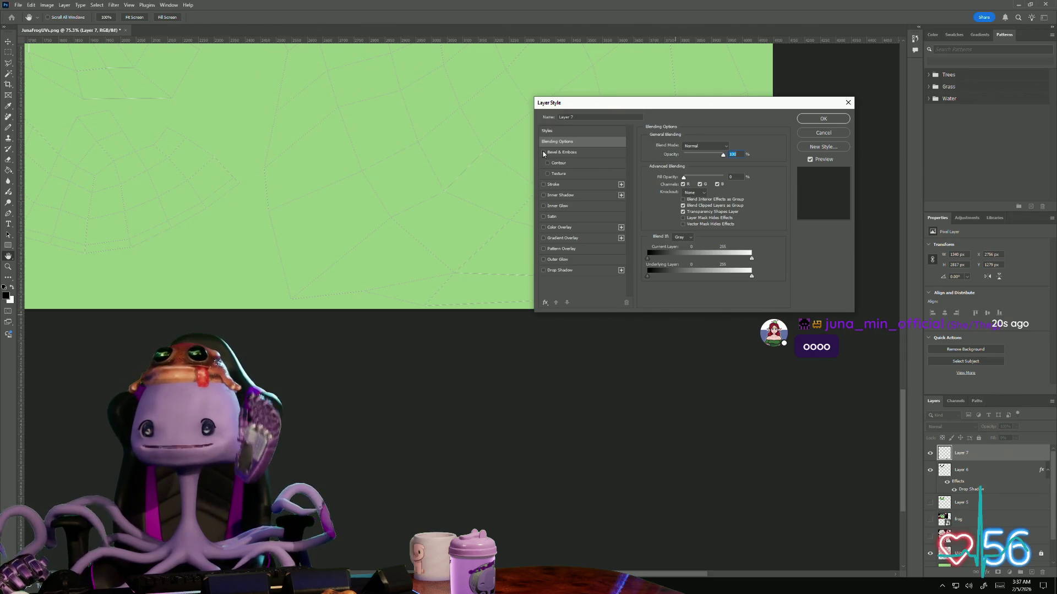
Try drop shadow and inner shadow on Layer 7, then discard the effects with Escape
click(544, 270)
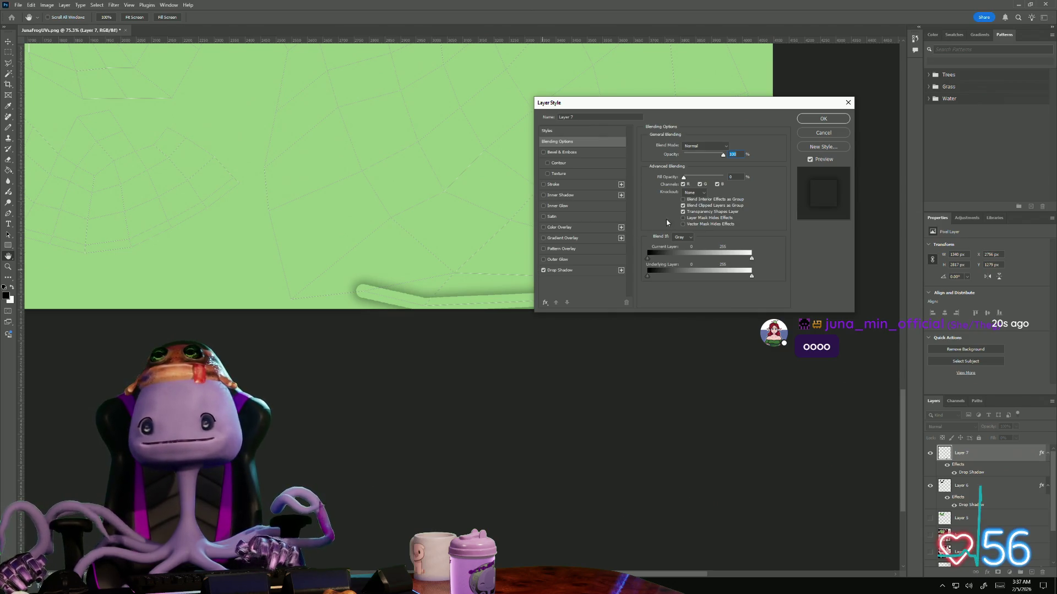
click(543, 271)
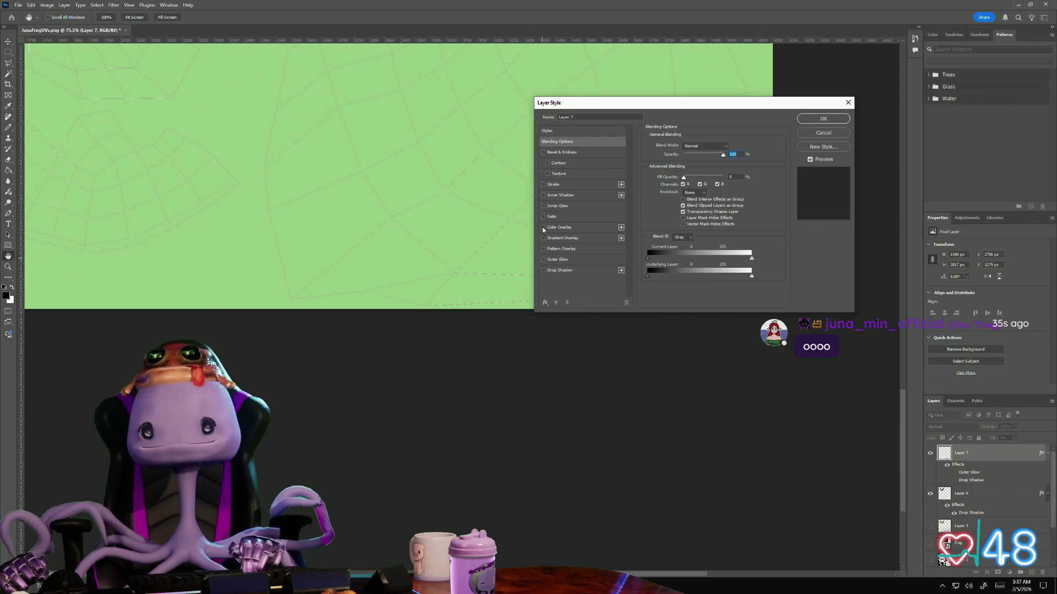
click(544, 196)
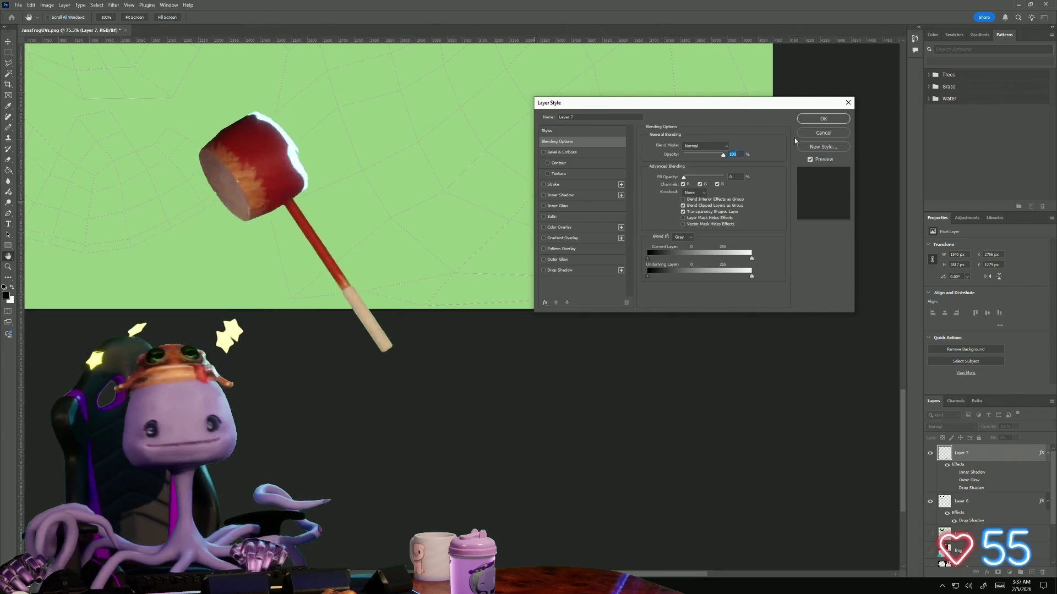
key(Escape)
key(b)
alt+scroll(352, 231, down, 3)
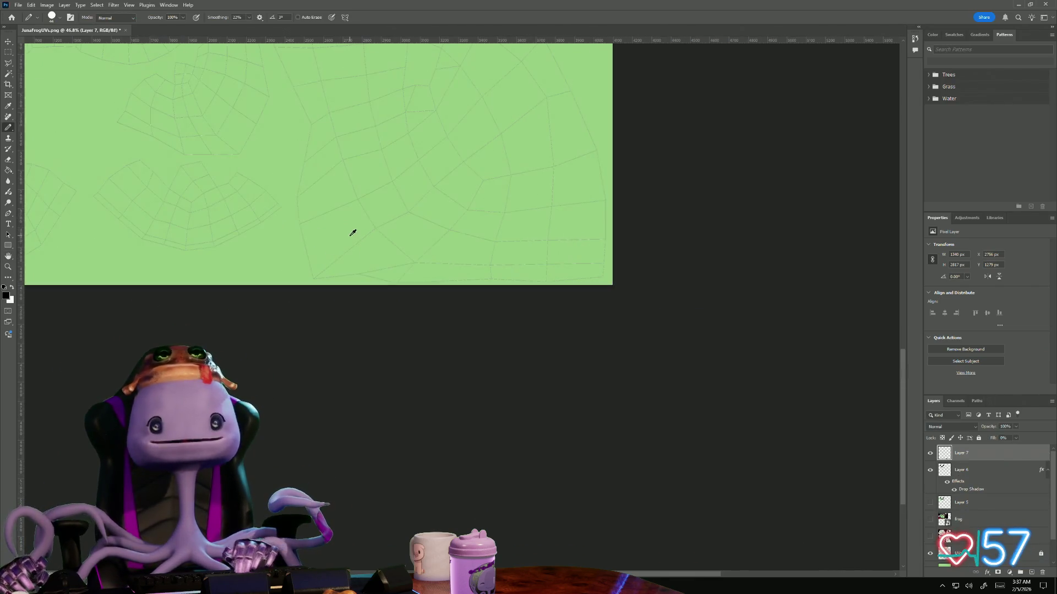
Pan to centre the whole smiley texture and bring up the File menu
drag(287, 216, 389, 389)
alt+scroll(384, 342, down, 2)
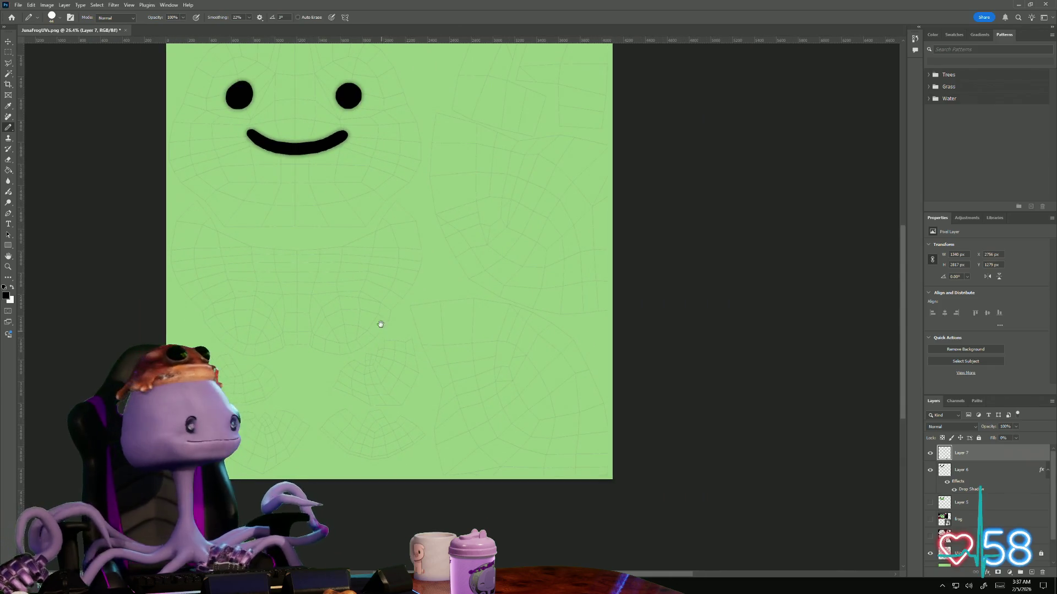
mouse_move(378, 318)
mouse_down()
mouse_move(339, 350)
mouse_move(374, 342)
mouse_up()
alt+scroll(339, 350, down, 1)
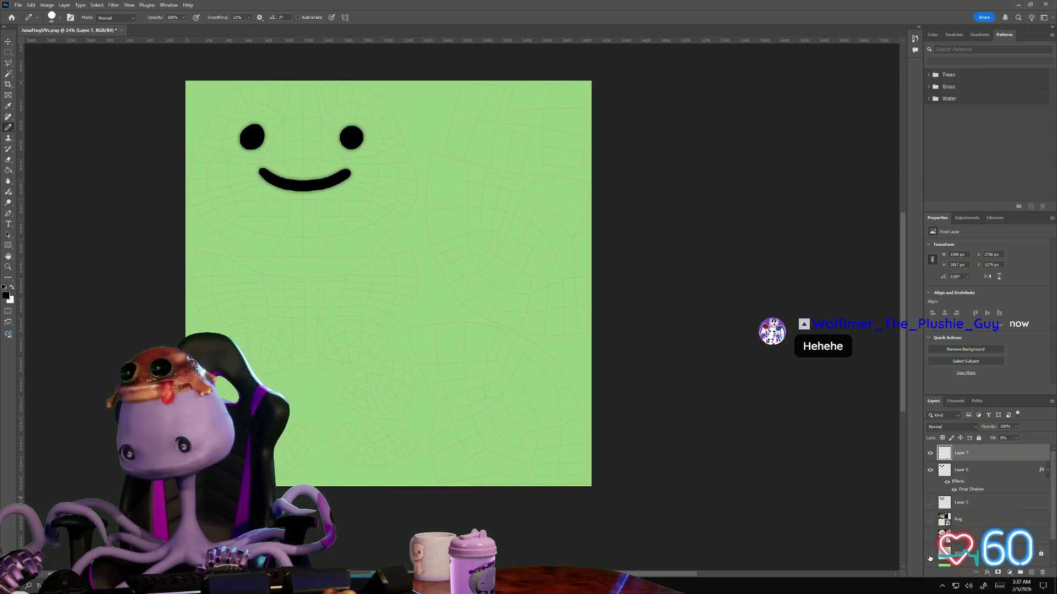
click(20, 5)
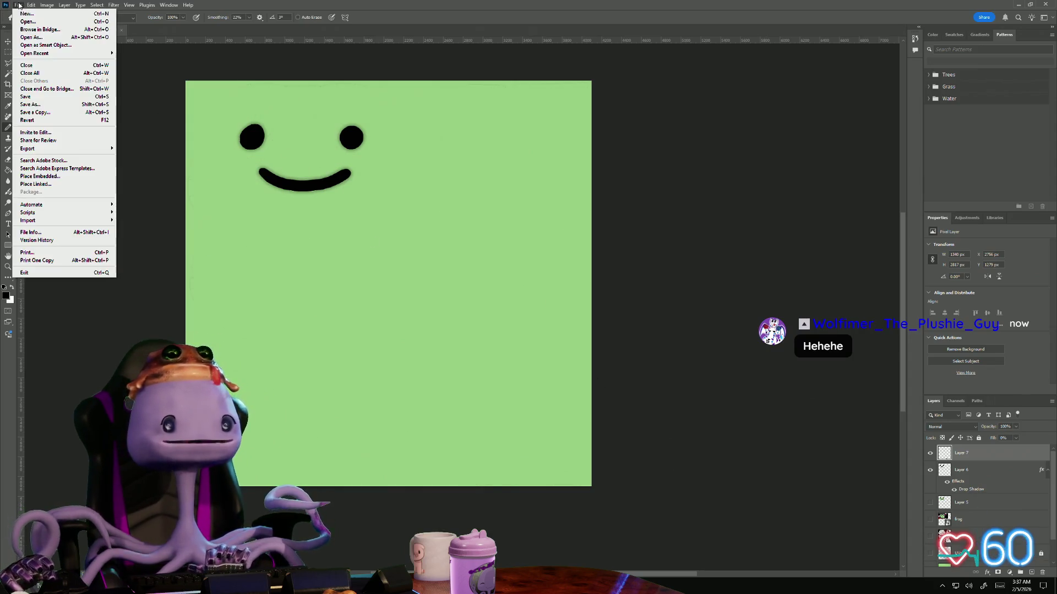
Save a PNG copy named lunaFrog and switch to the Maya window
click(46, 115)
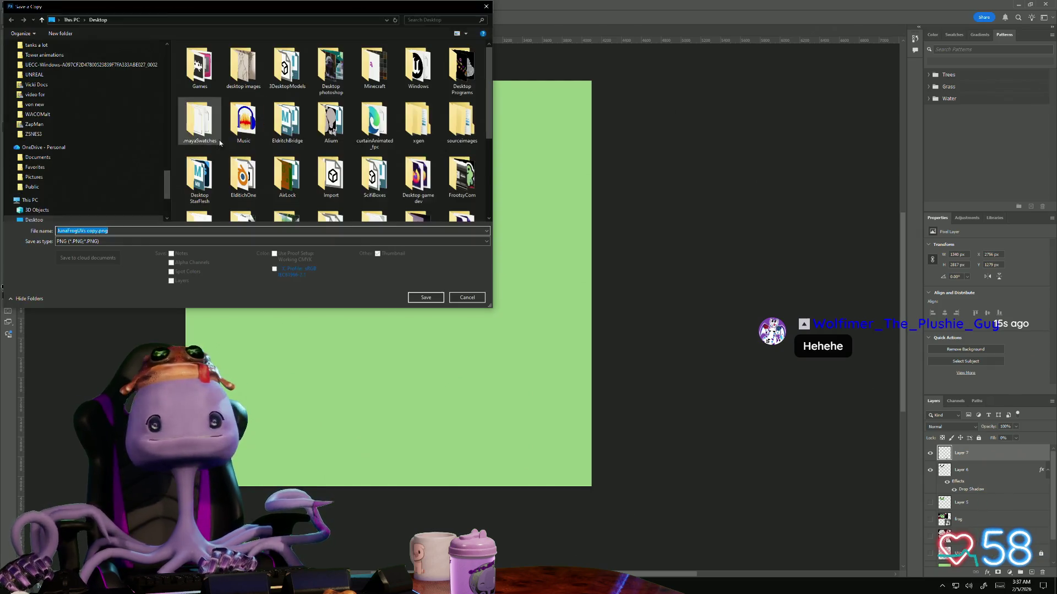
click(110, 231)
text(JunaFrog)
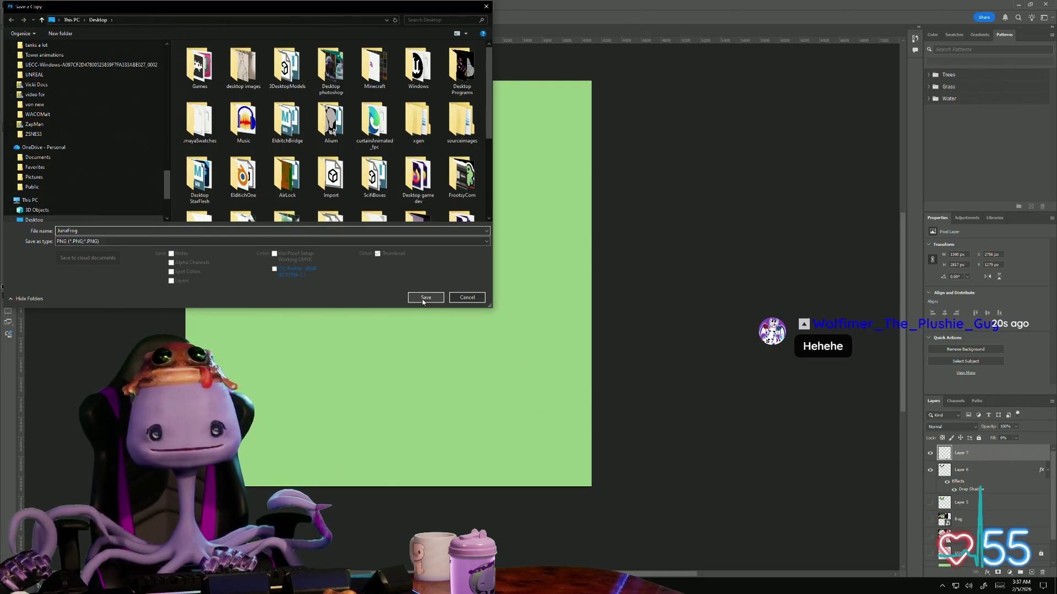
click(422, 299)
click(585, 180)
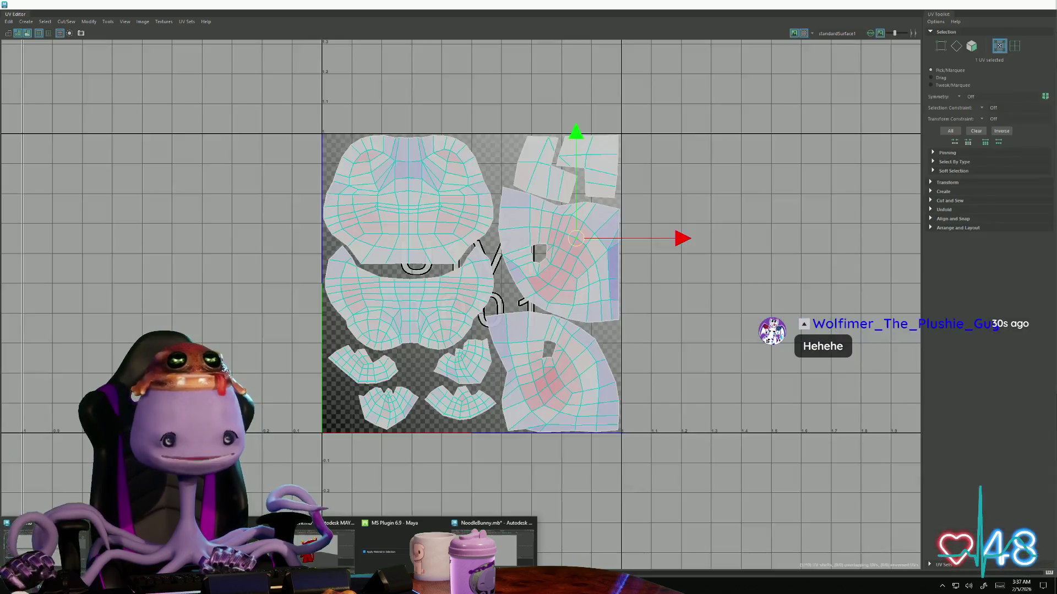
click(395, 544)
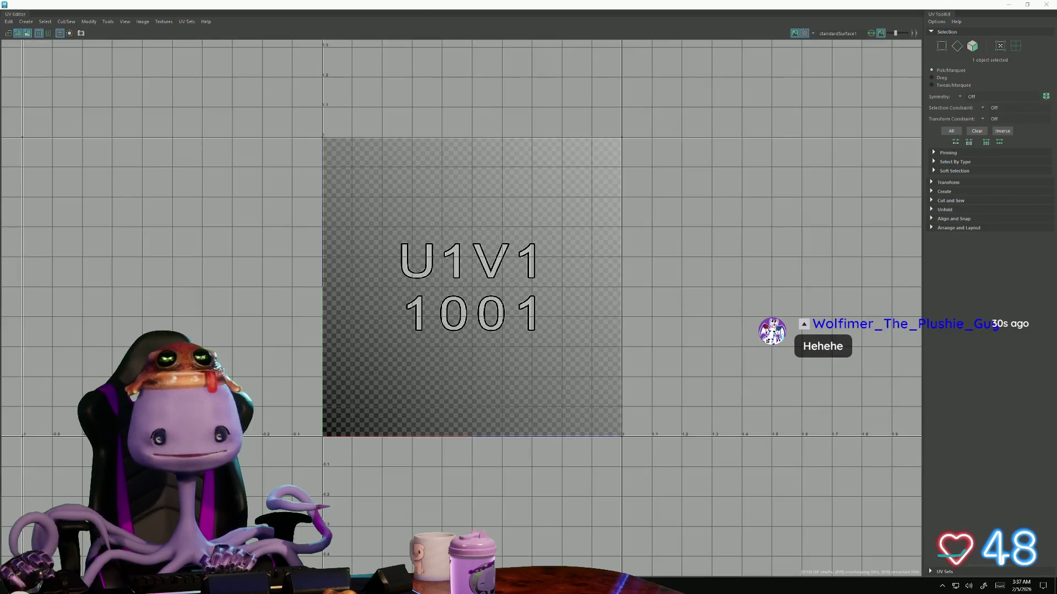
Close the UV Editor and delete the frog model's construction history
click(1009, 3)
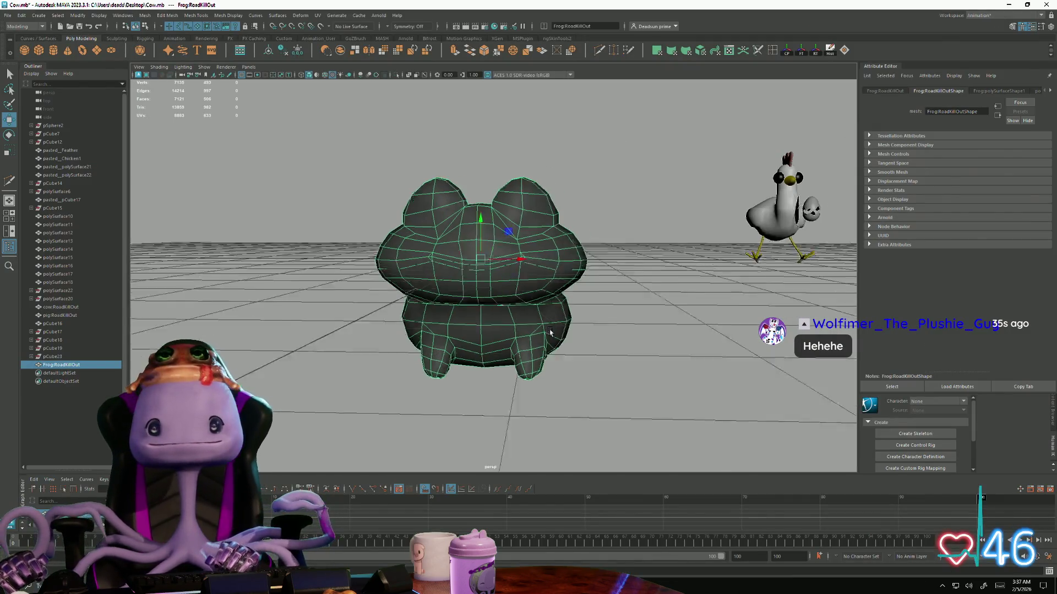
click(628, 212)
click(491, 267)
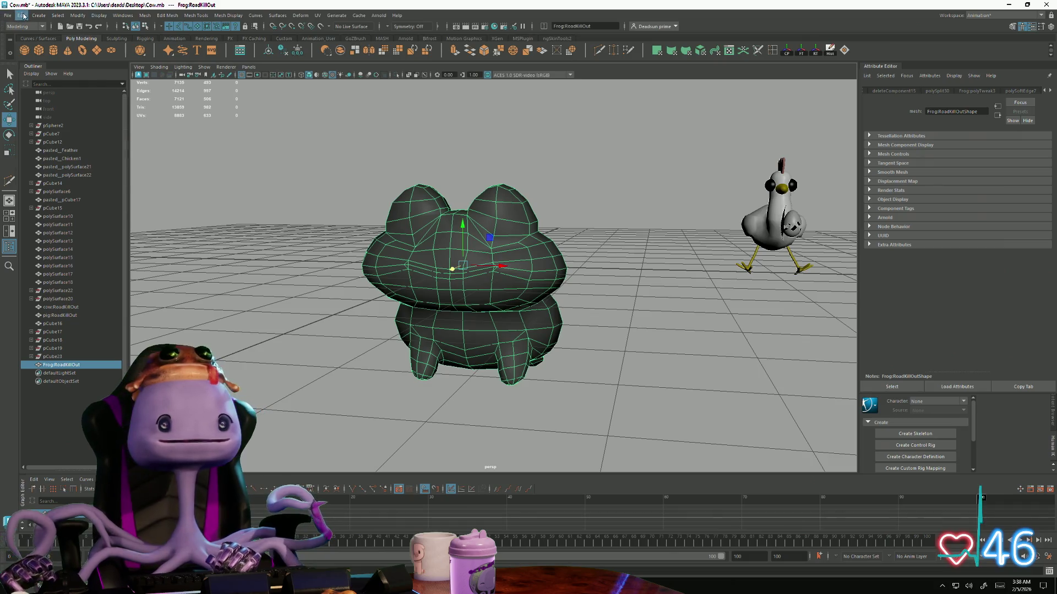
click(22, 15)
click(173, 124)
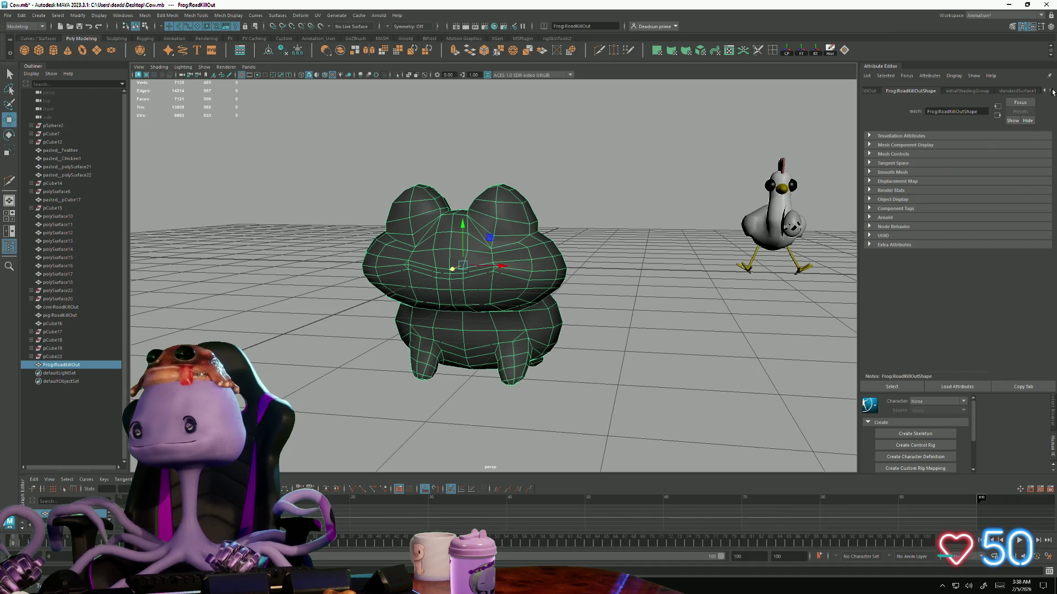
Show the frog's standardSurface1 material settings and bring up its mesh context options
click(1018, 93)
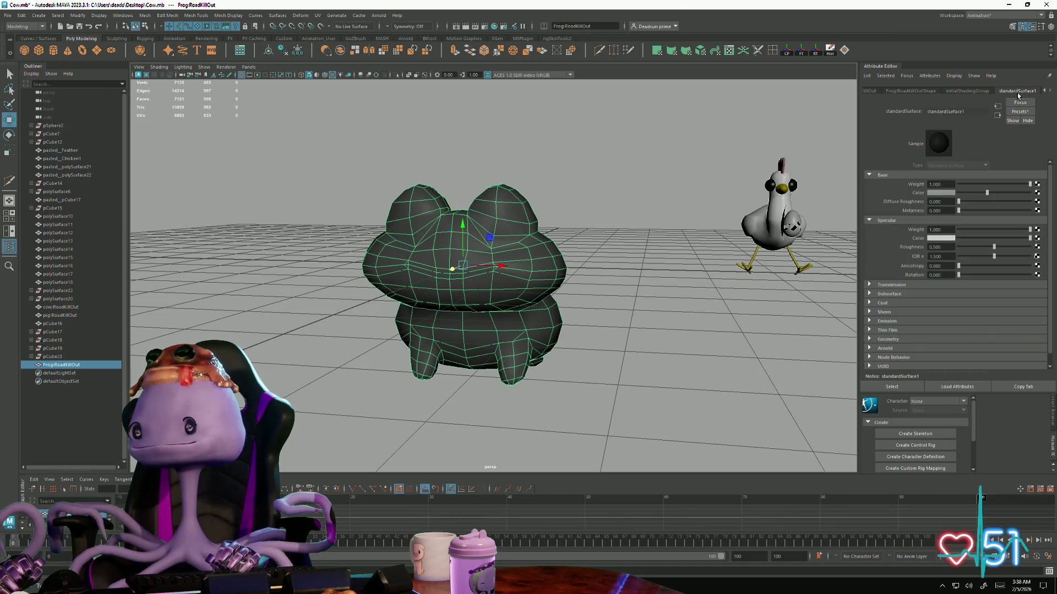
right_click(519, 251)
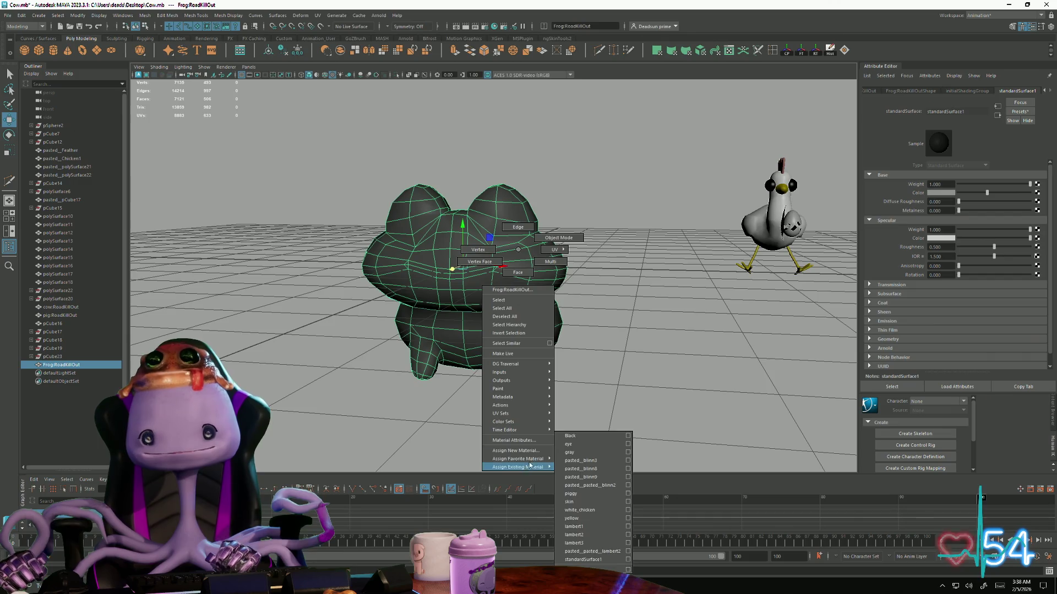
Assign a new Lambert material to the frog with a File texture on its colour
click(516, 450)
click(426, 257)
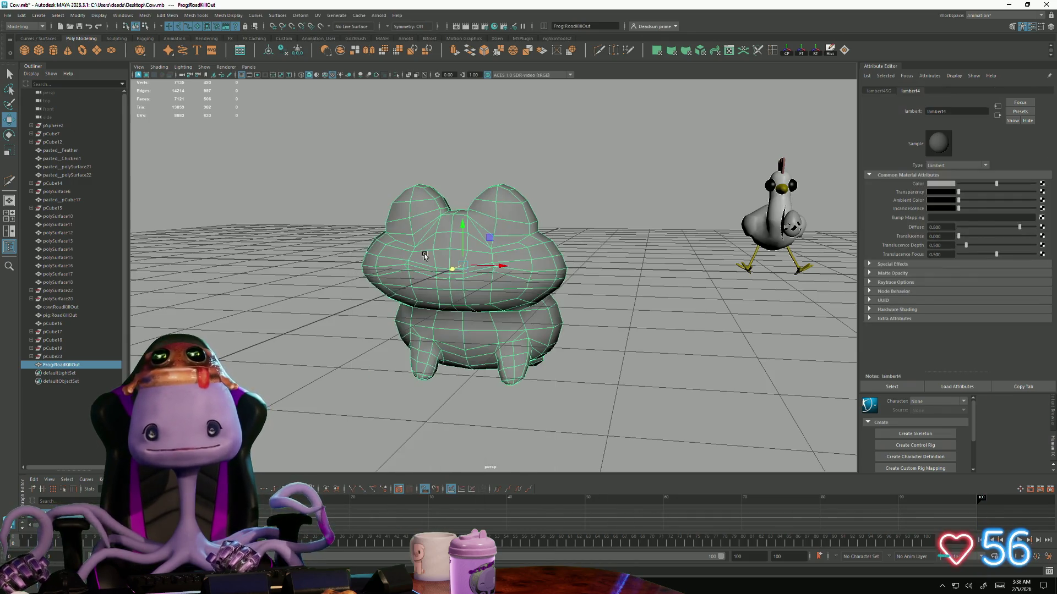
click(1041, 185)
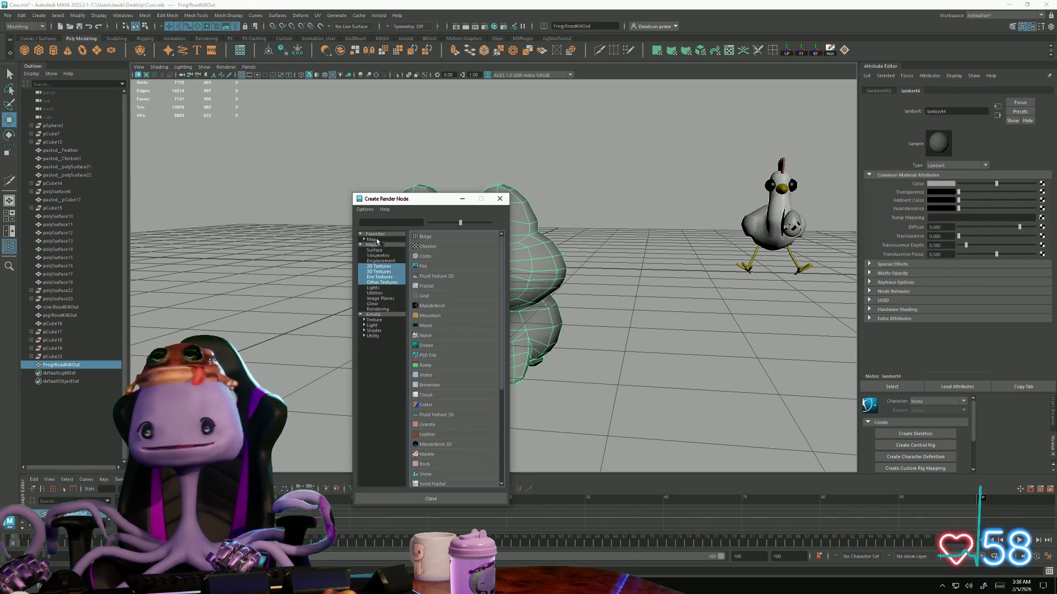
click(420, 266)
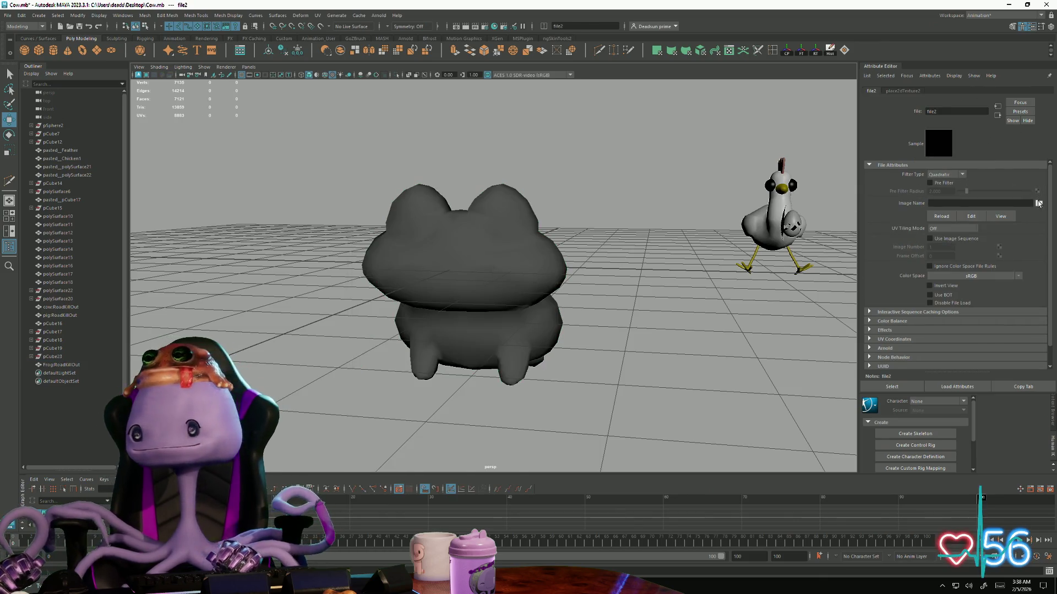
Load lunaFrog.png from the Desktop as the frog's colour texture image
click(1039, 204)
click(207, 126)
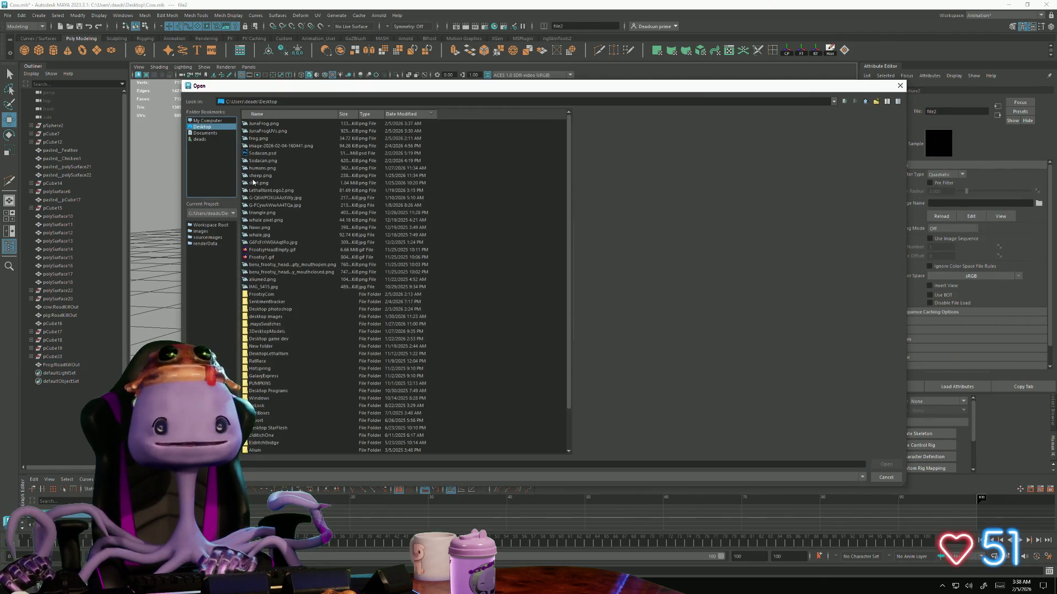
click(272, 183)
click(273, 249)
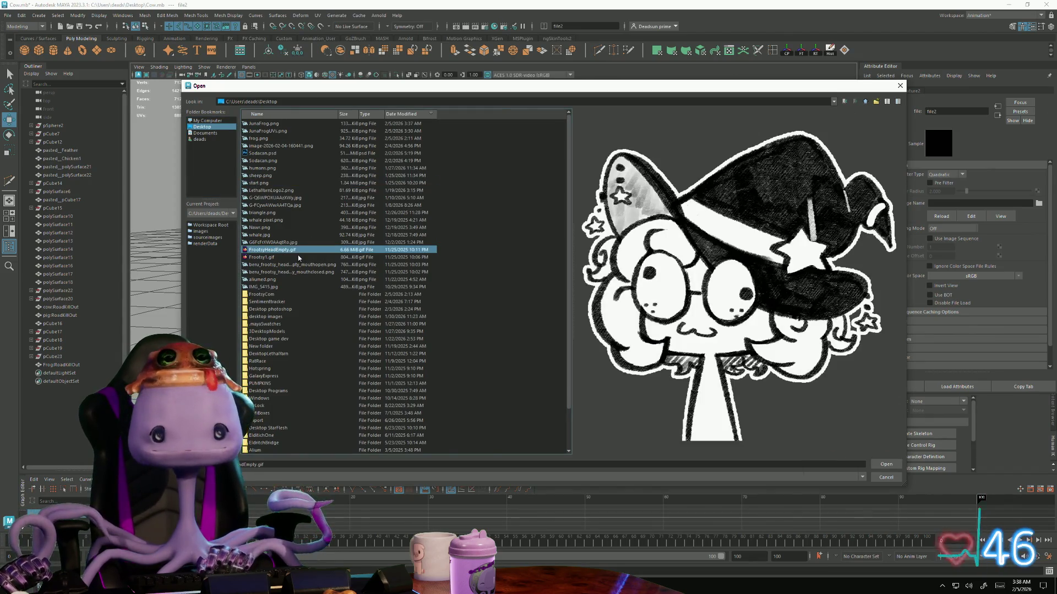
key(Home)
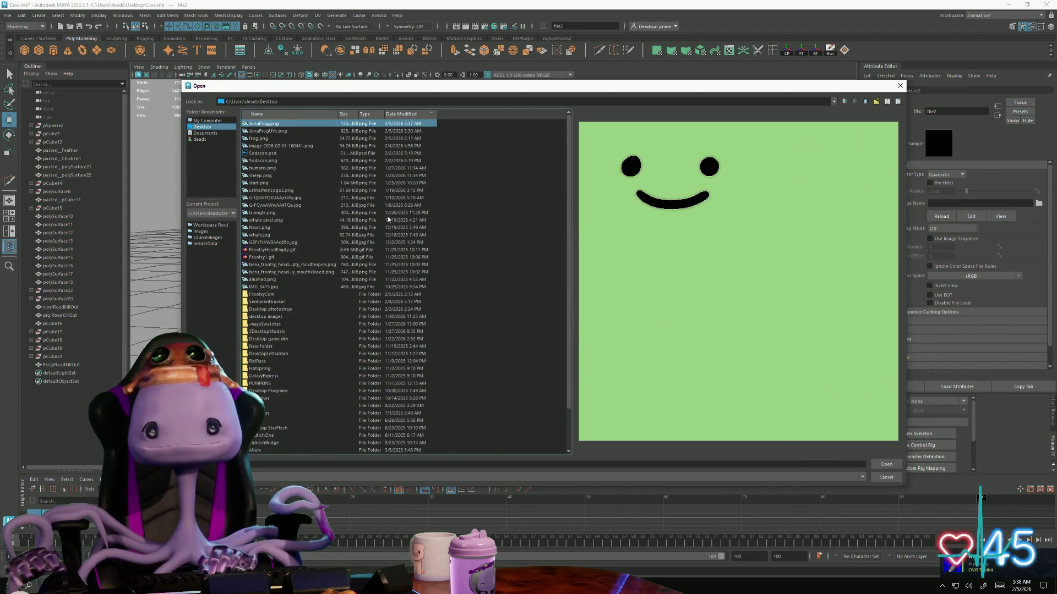
click(887, 466)
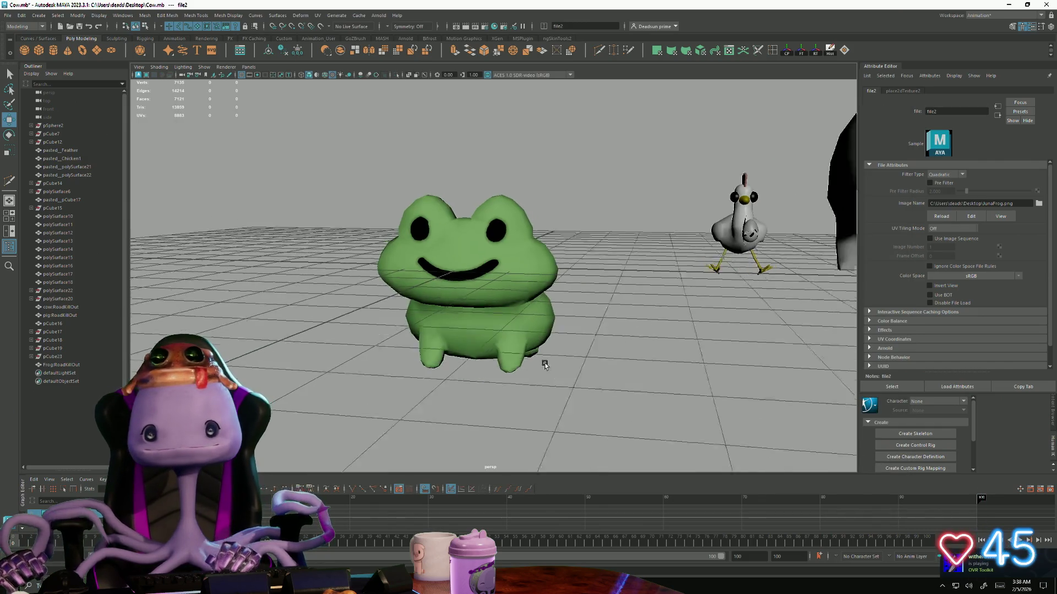
Frame the frog and inspect its smoothed shape from the front, above and below the grid
alt+drag(542, 359, 490, 371)
alt+right_drag(490, 371, 306, 347)
mouse_move(307, 346)
alt+mouse_down()
mouse_move(423, 316)
mouse_move(465, 393)
mouse_move(443, 371)
mouse_move(404, 385)
alt+mouse_up()
scroll(448, 377, up, 5)
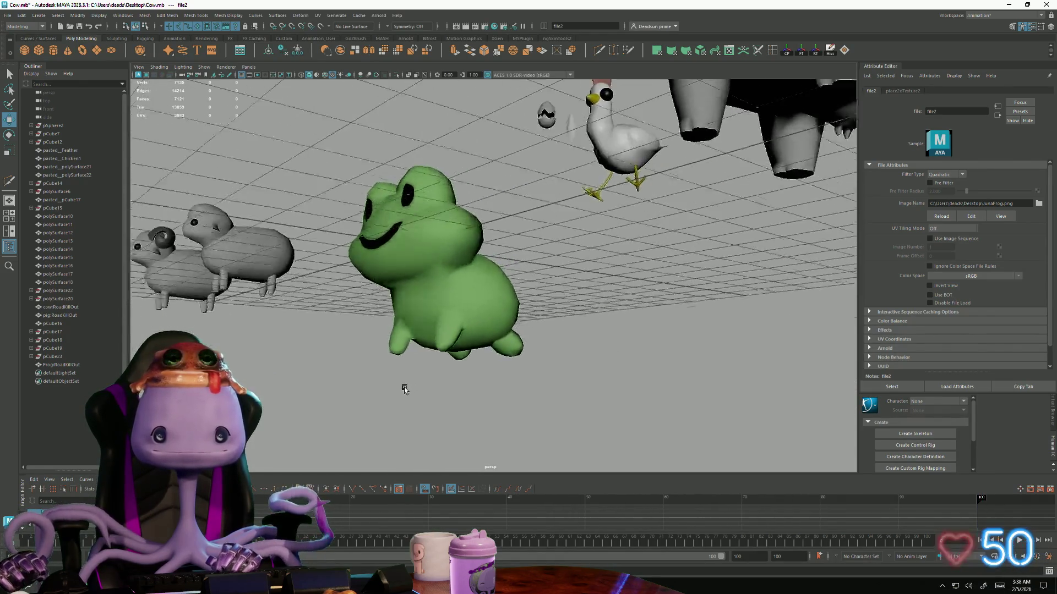
click(400, 330)
key(f)
alt+drag(400, 329, 459, 388)
scroll(459, 388, down, 5)
scroll(460, 387, down, 5)
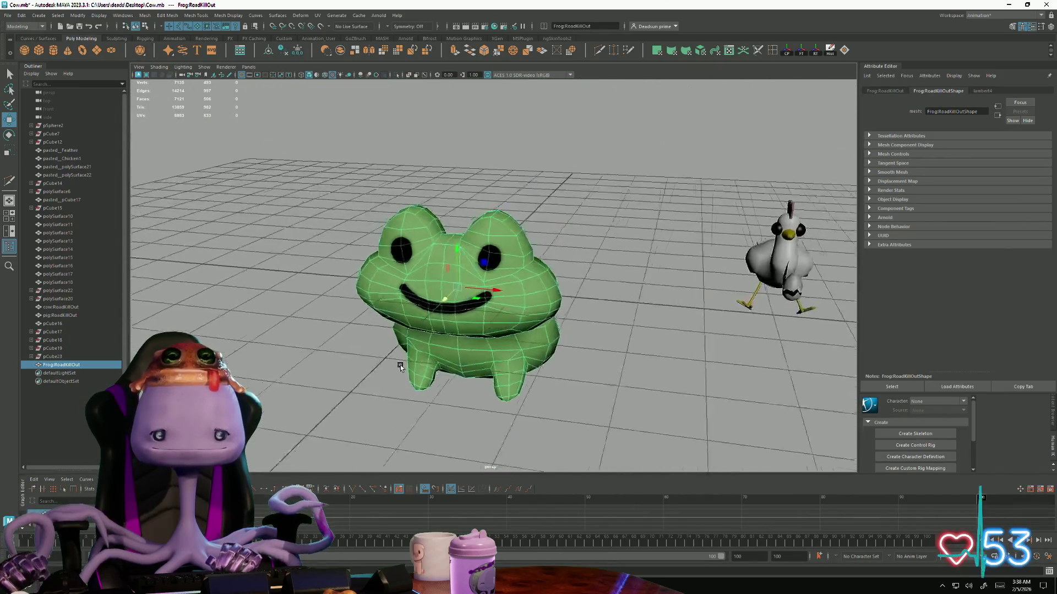
click(494, 391)
scroll(494, 390, down, 5)
mouse_move(314, 371)
alt+mouse_down()
mouse_move(366, 368)
mouse_move(282, 388)
mouse_move(309, 363)
alt+mouse_up()
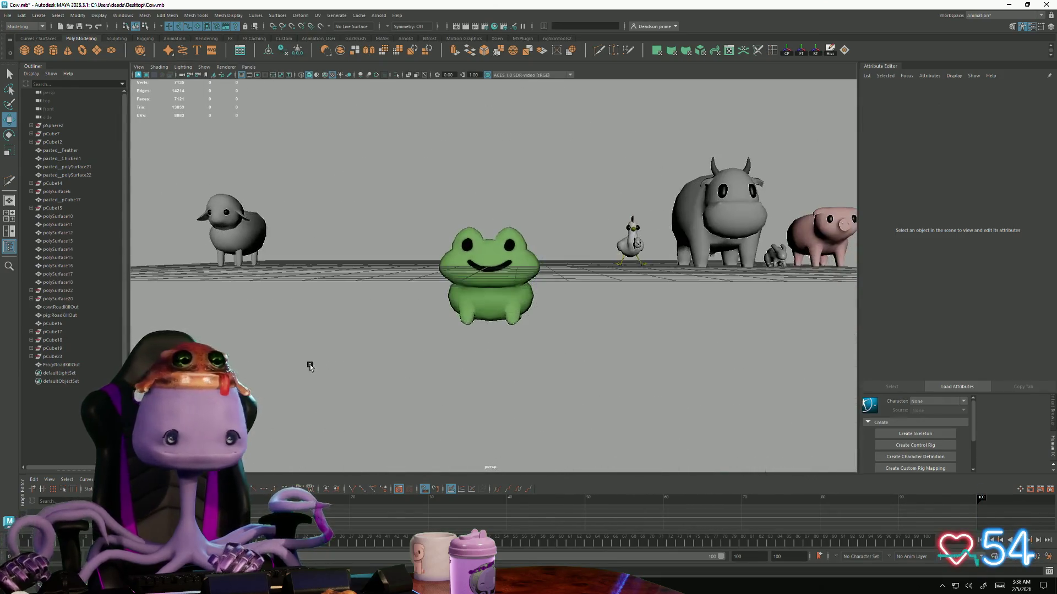
scroll(425, 377, up, 3)
mouse_move(424, 377)
alt+mouse_down()
mouse_move(306, 338)
mouse_move(277, 385)
mouse_move(426, 361)
alt+mouse_up()
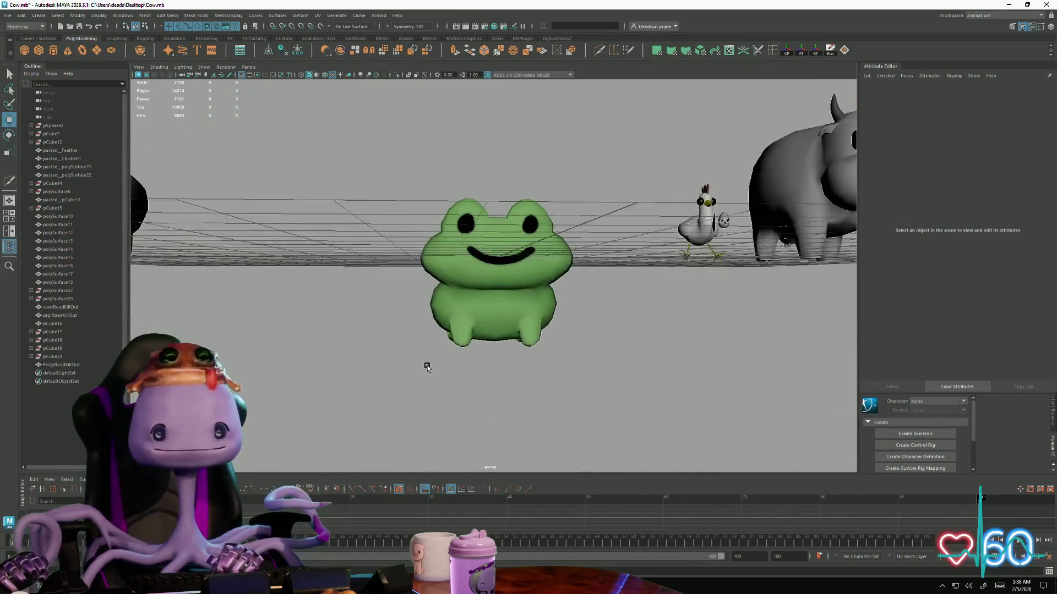
scroll(427, 361, up, 2)
scroll(491, 394, up, 3)
alt+drag(528, 358, 534, 367)
scroll(489, 328, up, 3)
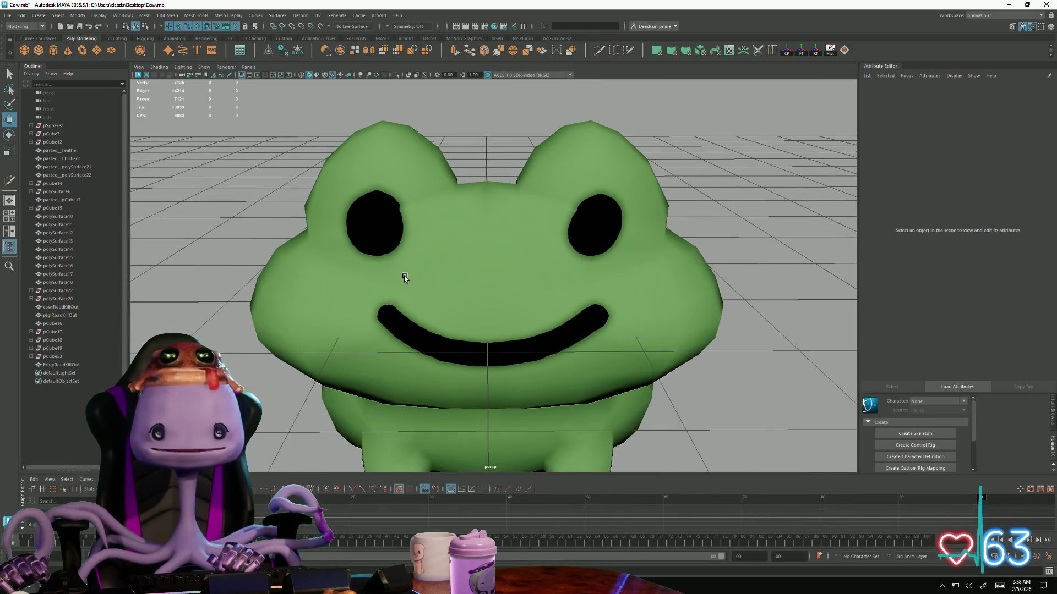
Enter and then leave vertex editing on the frog, checking its face and underside
click(404, 277)
scroll(446, 314, up, 2)
scroll(446, 325, down, 5)
scroll(446, 324, down, 2)
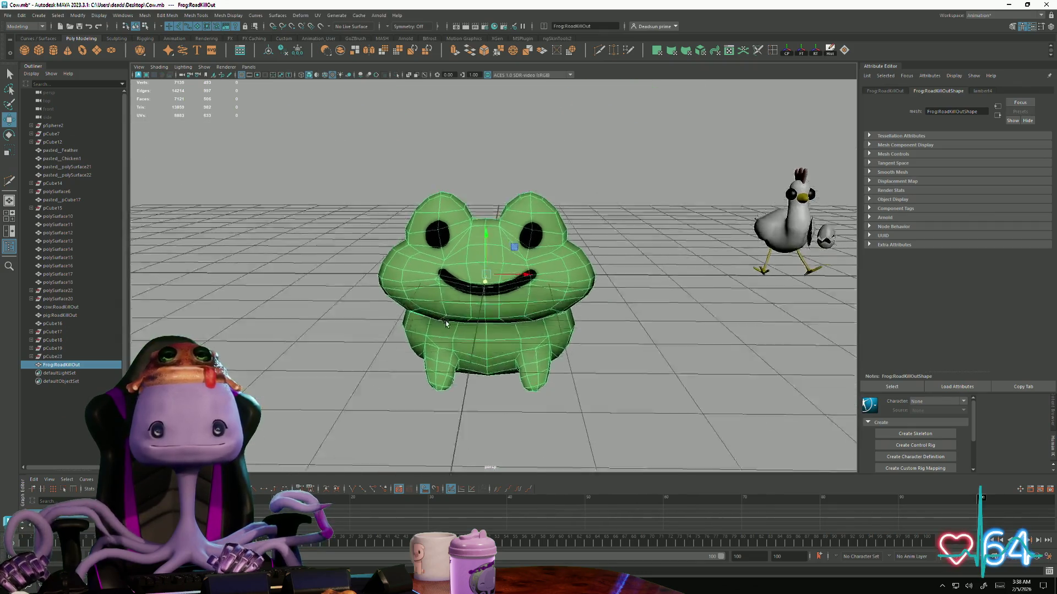
alt+drag(446, 325, 463, 348)
scroll(473, 357, up, 2)
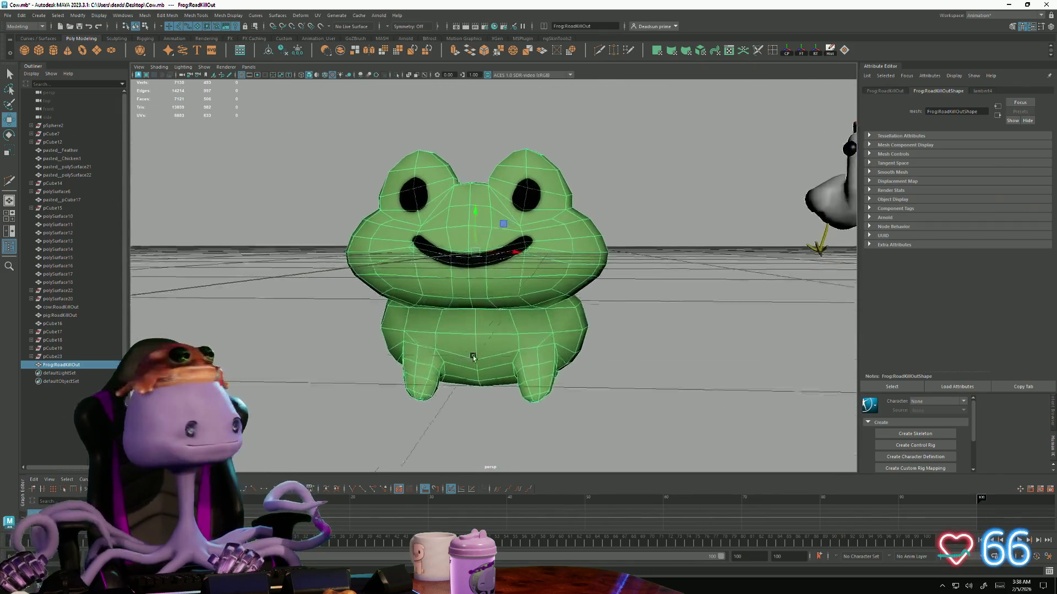
scroll(474, 356, up, 3)
right_drag(377, 248, 350, 232)
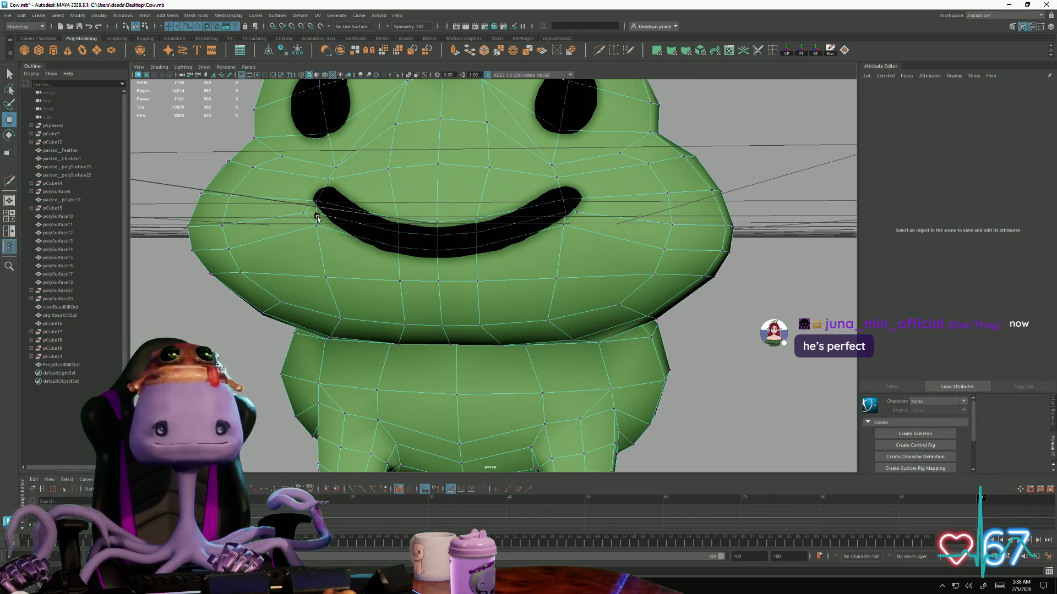
scroll(435, 251, down, 2)
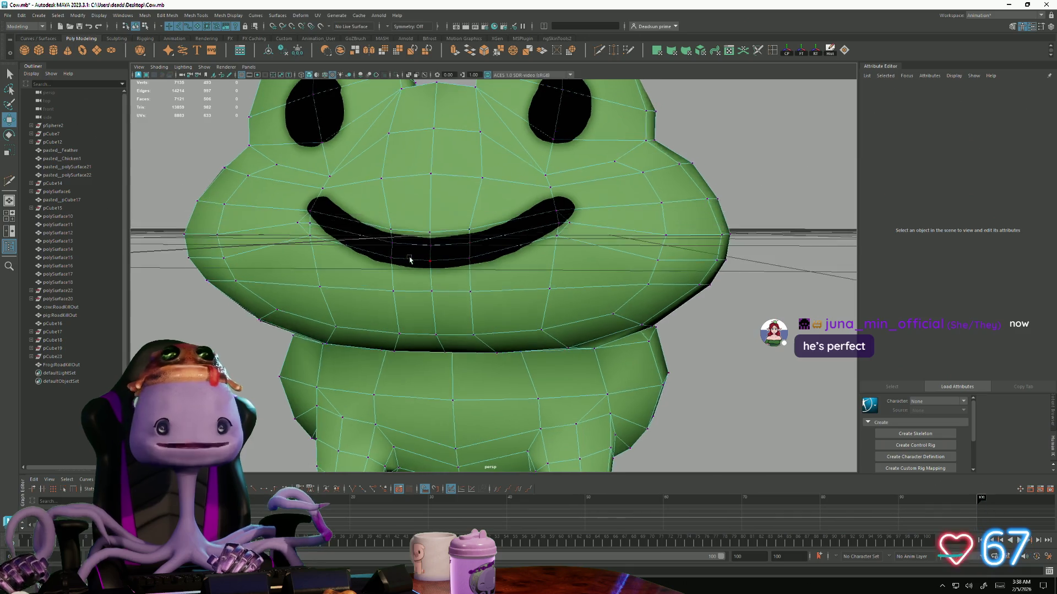
scroll(435, 251, down, 5)
mouse_move(435, 252)
alt+mouse_down()
mouse_move(495, 347)
mouse_move(493, 333)
alt+mouse_up()
scroll(524, 368, up, 4)
scroll(525, 369, up, 3)
scroll(465, 372, down, 3)
scroll(517, 333, up, 2)
scroll(349, 231, down, 1)
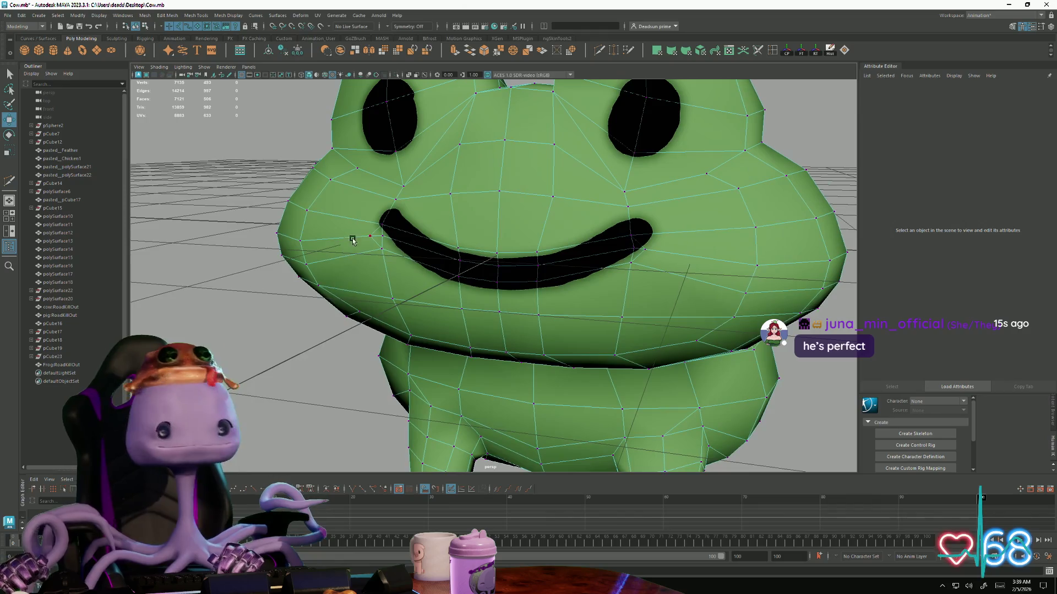
scroll(240, 264, down, 4)
alt+drag(241, 265, 464, 299)
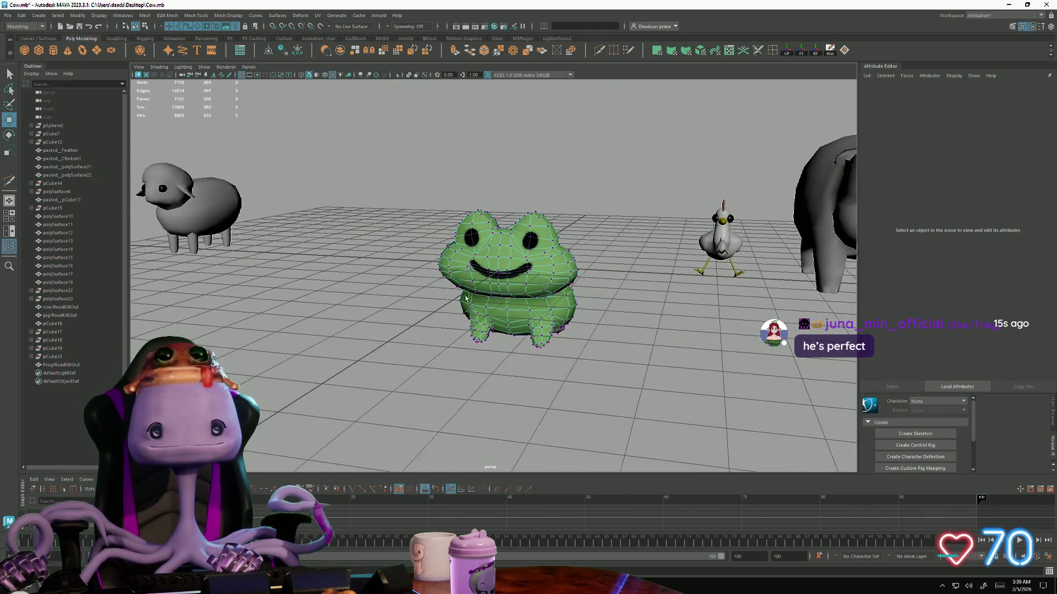
right_drag(543, 276, 458, 318)
mouse_move(458, 318)
alt+mouse_down()
mouse_move(462, 327)
mouse_move(428, 333)
mouse_move(463, 339)
alt+mouse_up()
scroll(471, 335, up, 2)
scroll(471, 334, down, 5)
scroll(500, 344, up, 3)
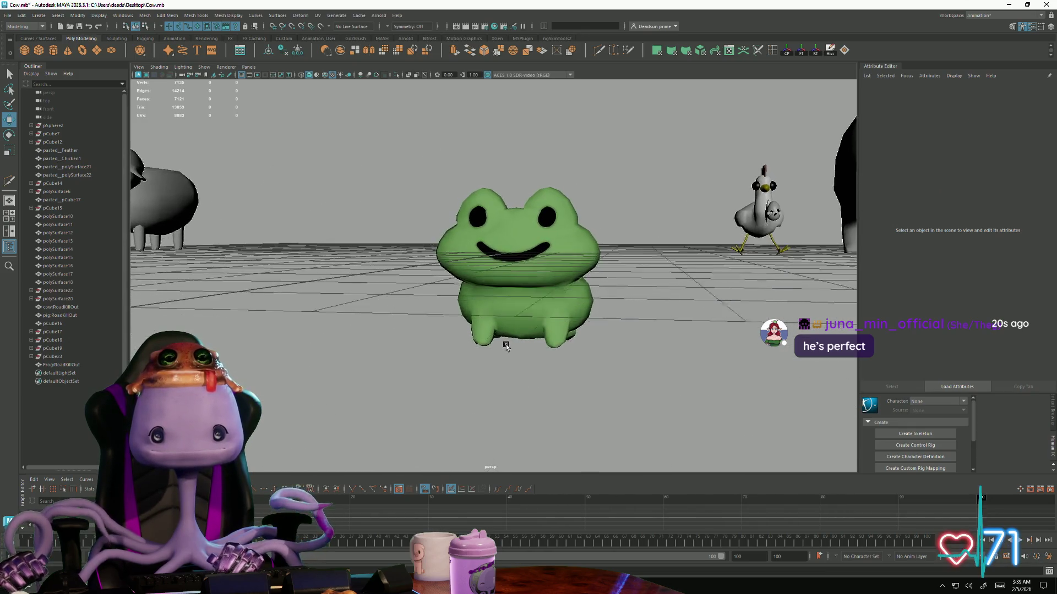
scroll(602, 409, up, 2)
mouse_move(604, 409)
alt+mouse_down()
mouse_move(377, 380)
mouse_move(413, 429)
alt+mouse_up()
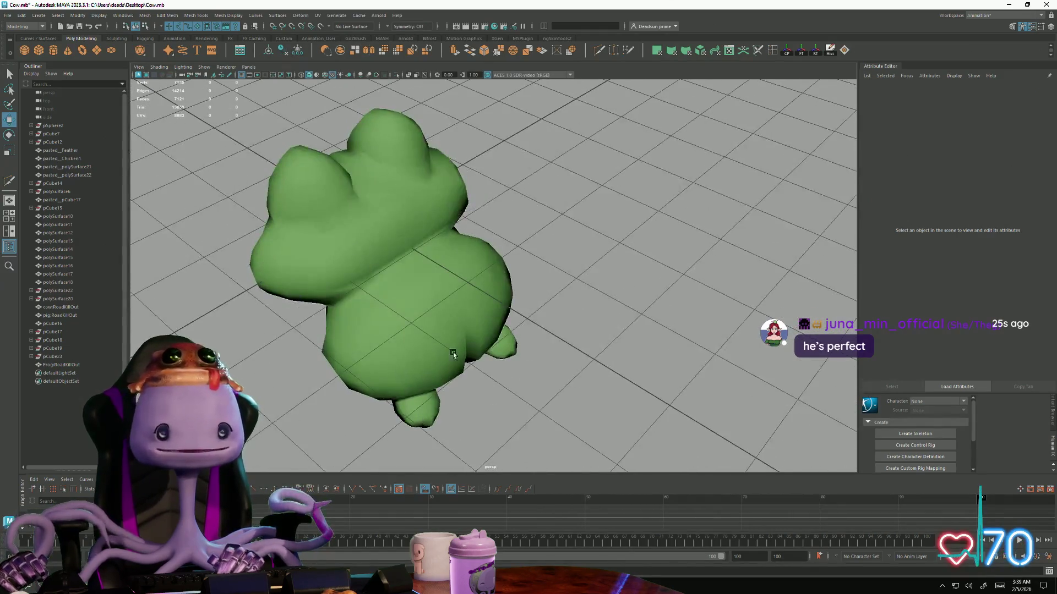
Review the Edit Mesh commands with the frog viewed from the front, then reselect it
click(458, 348)
scroll(458, 347, down, 3)
alt+drag(458, 347, 463, 248)
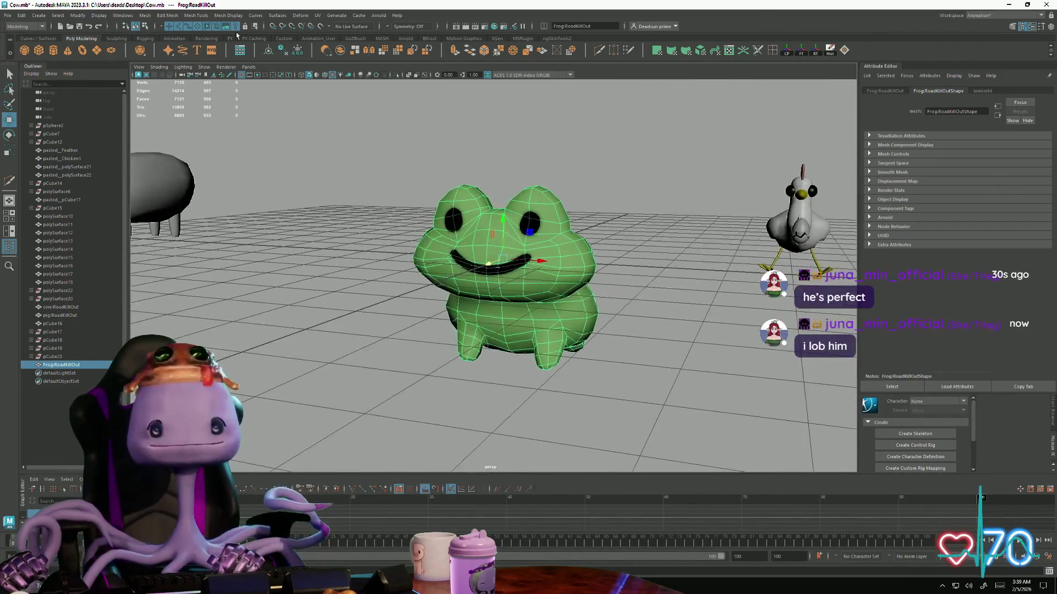
click(142, 17)
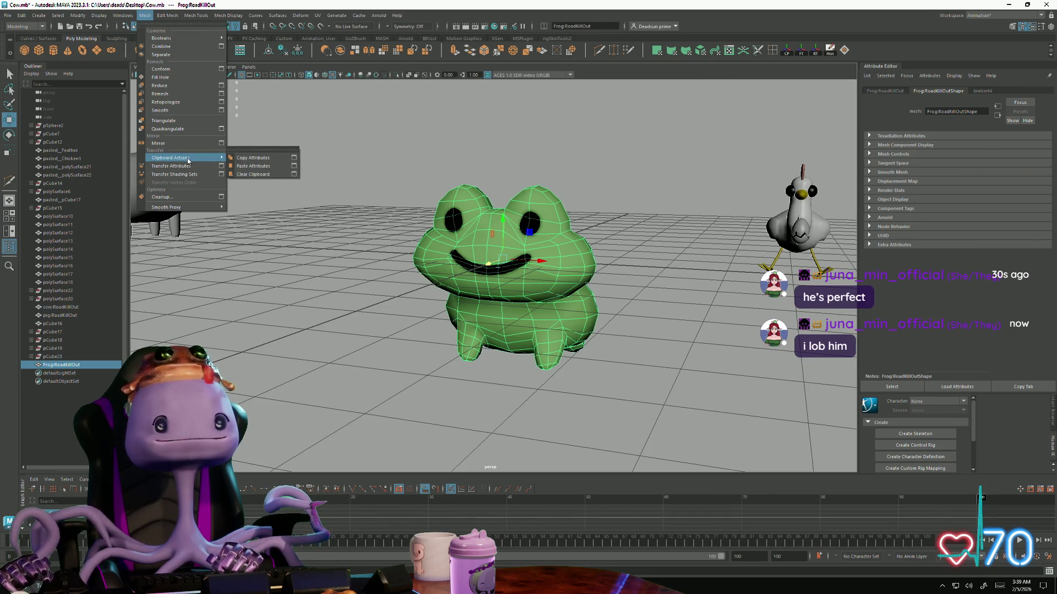
mouse_move(166, 15)
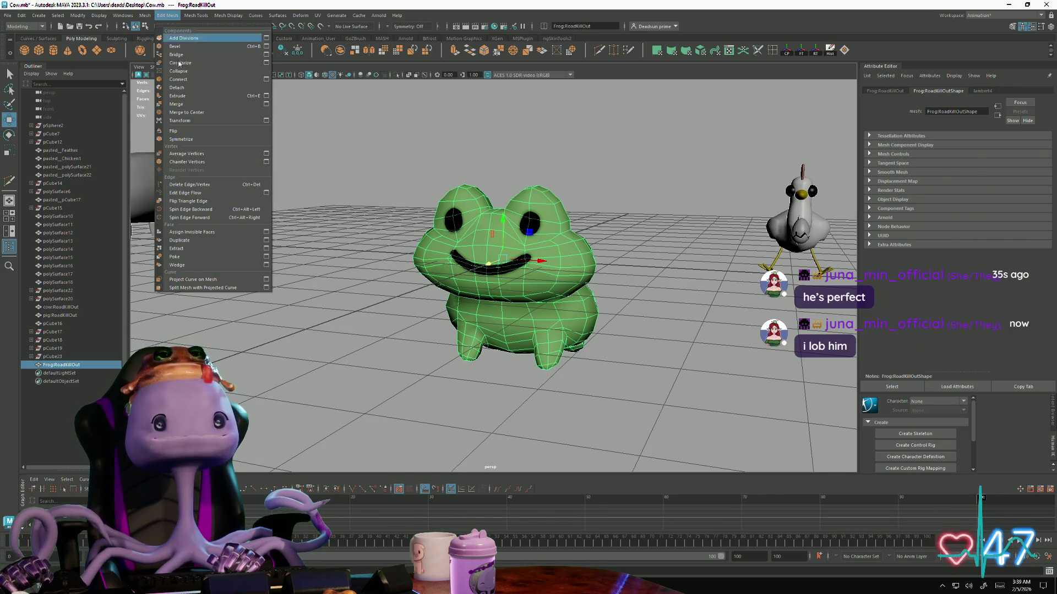
click(325, 314)
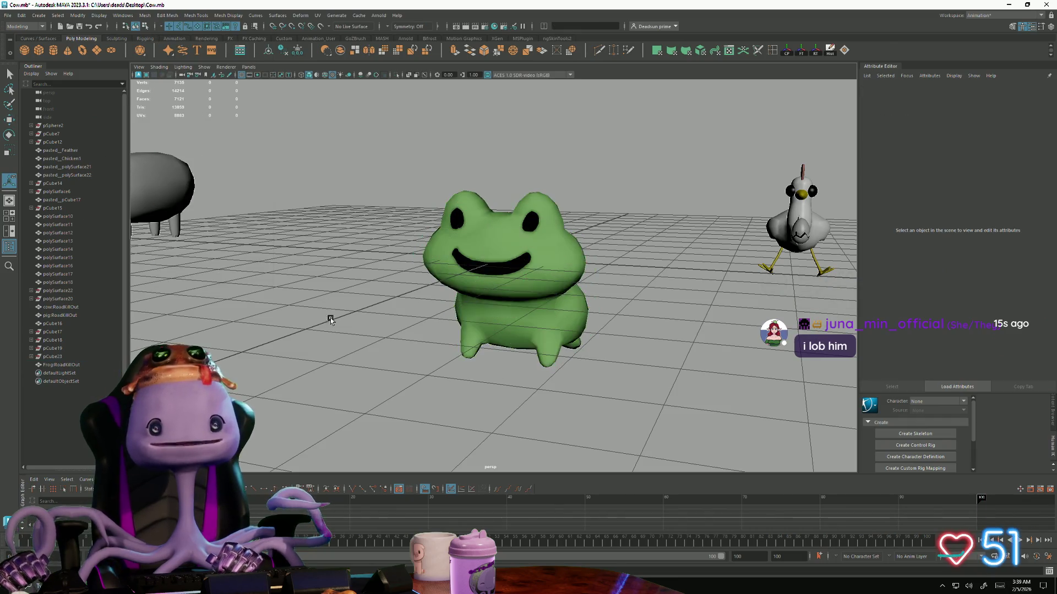
mouse_move(325, 314)
alt+mouse_down()
mouse_move(362, 329)
mouse_move(299, 332)
mouse_move(372, 328)
mouse_move(366, 318)
mouse_move(350, 330)
mouse_move(575, 323)
mouse_move(540, 272)
alt+mouse_up()
click(448, 306)
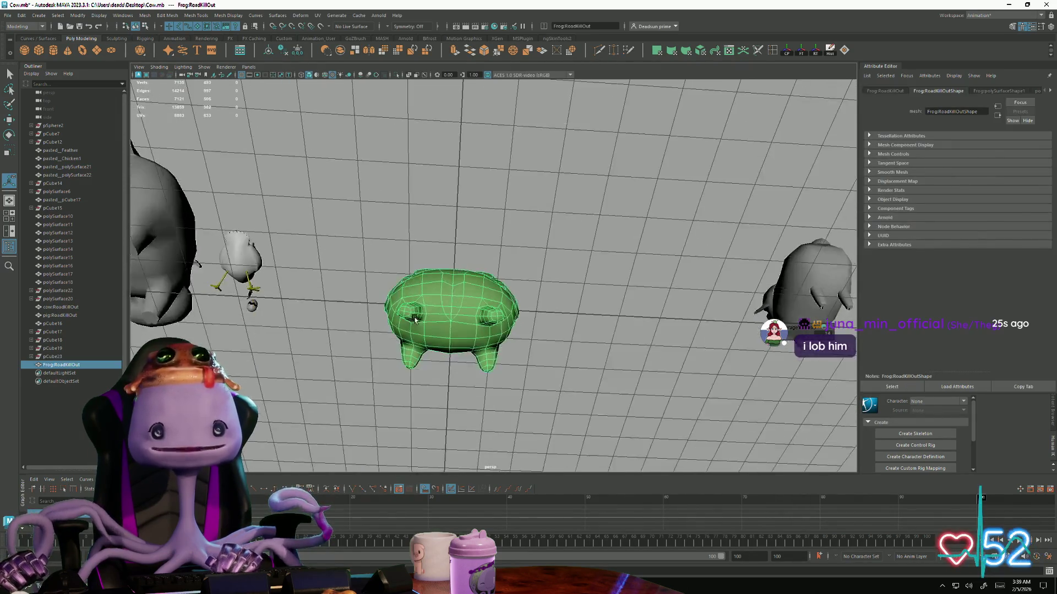
scroll(430, 355, up, 5)
Select edges along the frog's lower body in edge mode and scale them, then view the result
mouse_move(430, 355)
alt+mouse_down()
mouse_move(414, 253)
mouse_move(422, 308)
alt+mouse_up()
key(F10)
click(409, 228)
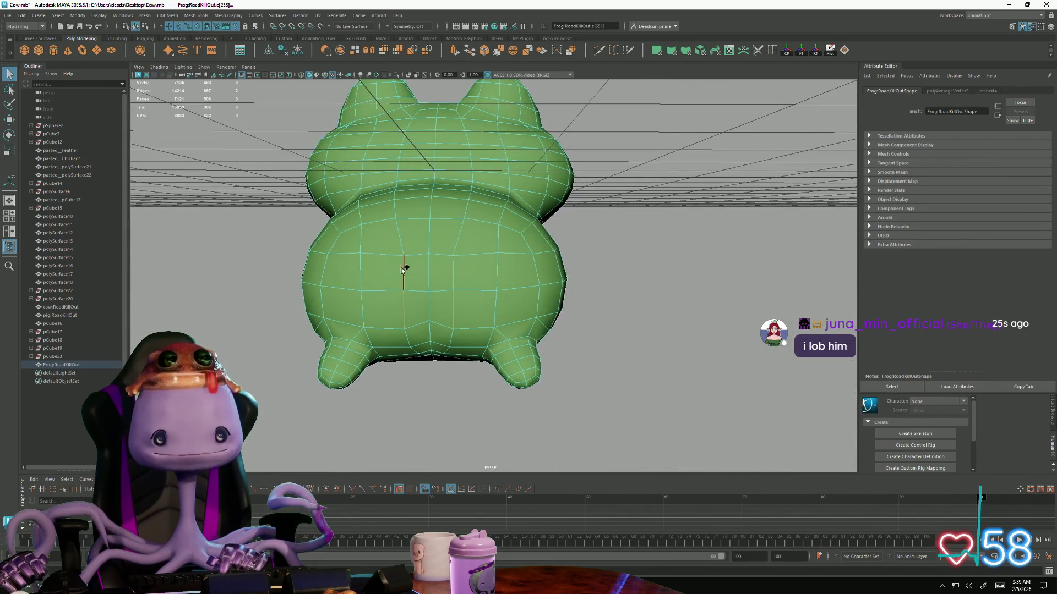
mouse_move(453, 268)
alt+mouse_down()
mouse_move(413, 302)
mouse_move(406, 277)
alt+mouse_up()
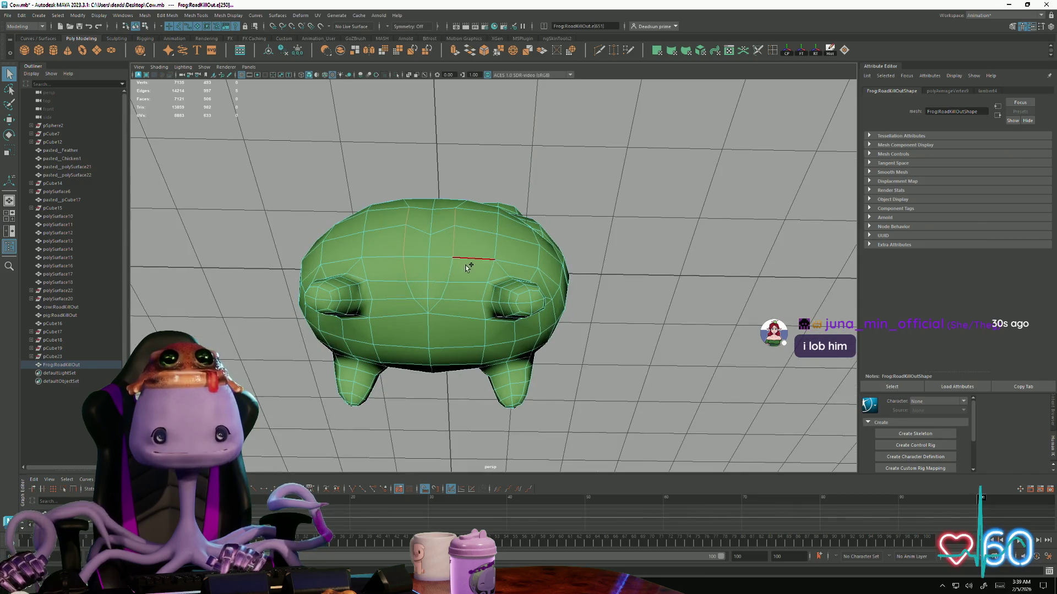
mouse_move(468, 267)
alt+mouse_down()
mouse_move(446, 305)
mouse_move(409, 268)
alt+mouse_up()
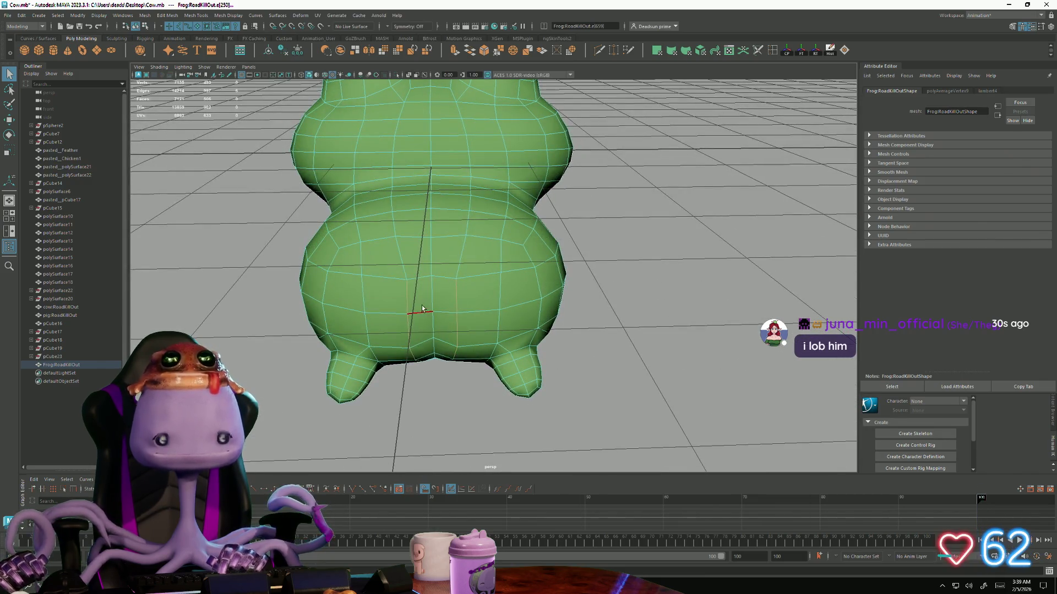
key(b)
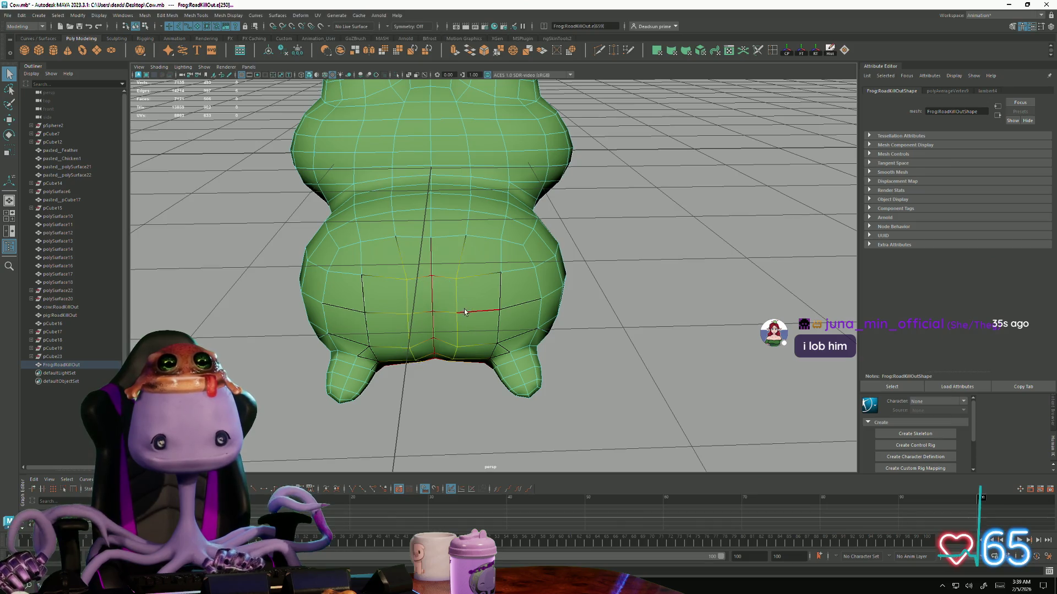
key(r)
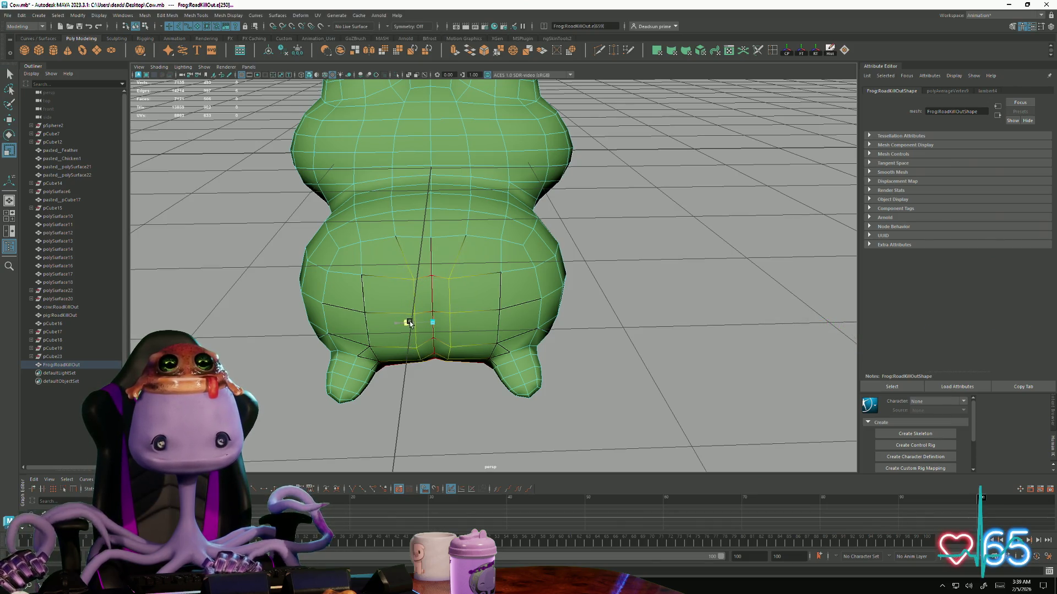
alt+drag(409, 323, 455, 378)
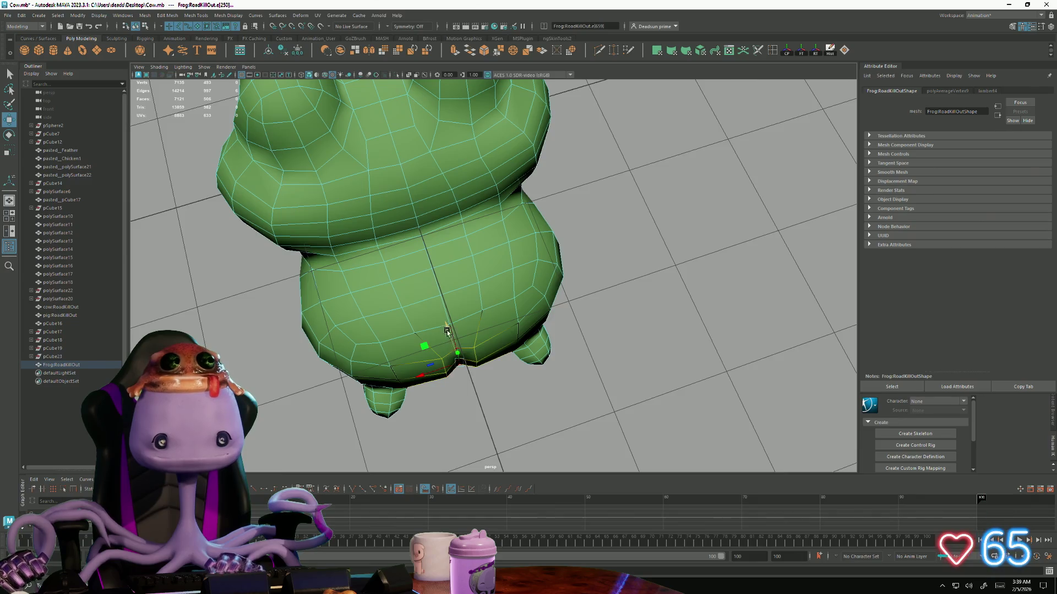
scroll(447, 331, down, 5)
alt+drag(350, 330, 432, 309)
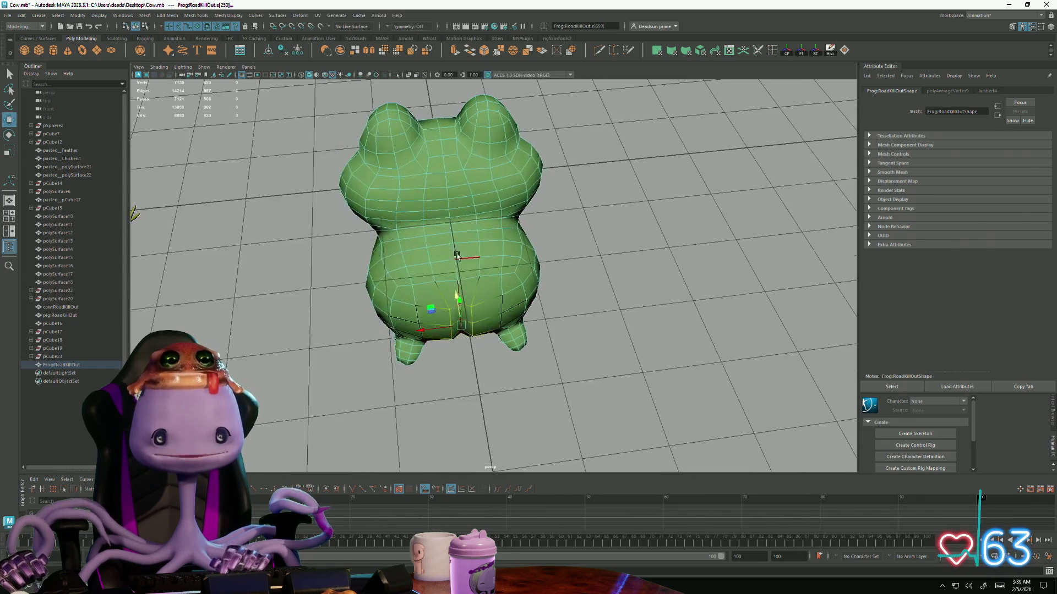
right_drag(449, 248, 546, 290)
mouse_move(546, 290)
alt+mouse_down()
mouse_move(443, 263)
mouse_move(418, 327)
mouse_move(371, 342)
alt+mouse_up()
Check edges on the frog's underside again, return it to object mode and deselect it
click(445, 274)
scroll(445, 273, up, 4)
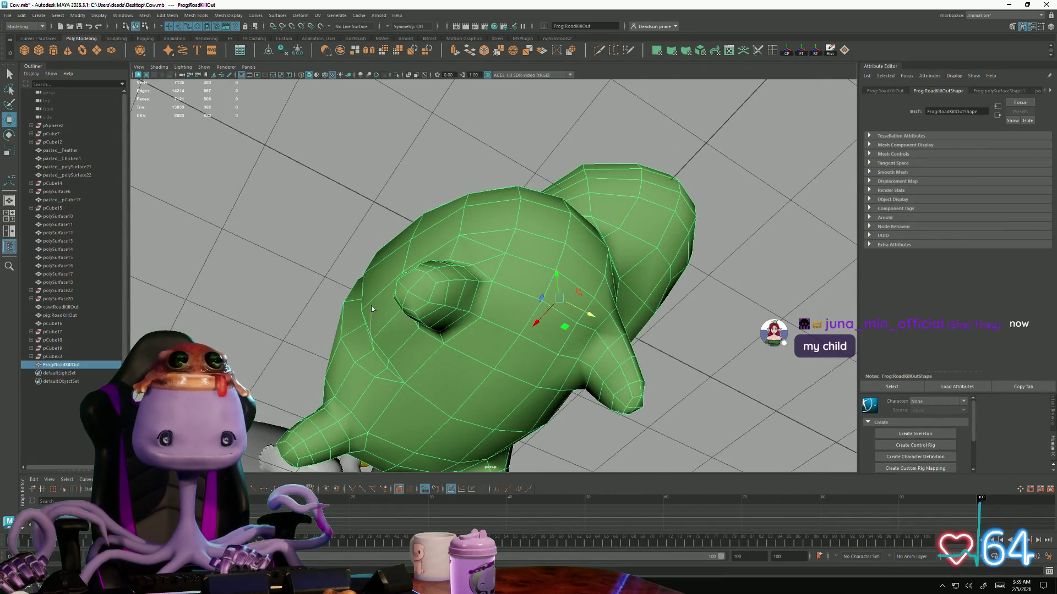
key(F10)
click(377, 345)
mouse_move(348, 355)
alt+mouse_down()
mouse_move(388, 339)
mouse_move(377, 332)
alt+mouse_up()
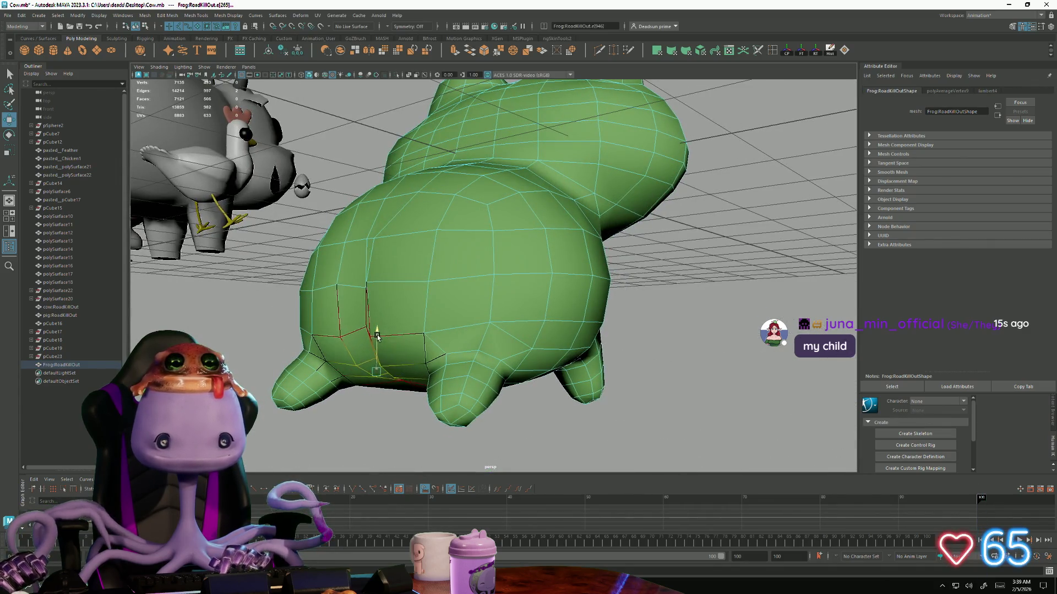
scroll(375, 339, down, 3)
scroll(376, 338, down, 3)
right_drag(471, 245, 680, 240)
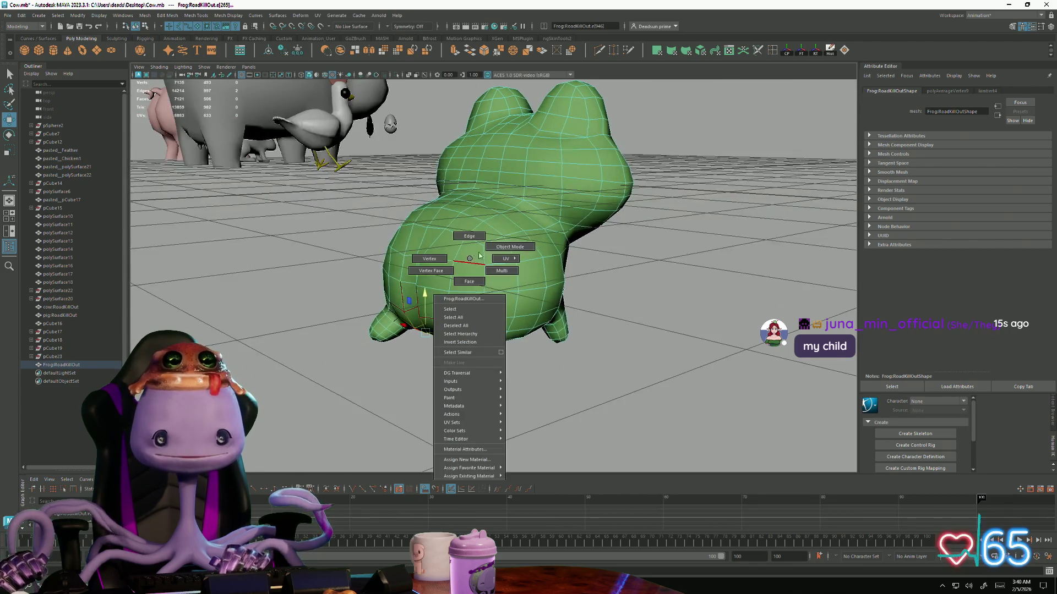
click(680, 239)
mouse_move(354, 307)
alt+mouse_down()
mouse_move(440, 332)
mouse_move(280, 311)
alt+mouse_up()
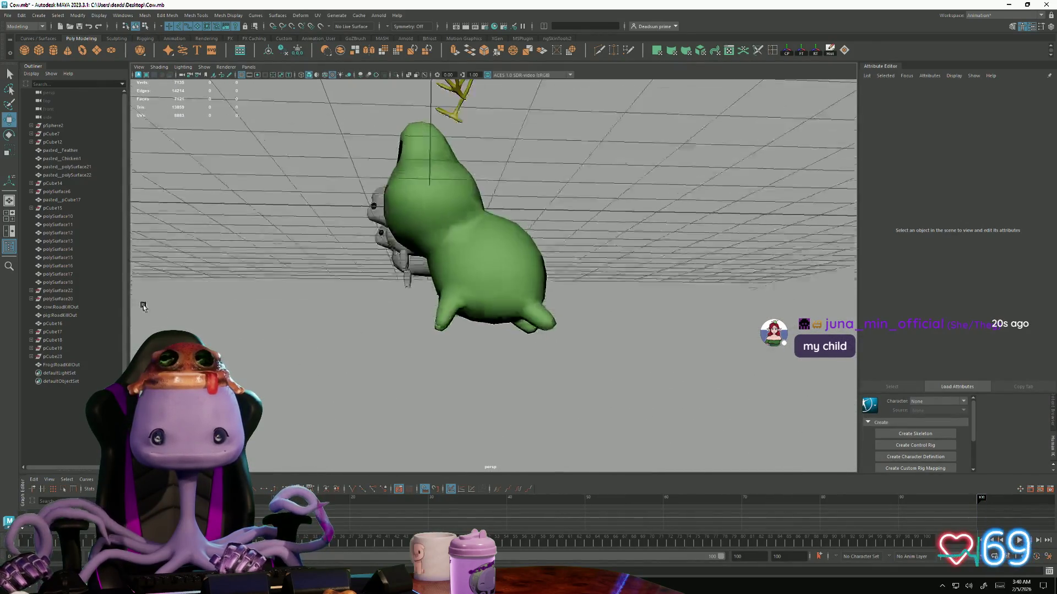
mouse_move(280, 310)
alt+mouse_down()
mouse_move(351, 351)
mouse_move(549, 385)
alt+mouse_up()
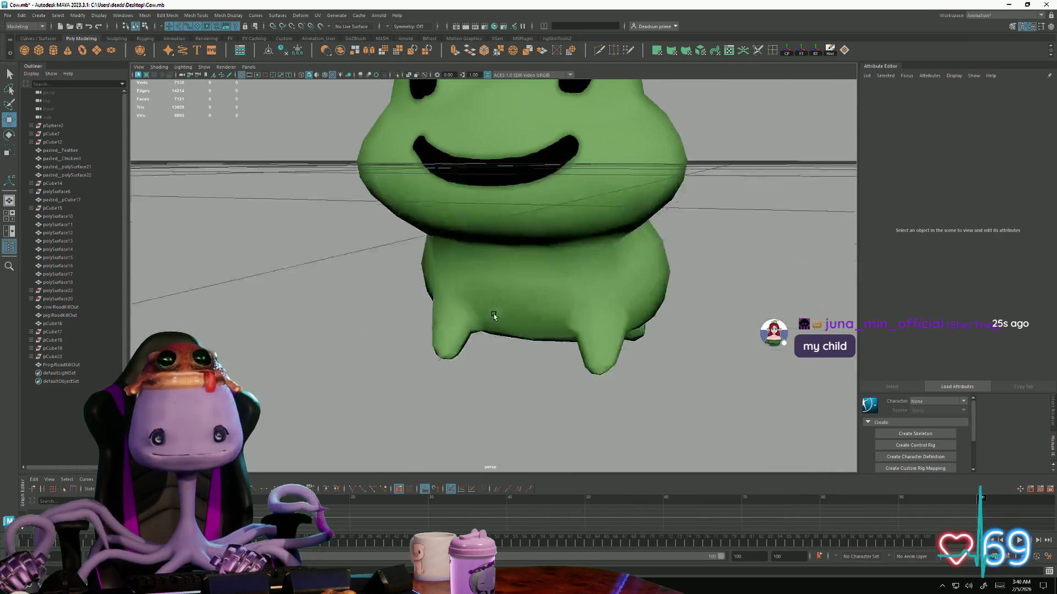
scroll(549, 386, down, 3)
click(528, 314)
key(f)
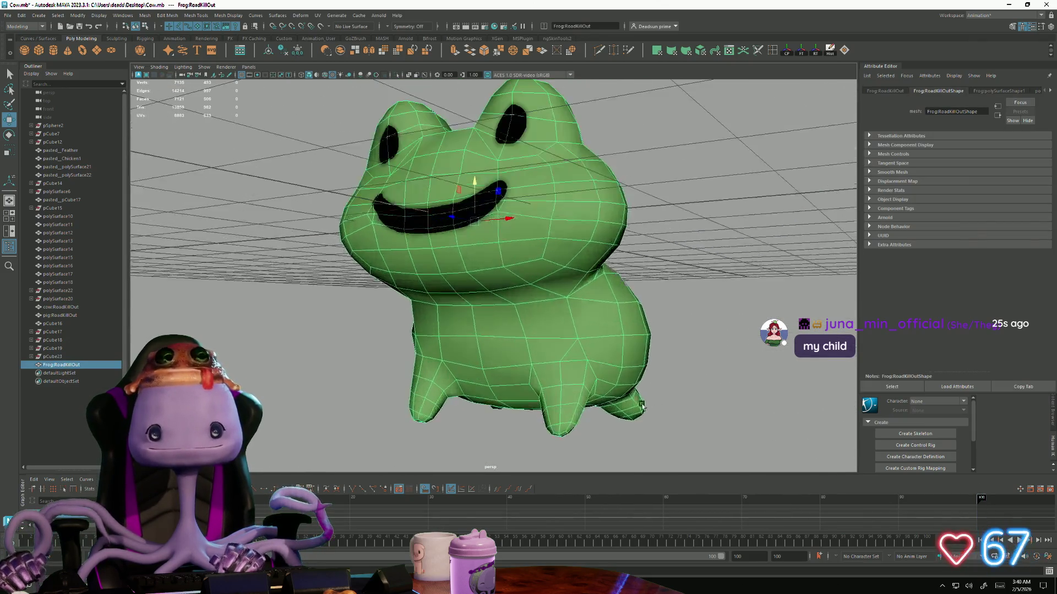
mouse_move(529, 314)
alt+mouse_down()
mouse_move(607, 379)
mouse_move(473, 412)
mouse_move(349, 407)
mouse_move(382, 412)
mouse_move(441, 361)
mouse_move(555, 350)
alt+mouse_up()
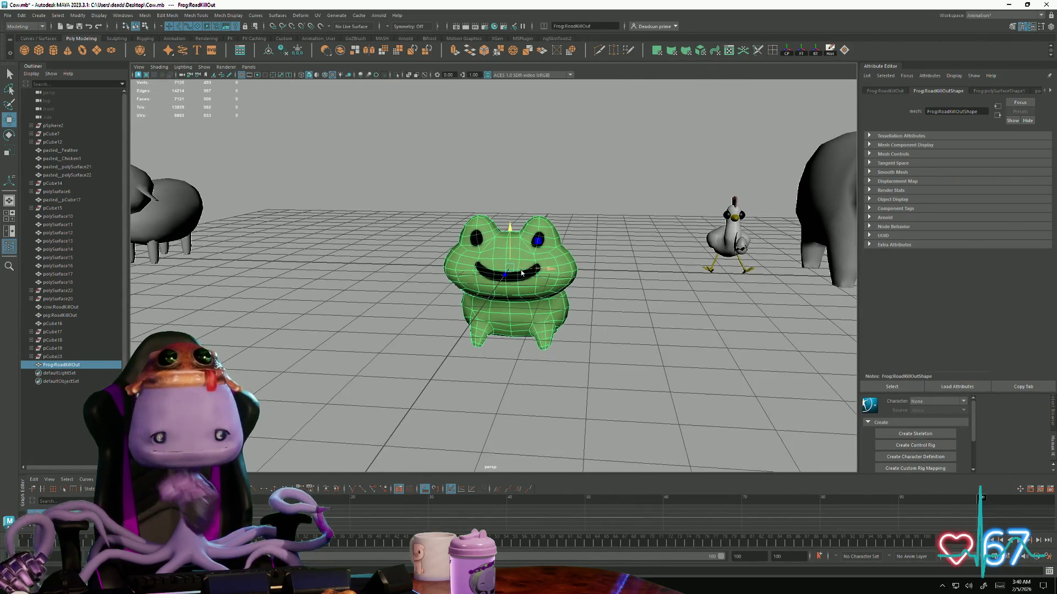
click(607, 213)
mouse_move(606, 212)
alt+mouse_down()
mouse_move(496, 320)
mouse_move(438, 342)
mouse_move(562, 377)
mouse_move(538, 395)
mouse_move(520, 384)
mouse_move(409, 397)
mouse_move(415, 385)
mouse_move(455, 380)
mouse_move(497, 302)
mouse_move(491, 332)
alt+mouse_up()
click(498, 302)
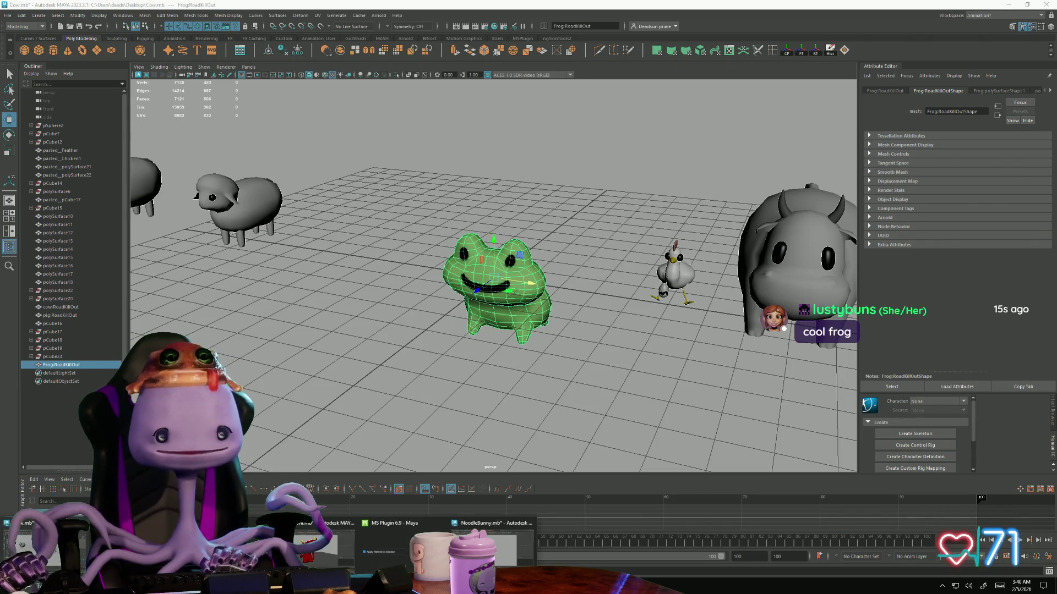
key(alt+Tab)
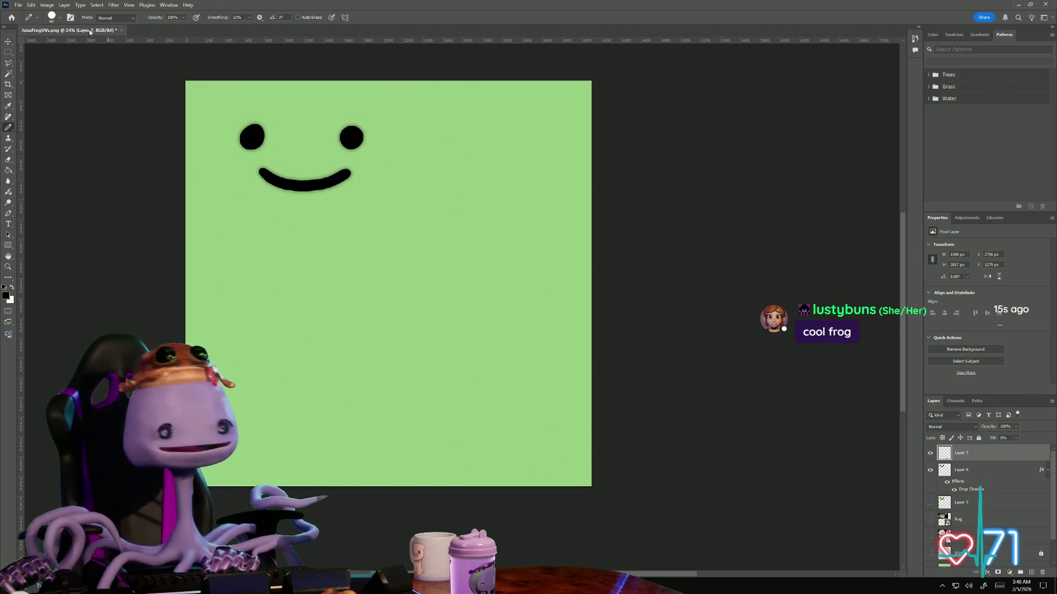
Resize the frog face texture from 4096 to 256 by 256 pixels via Image Size
click(47, 5)
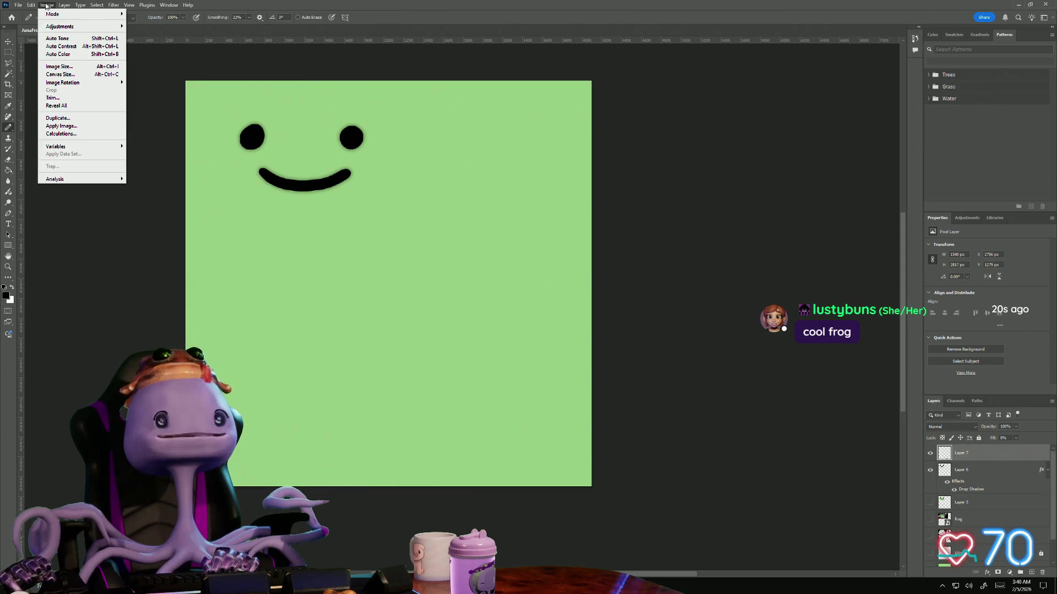
click(73, 70)
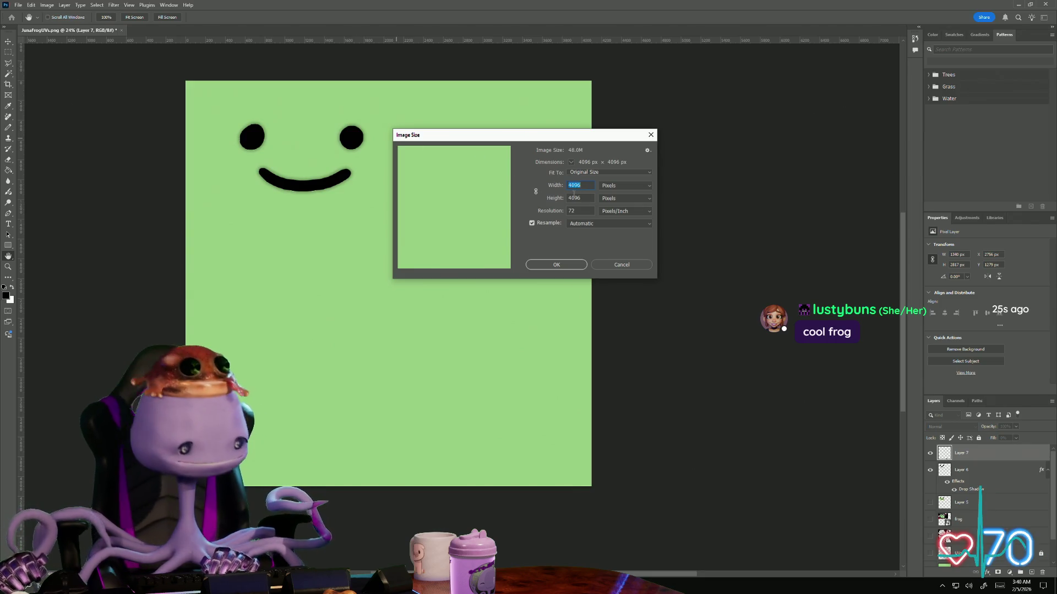
click(652, 136)
click(48, 5)
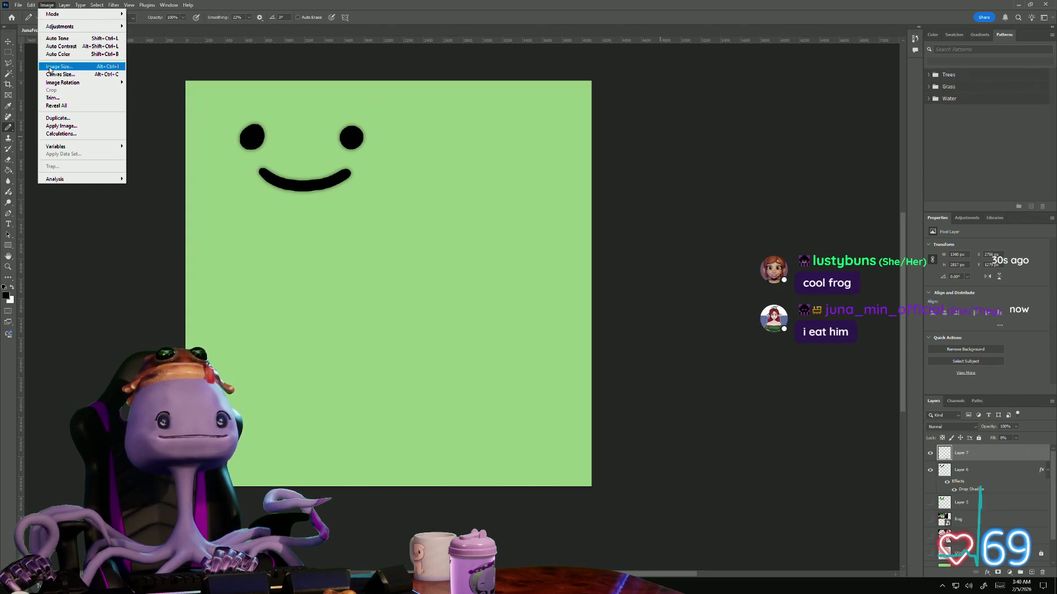
click(49, 68)
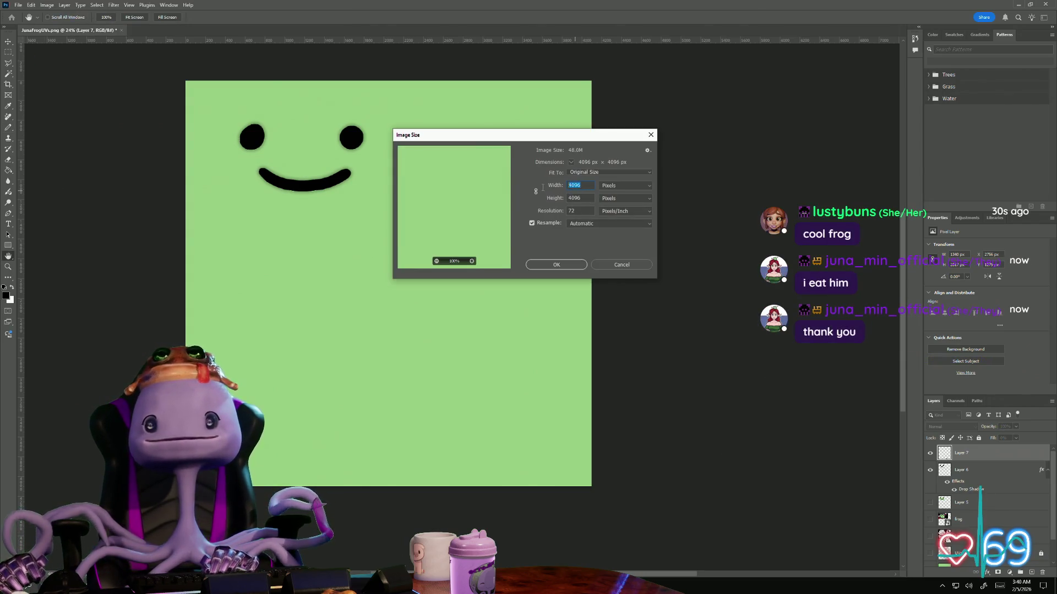
text(512)
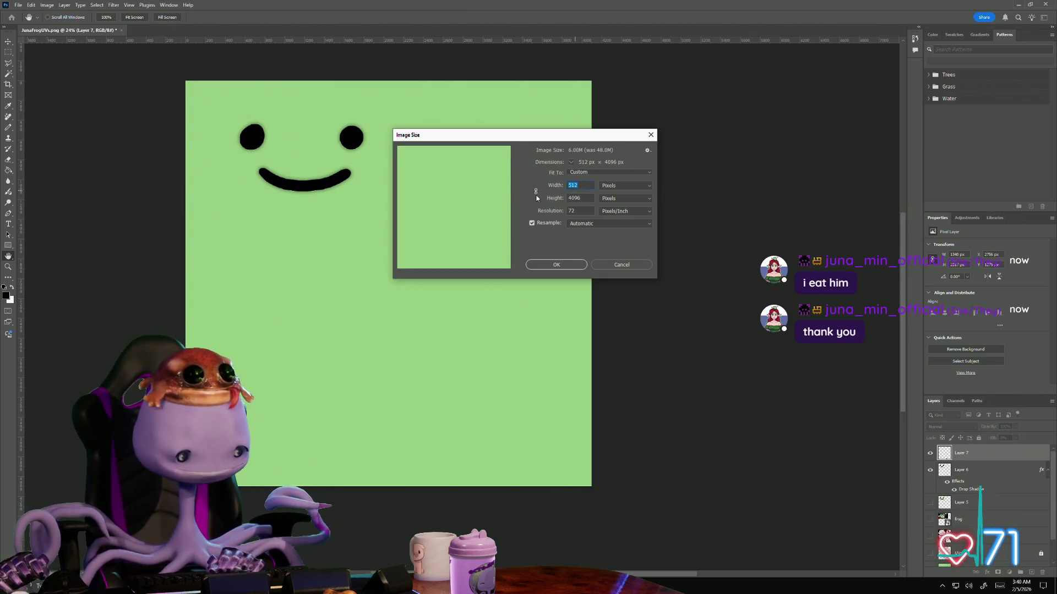
text(256)
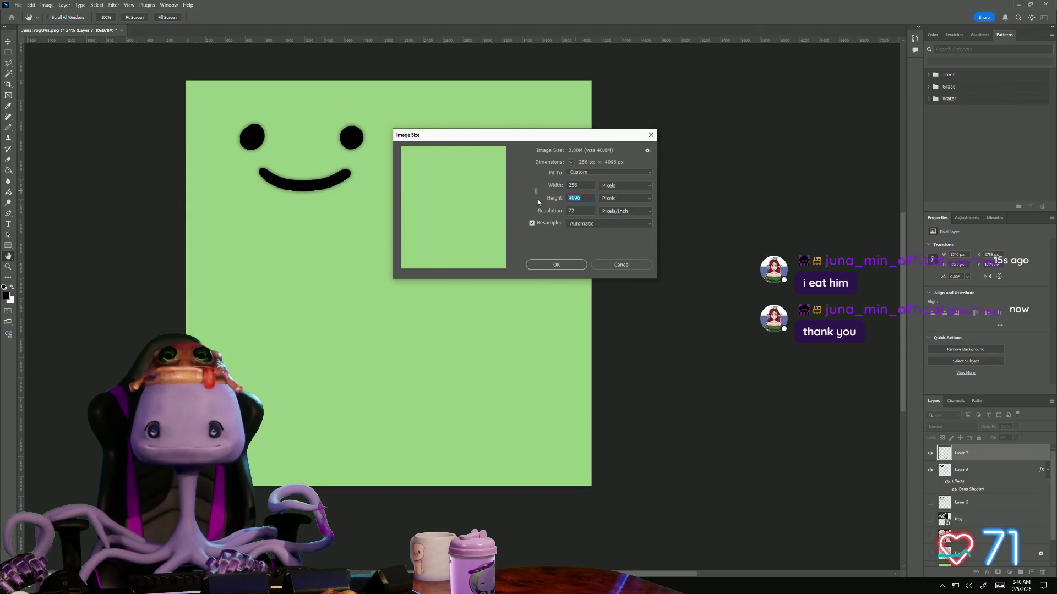
text(256)
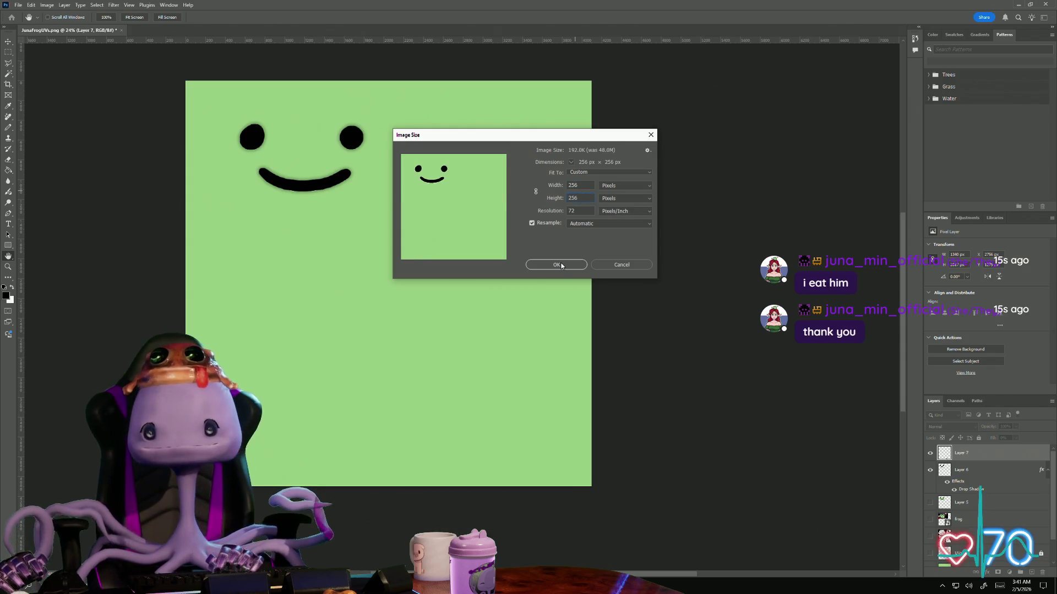
click(558, 265)
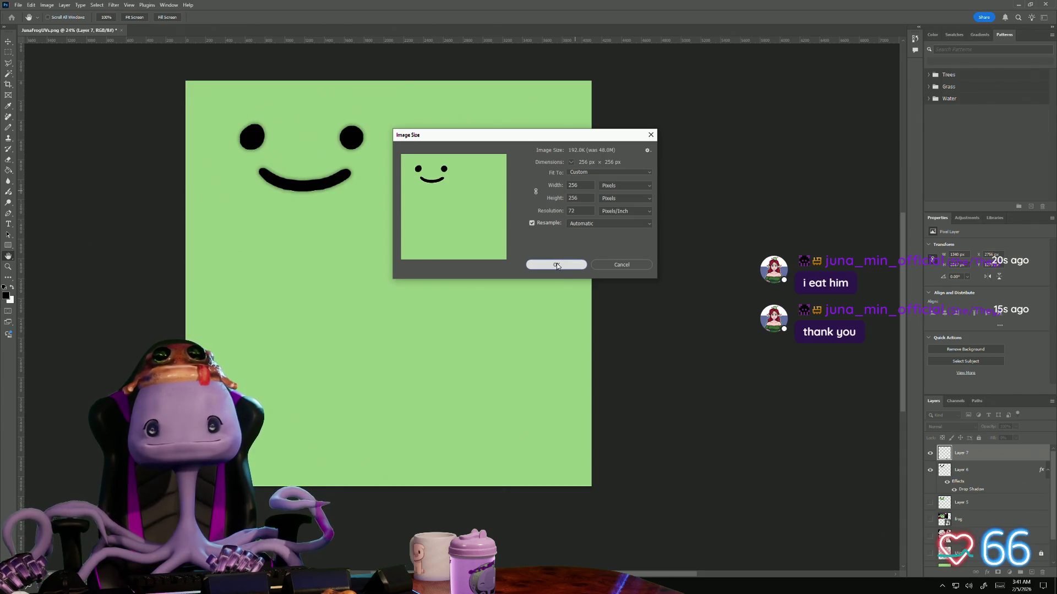
Bring the resized texture into view and start saving a copy of it
key(b)
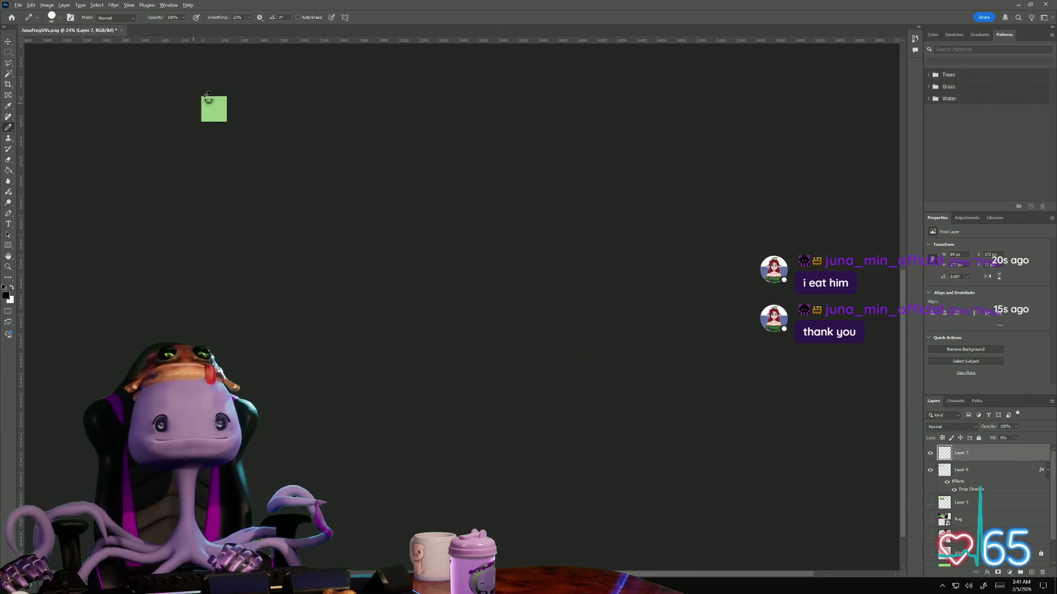
alt+scroll(188, 109, up, 2)
alt+scroll(188, 110, up, 3)
drag(137, 109, 189, 250)
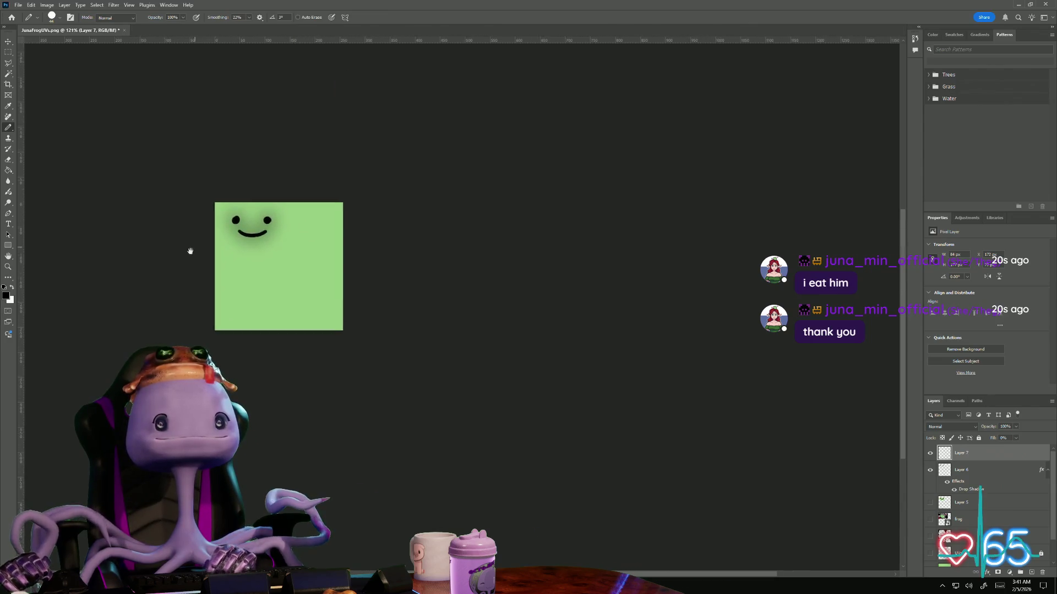
alt+scroll(189, 302, up, 3)
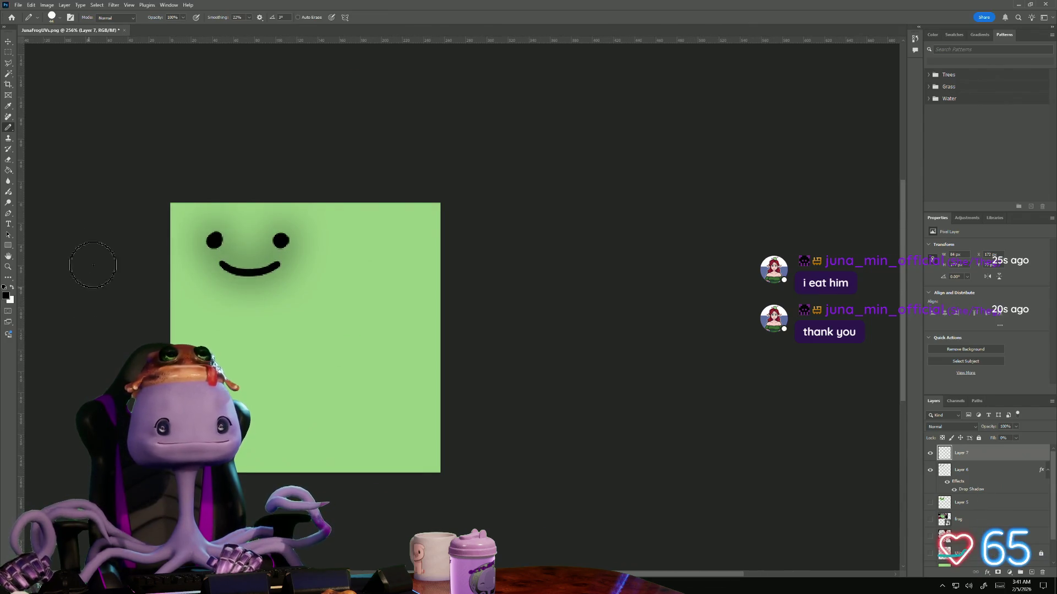
click(39, 10)
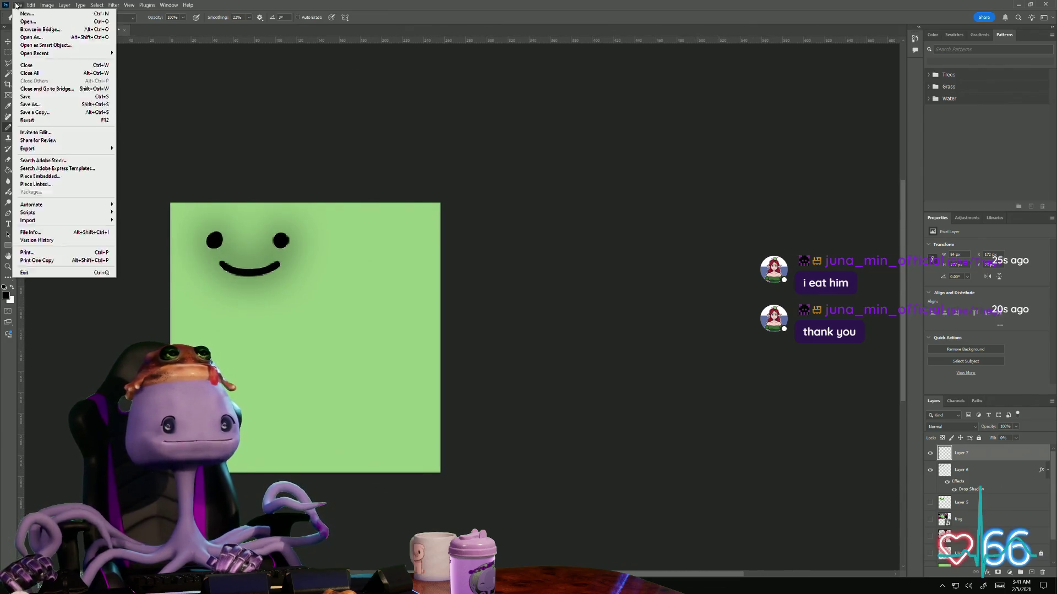
click(48, 114)
scroll(178, 191, down, 5)
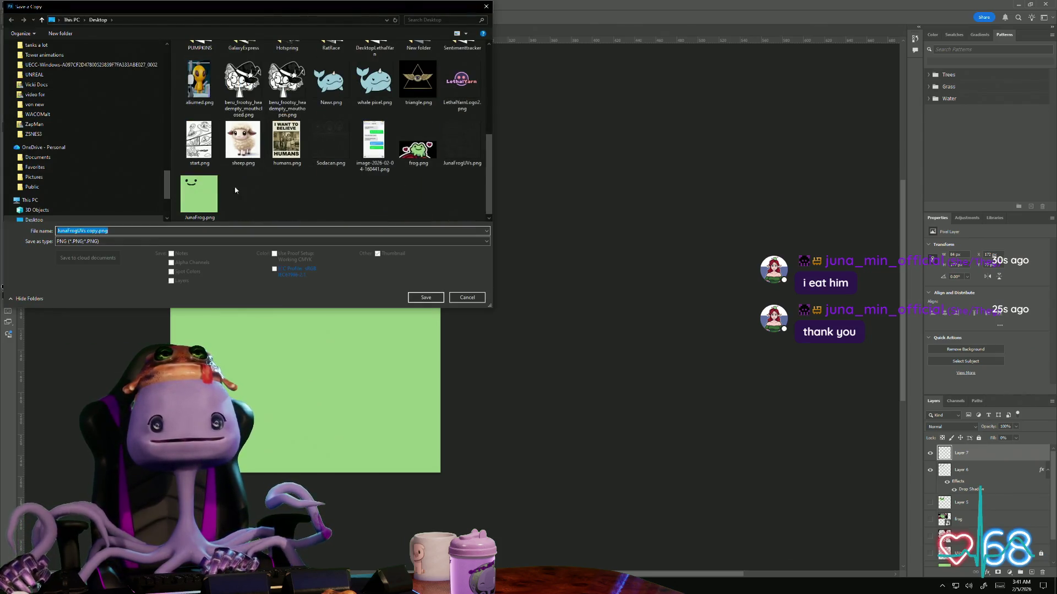
Overwrite JunaFrog.png with the copy, confirming the replace and PNG options
click(199, 196)
click(424, 302)
click(537, 293)
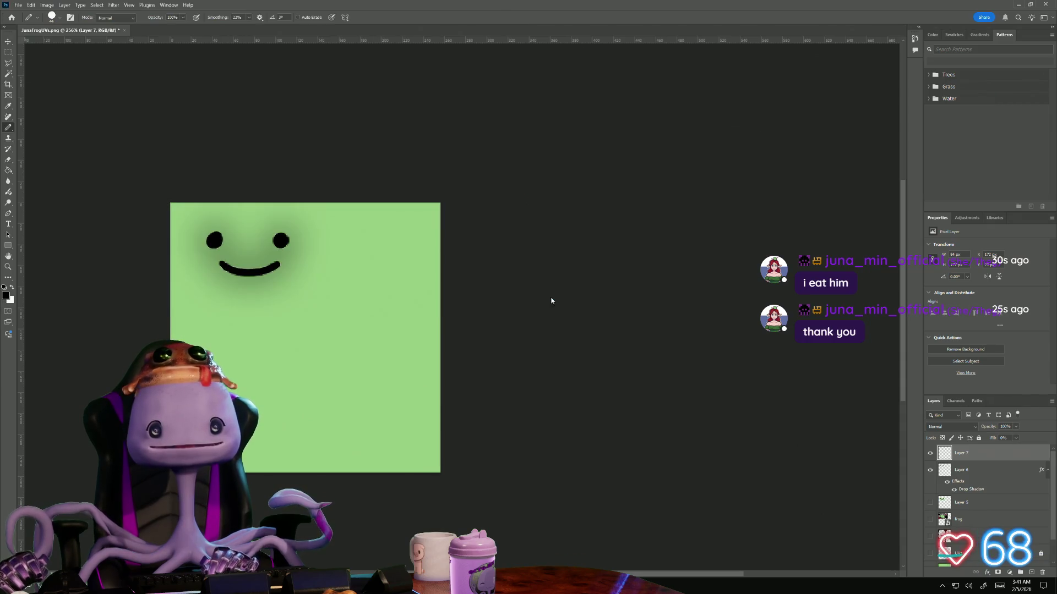
click(575, 180)
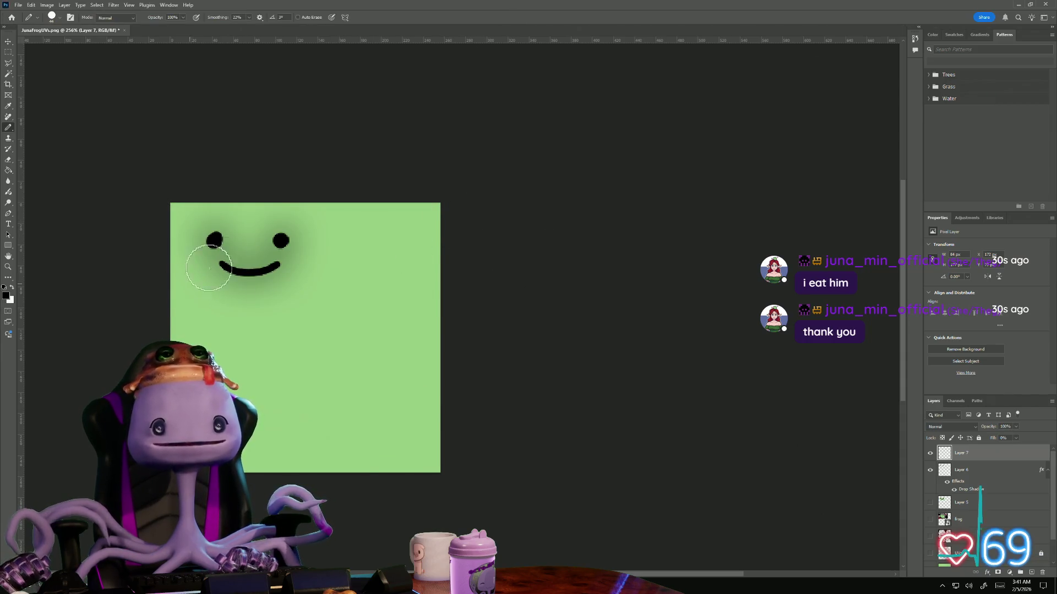
In Maya, inspect the frog's lambert4 material and its file node using JunaFrog.png
key(alt+Tab)
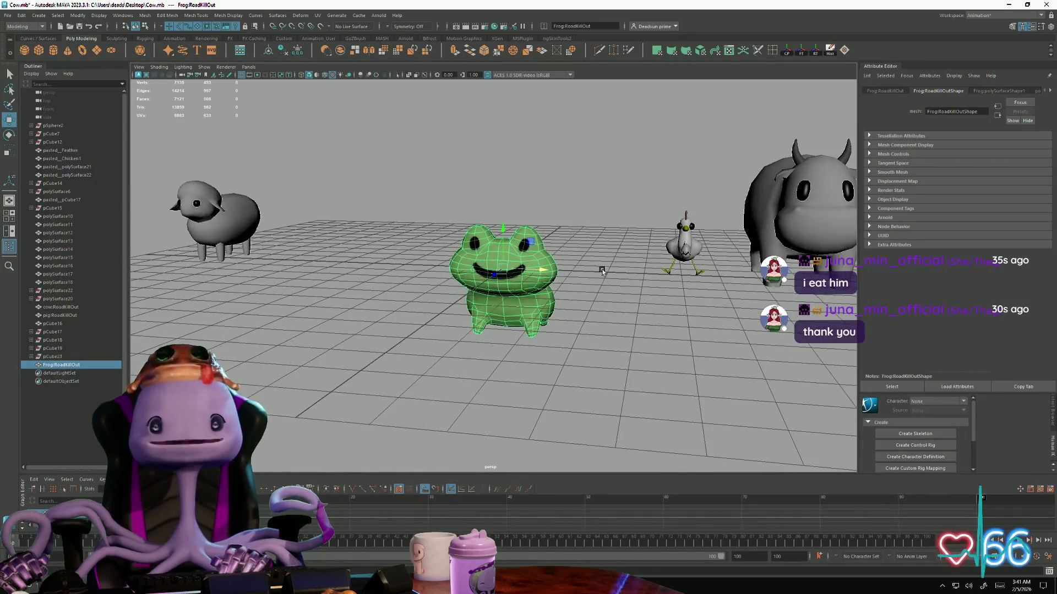
click(1052, 92)
click(1026, 92)
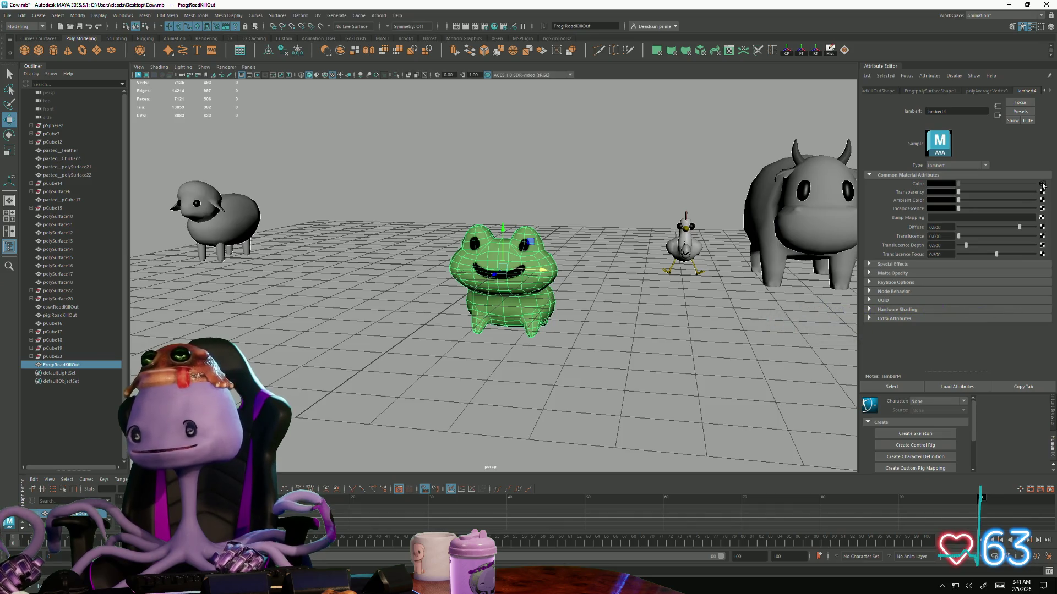
click(1043, 185)
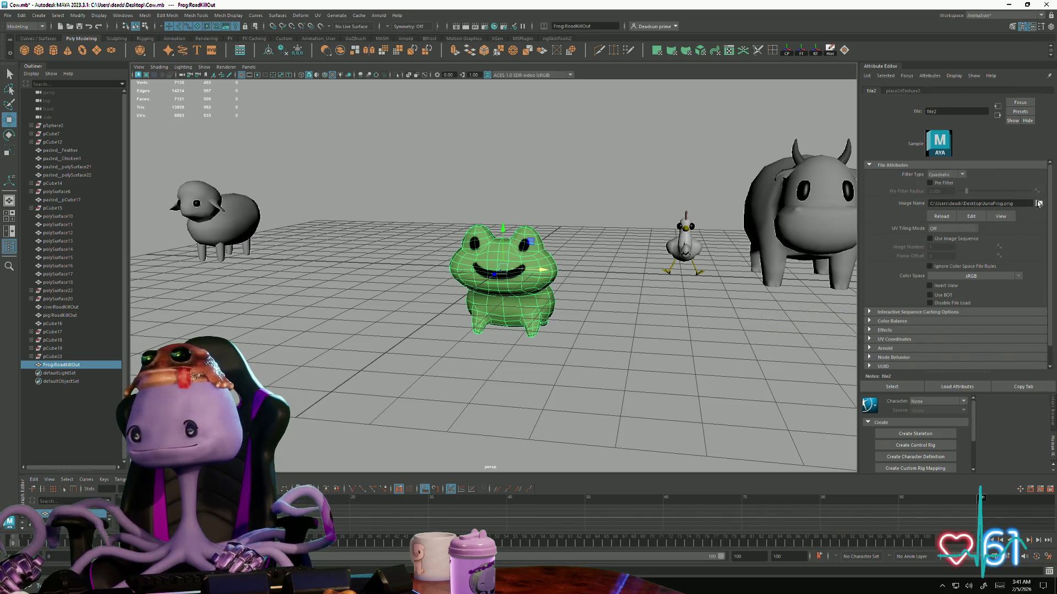
View the frog's smiley texture in the scene, then return to Photoshop and undo the resize
click(573, 288)
mouse_move(573, 288)
alt+mouse_down()
mouse_move(535, 328)
mouse_move(514, 325)
alt+mouse_up()
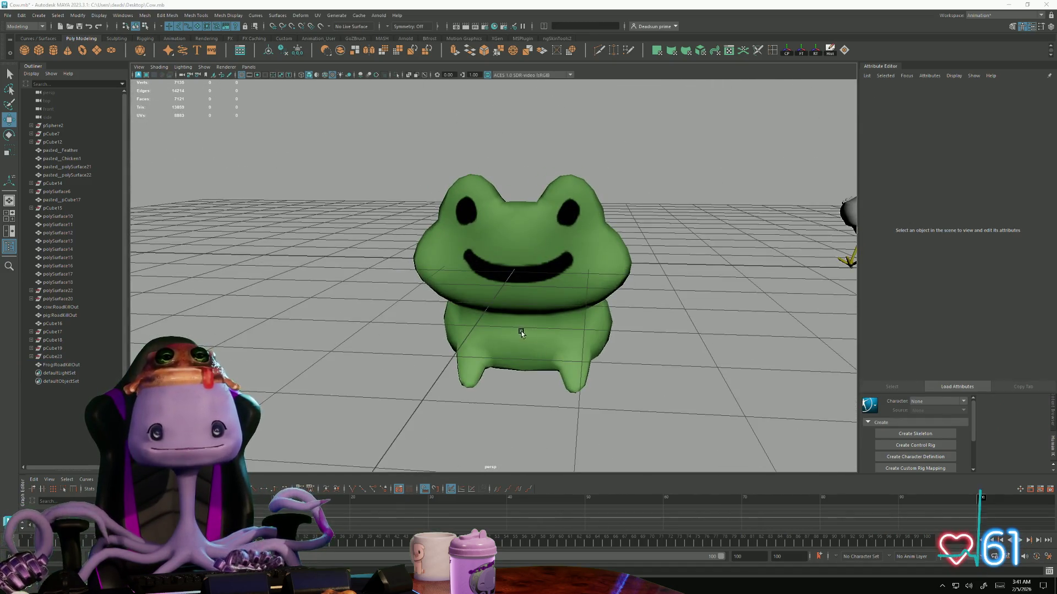
key(alt+Tab)
key(ctrl+v)
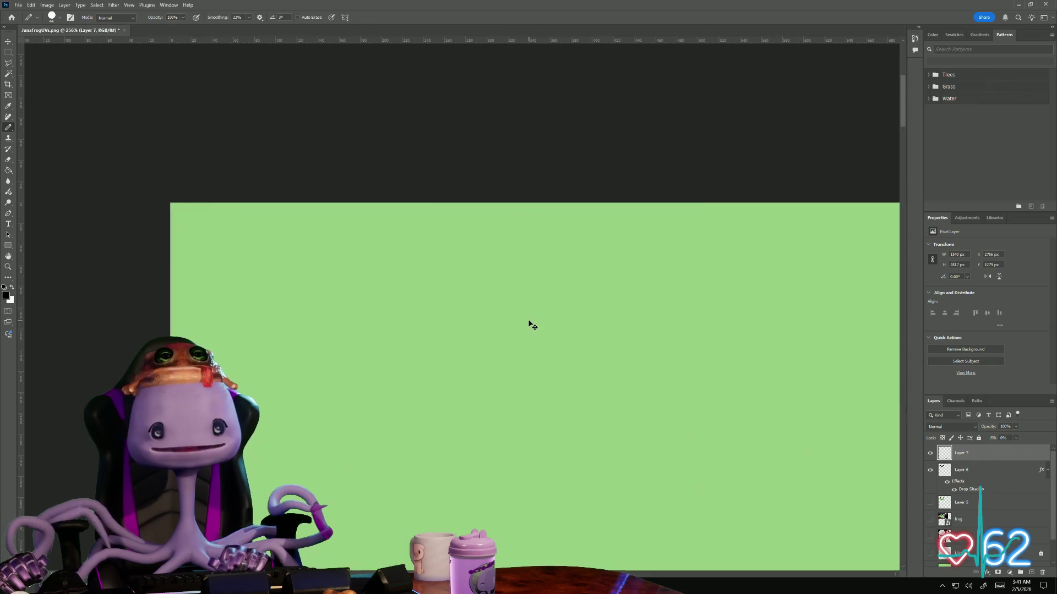
alt+scroll(455, 274, down, 3)
alt+scroll(476, 297, down, 3)
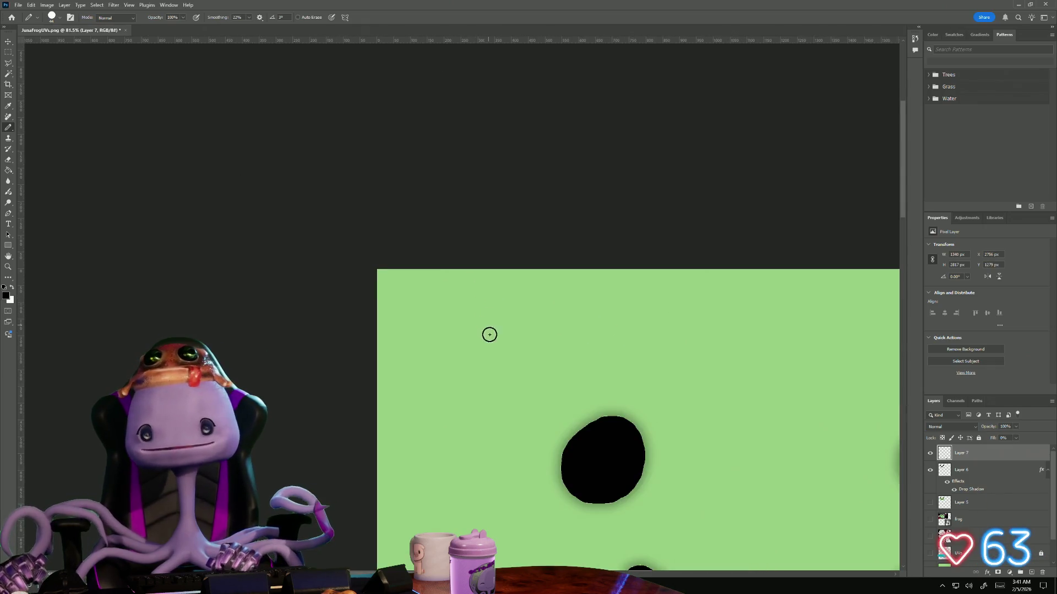
alt+scroll(488, 333, down, 3)
alt+scroll(387, 286, down, 3)
alt+scroll(387, 286, down, 1)
alt+scroll(437, 306, down, 3)
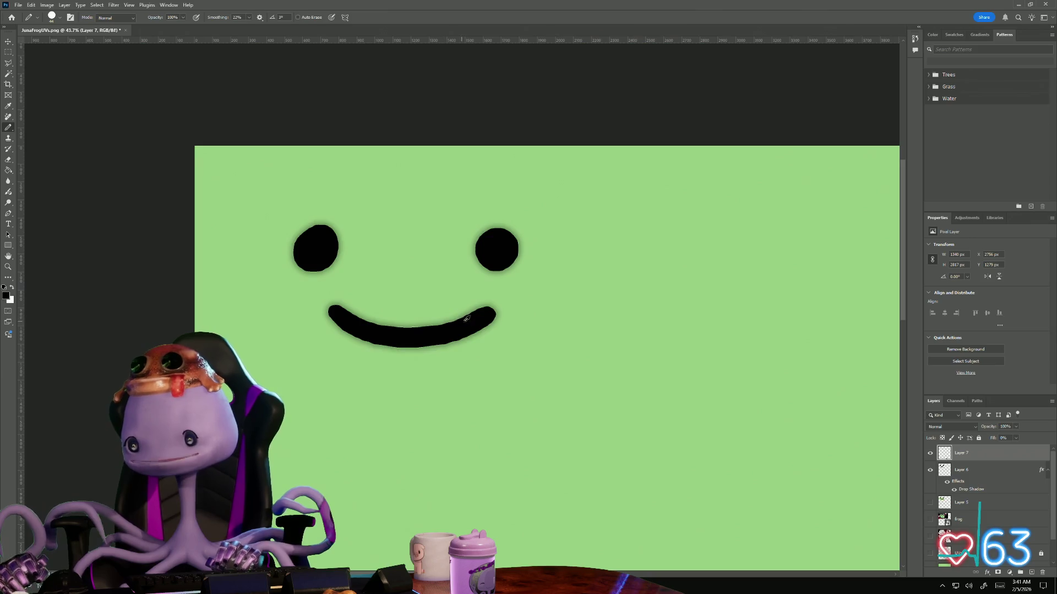
Tighten Layer 6's drop shadow size so the eyes and smile lose their soft halo
click(974, 474)
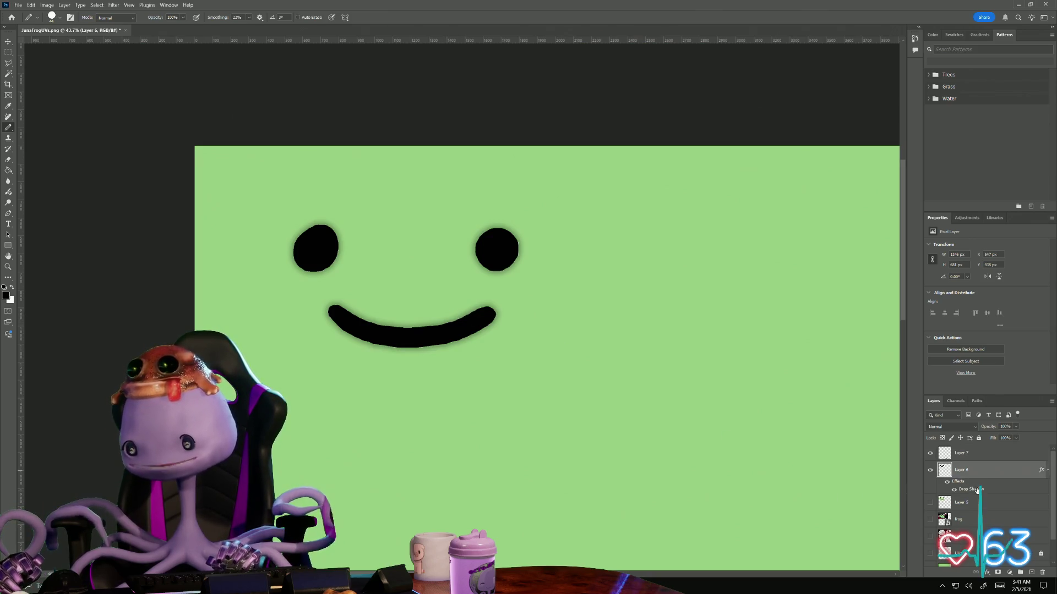
double_click(974, 472)
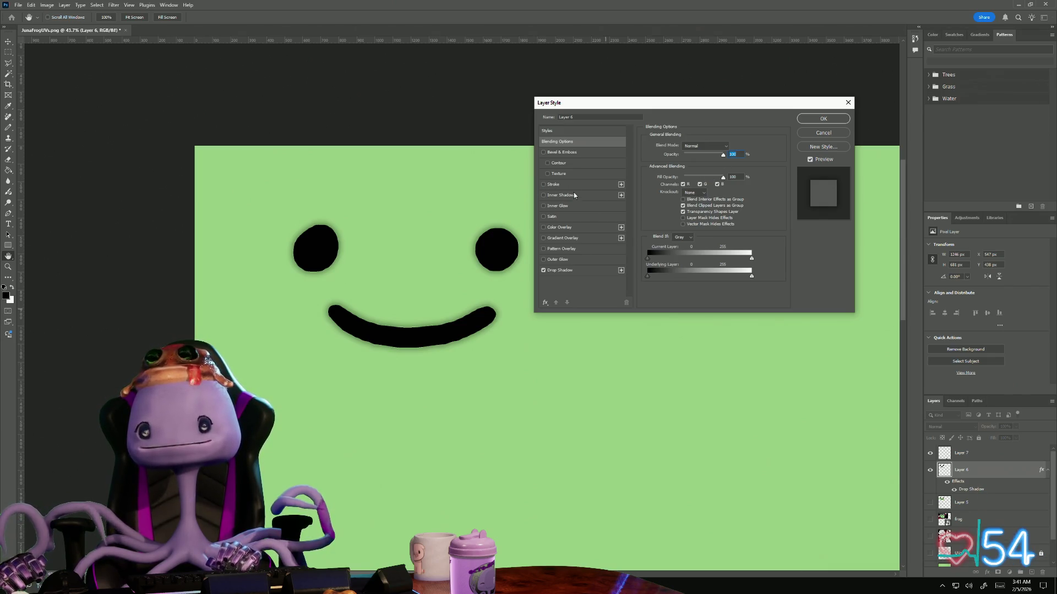
click(560, 272)
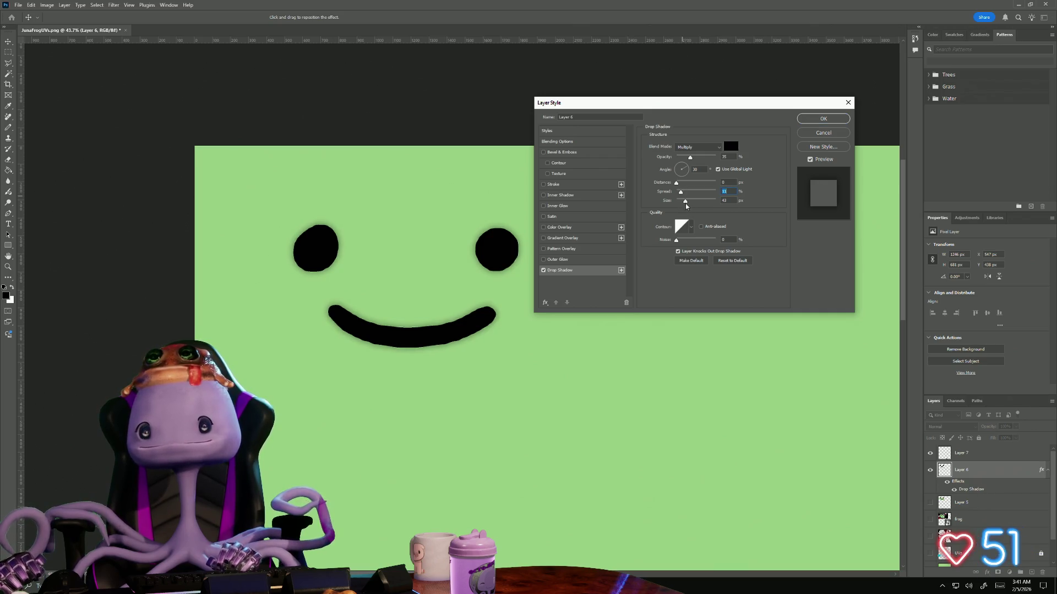
click(680, 201)
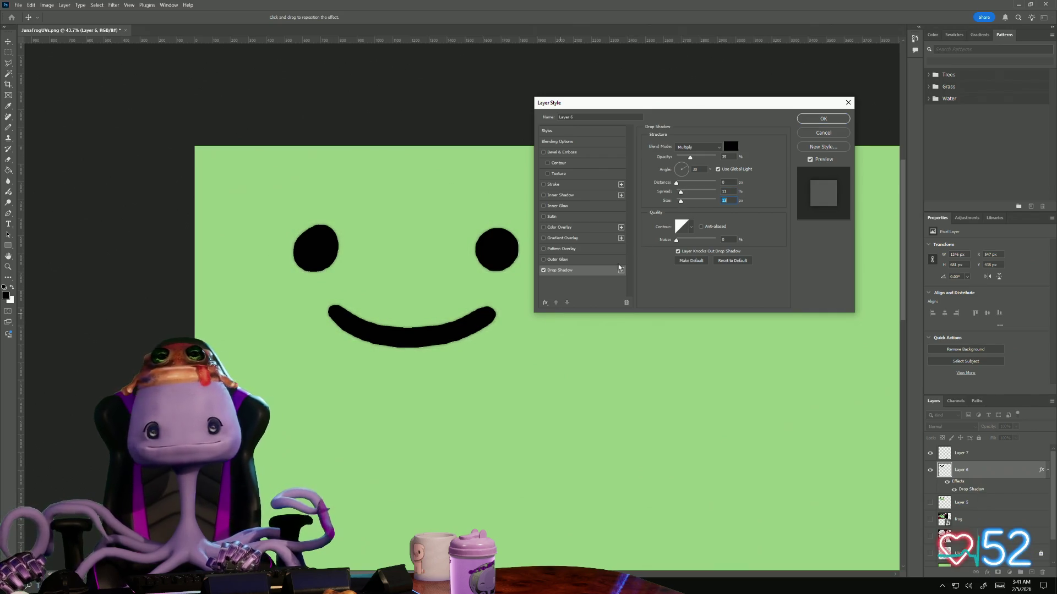
click(824, 119)
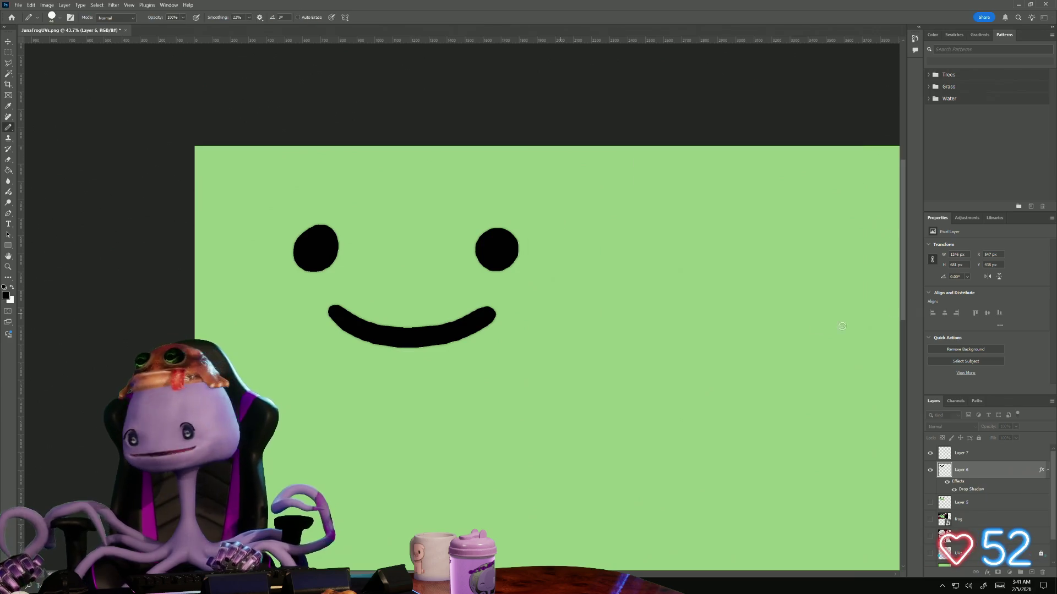
click(46, 5)
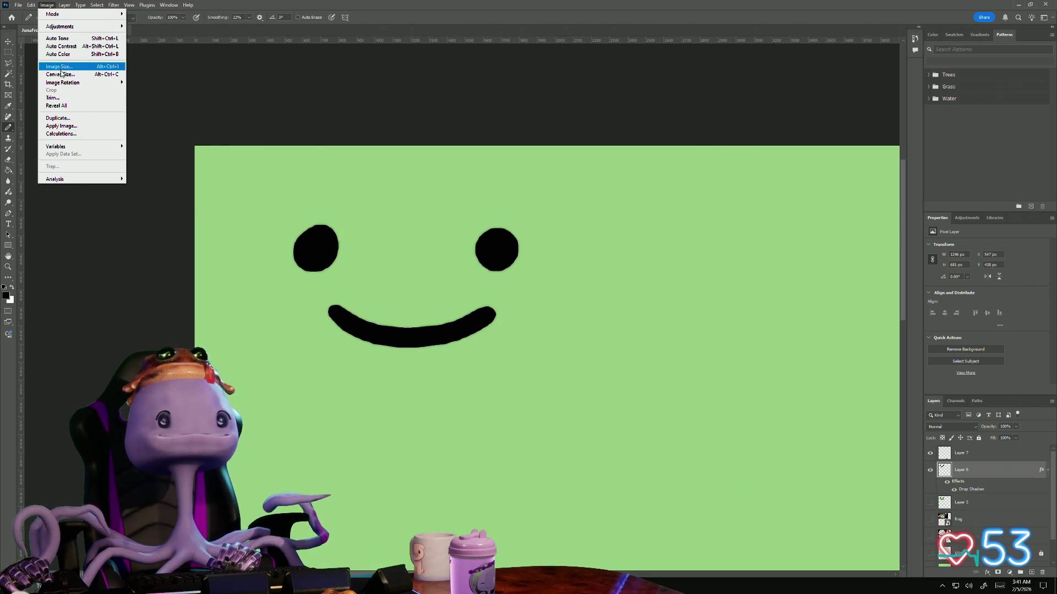
mouse_move(63, 83)
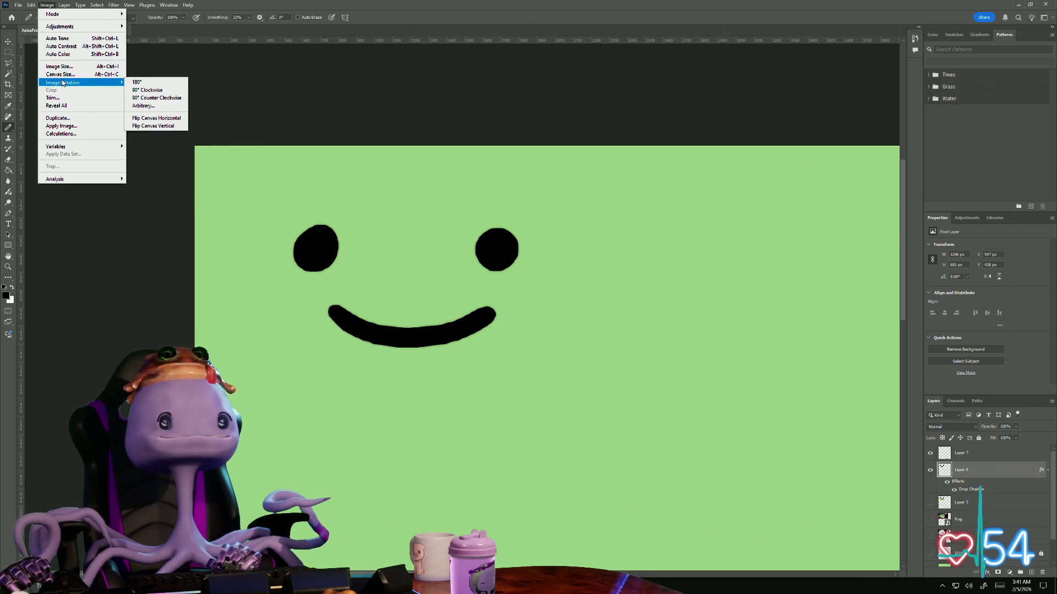
click(60, 75)
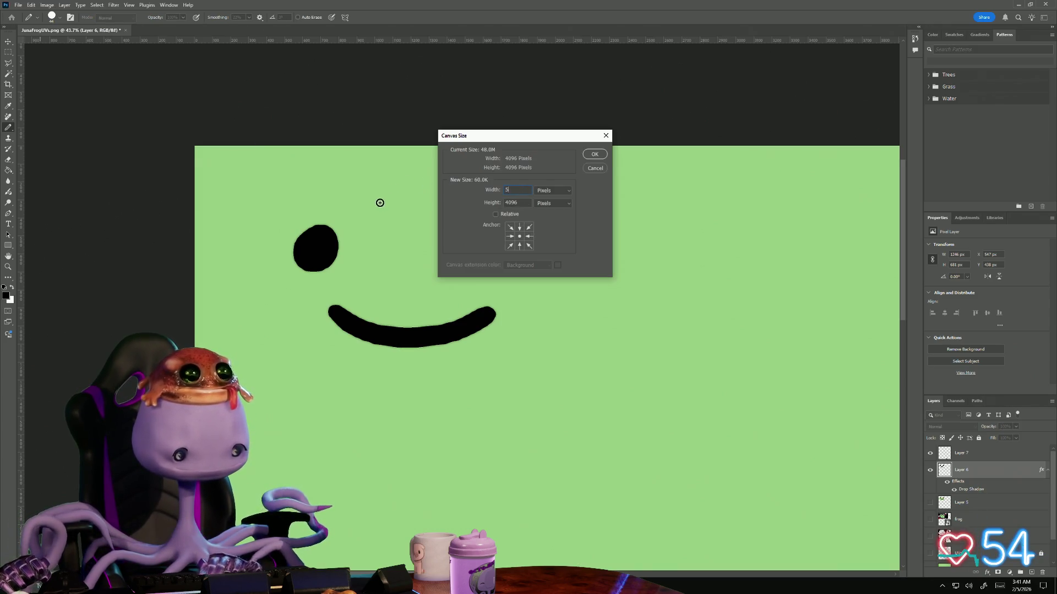
text(12)
key(Tab)
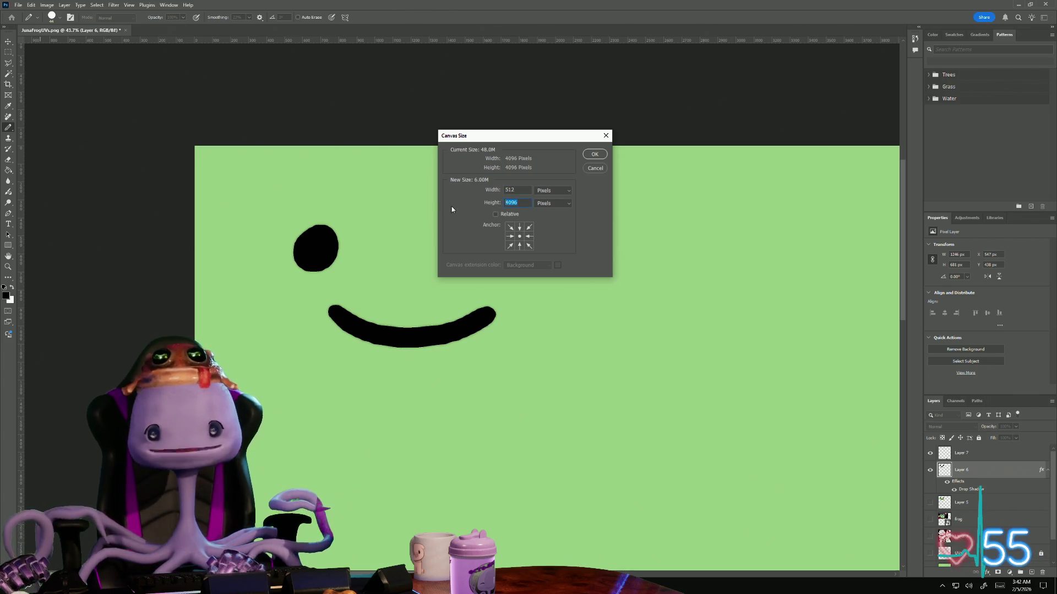
text(512)
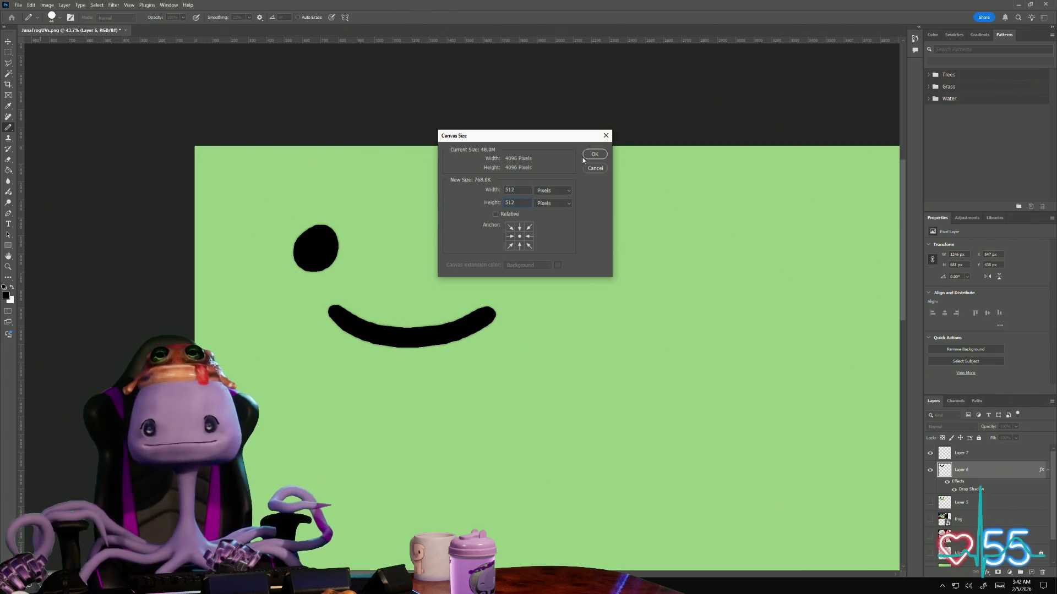
click(594, 157)
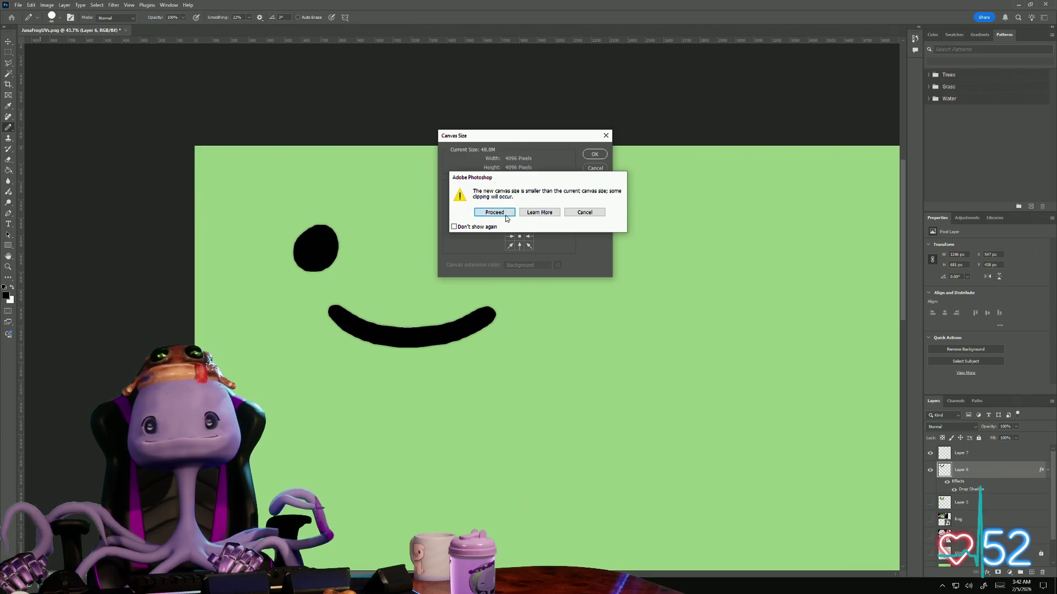
click(507, 213)
key(ctrl+z)
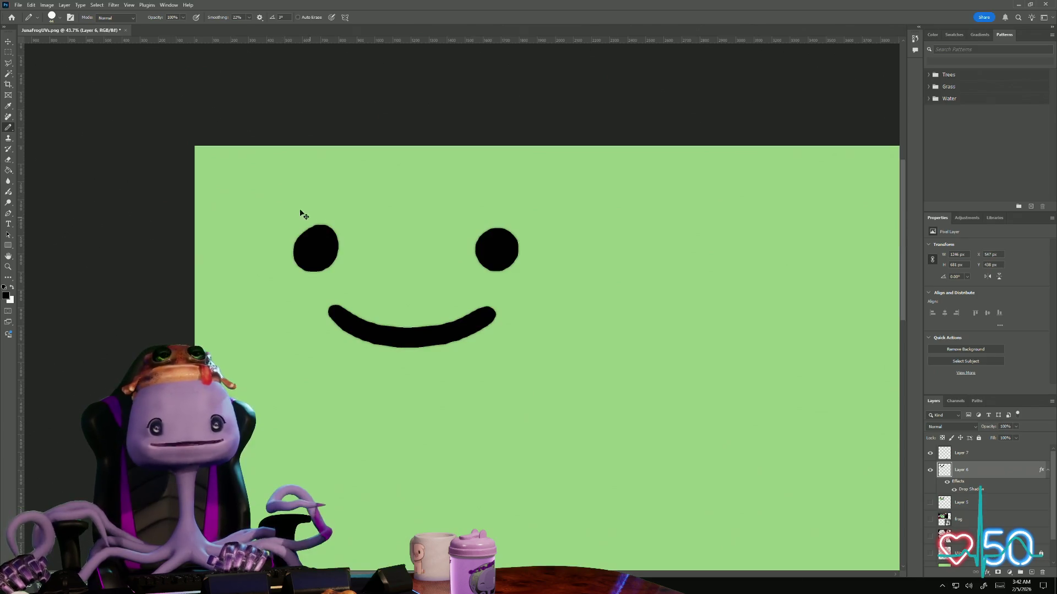
click(47, 5)
click(64, 5)
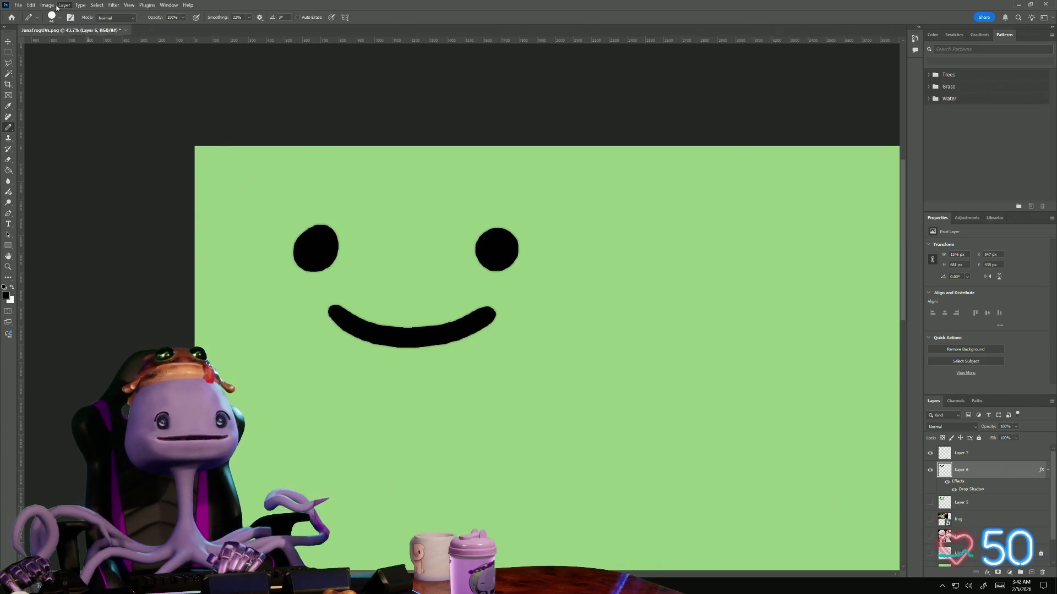
click(60, 73)
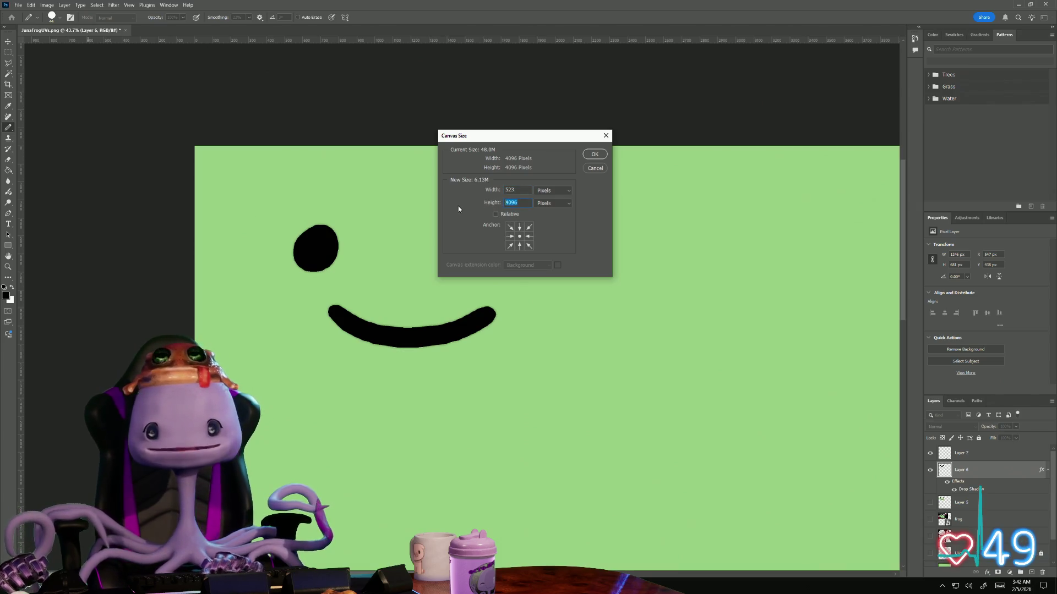
text(5)
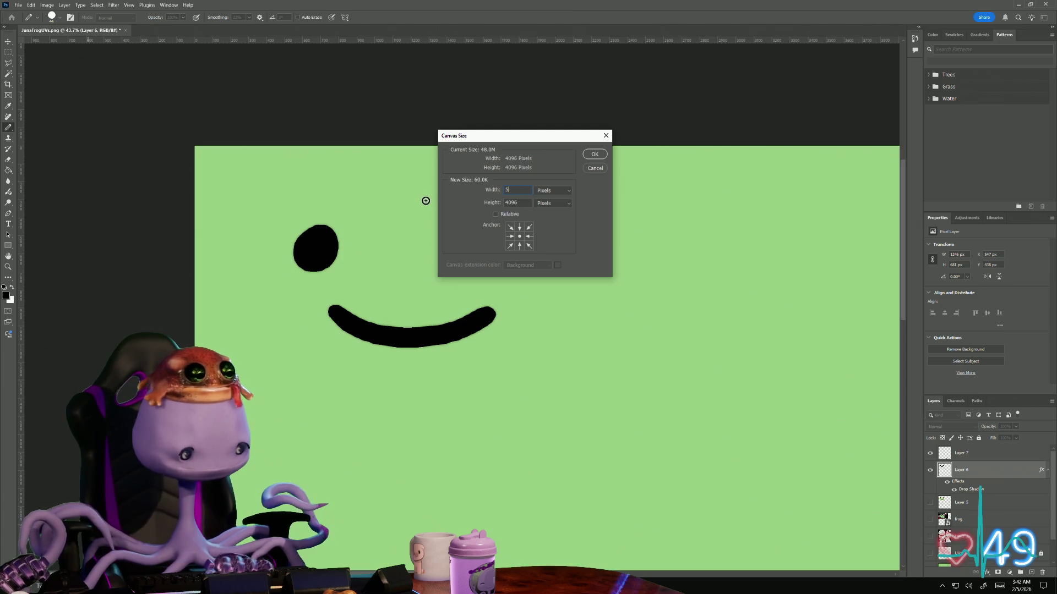
key(Tab)
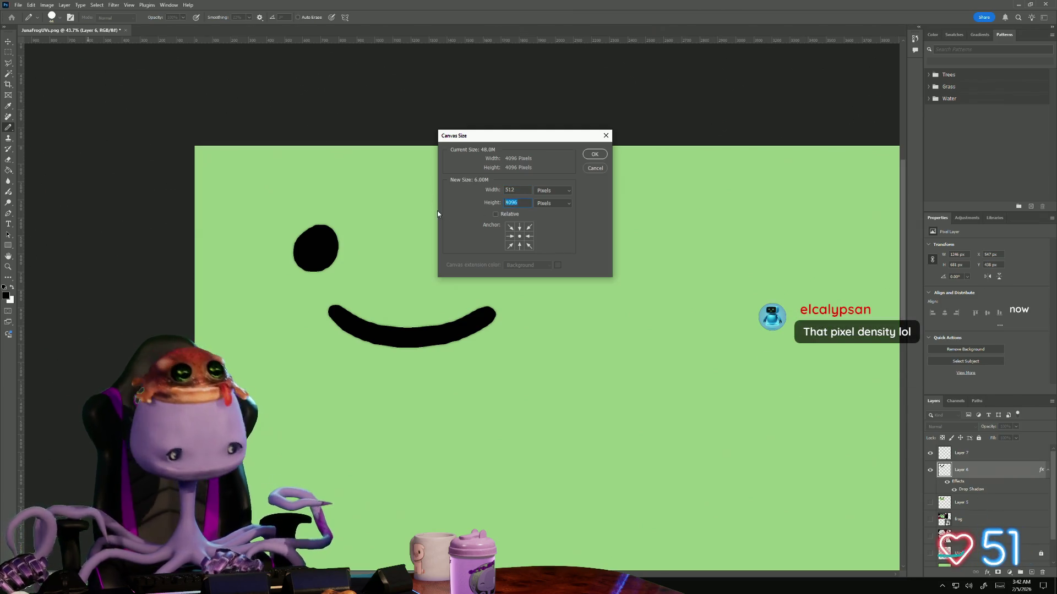
text(512)
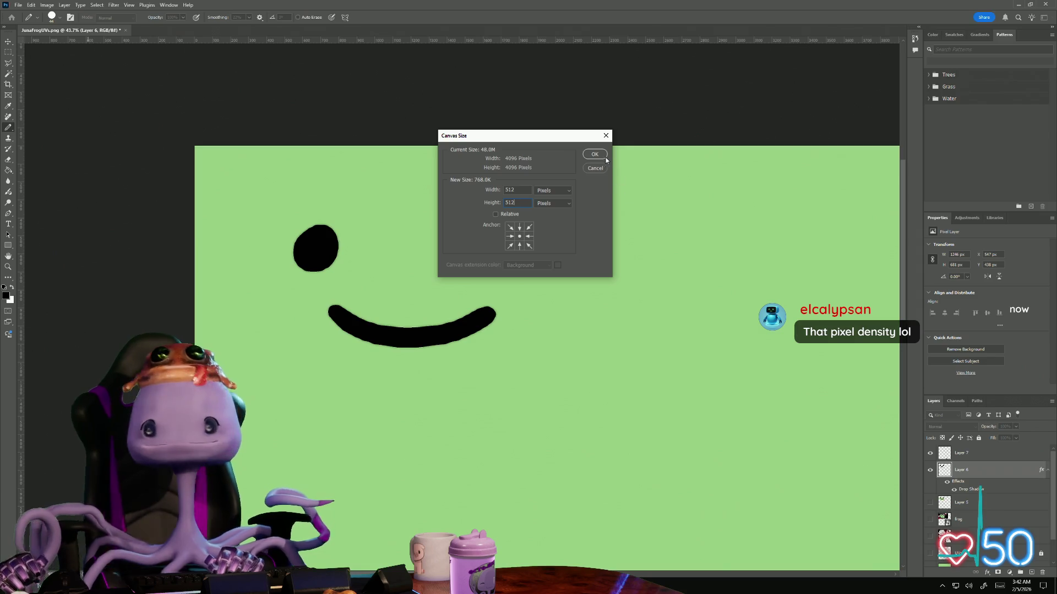
click(595, 154)
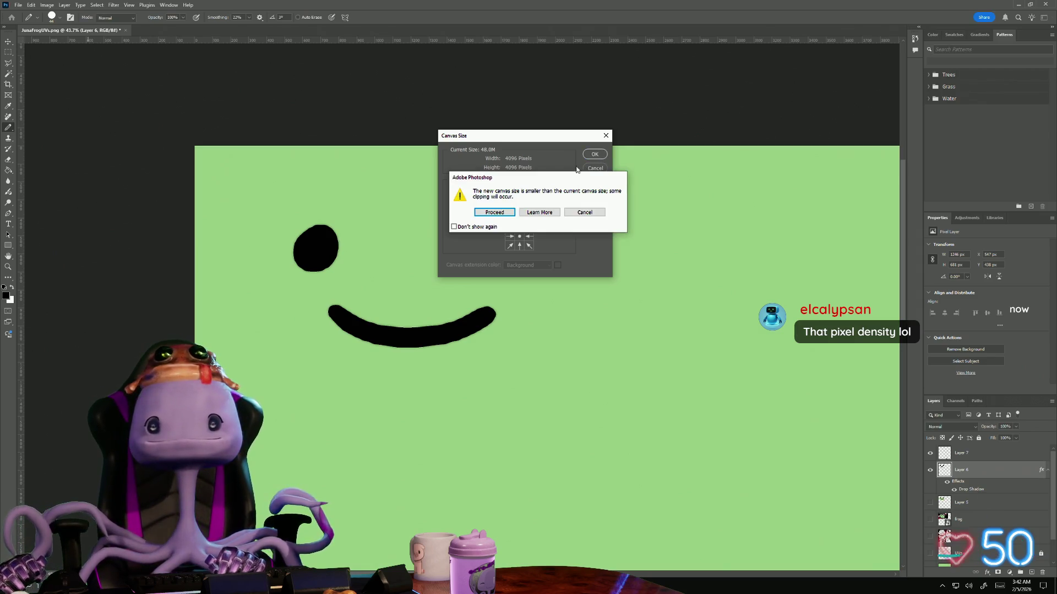
click(508, 213)
key(ctrl+z)
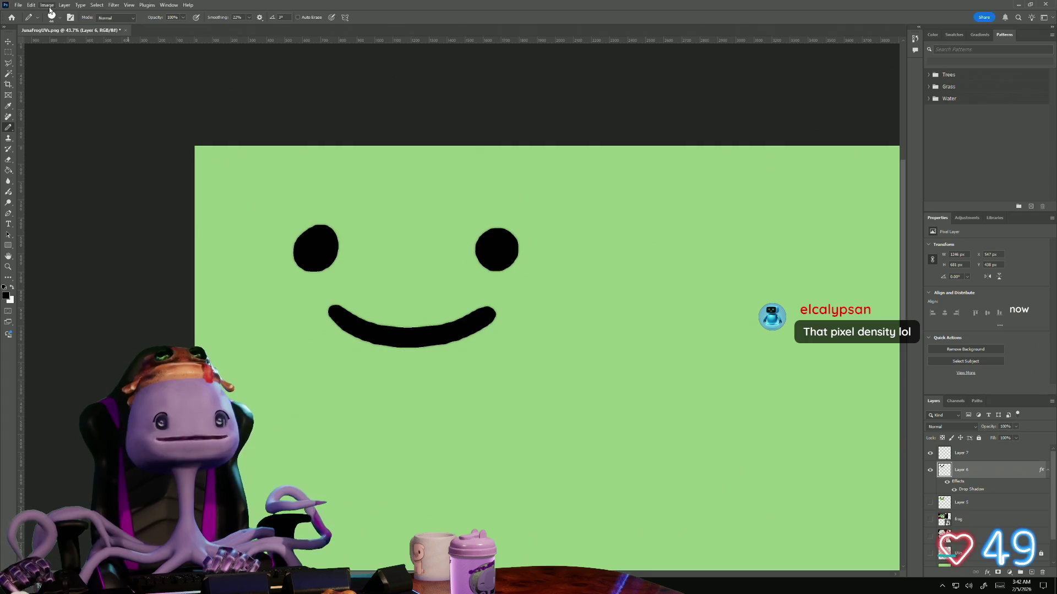
click(47, 5)
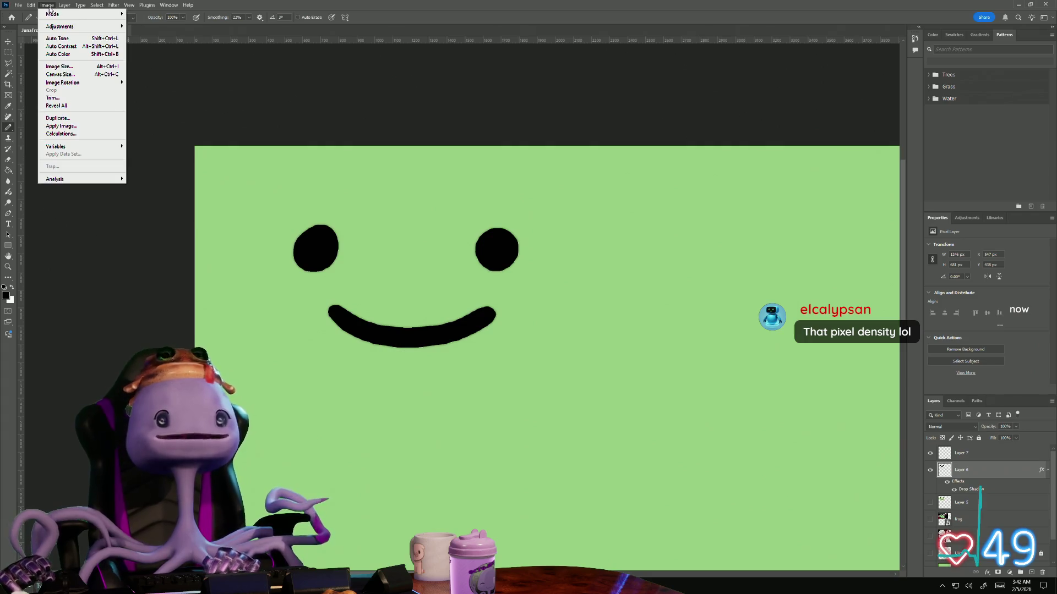
Resample the whole smiley face image to 512 by 512 pixels via Image Size
click(58, 66)
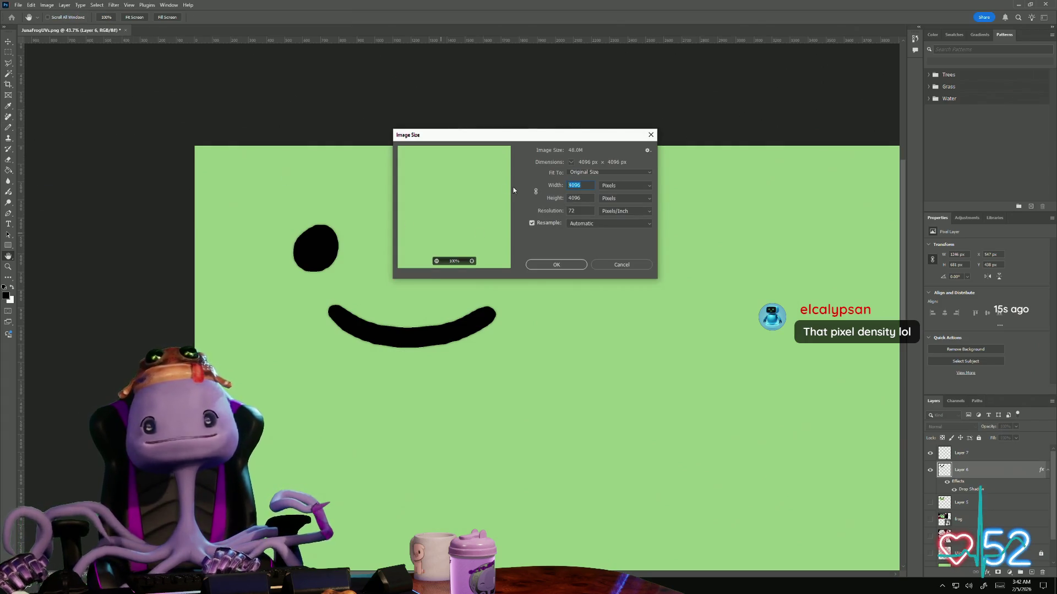
text(512)
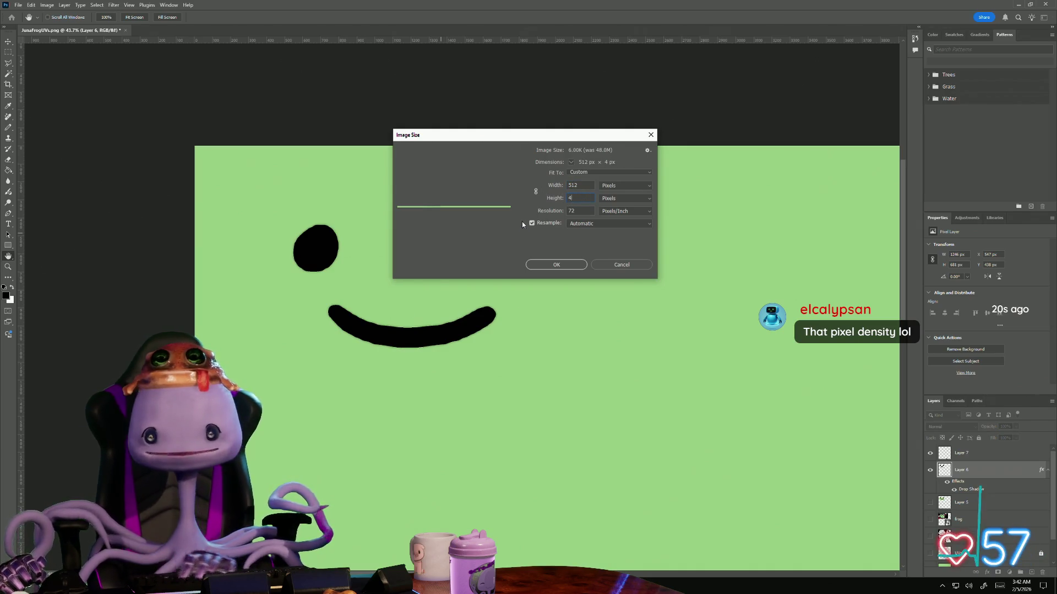
text(5)
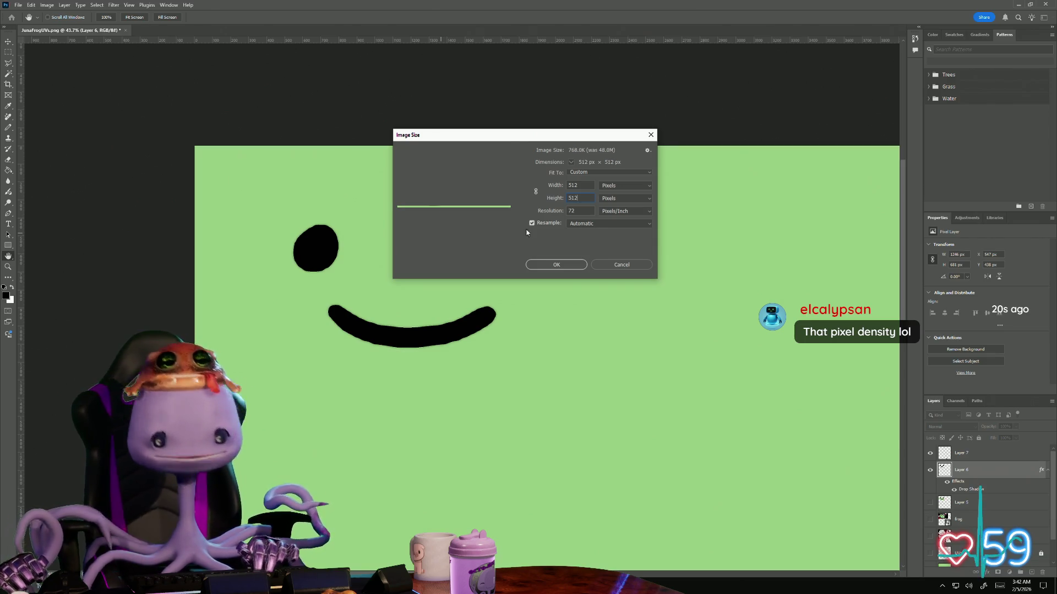
click(558, 264)
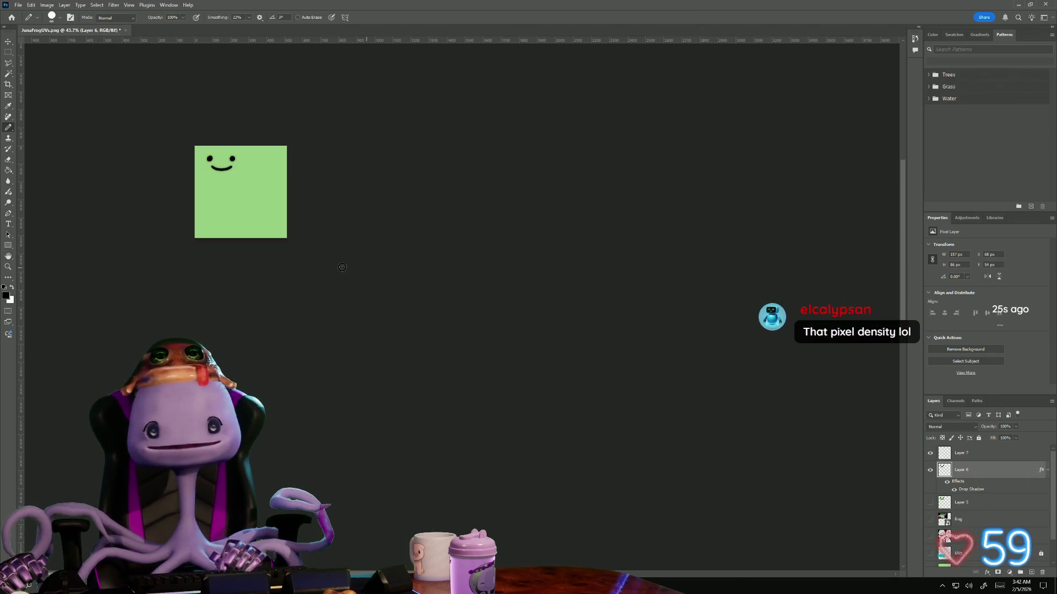
click(15, 7)
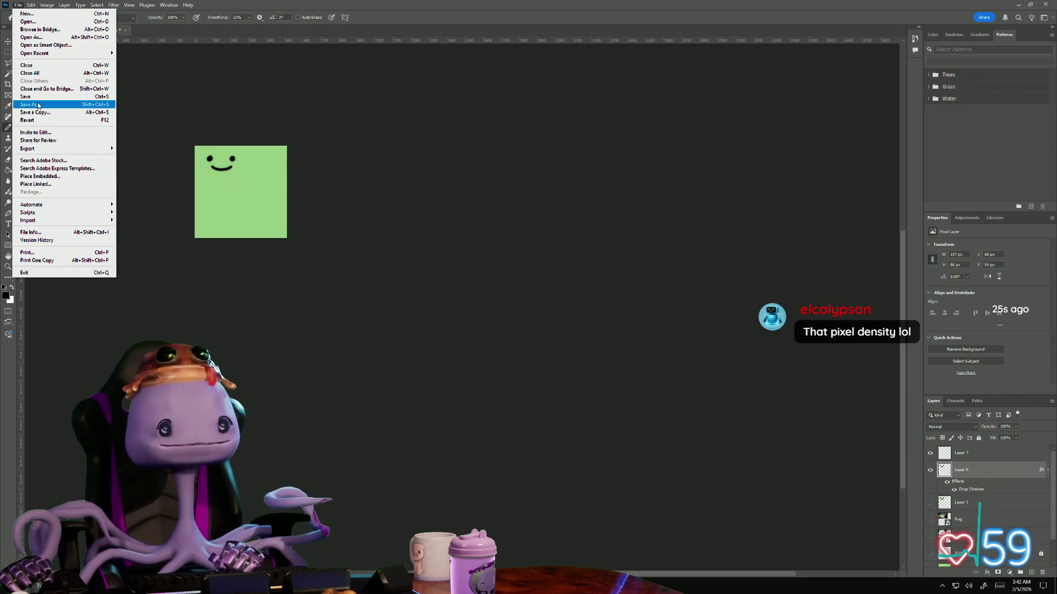
Cancel a Save As and start a Save a Copy of the resized face instead
click(49, 106)
scroll(204, 114, down, 2)
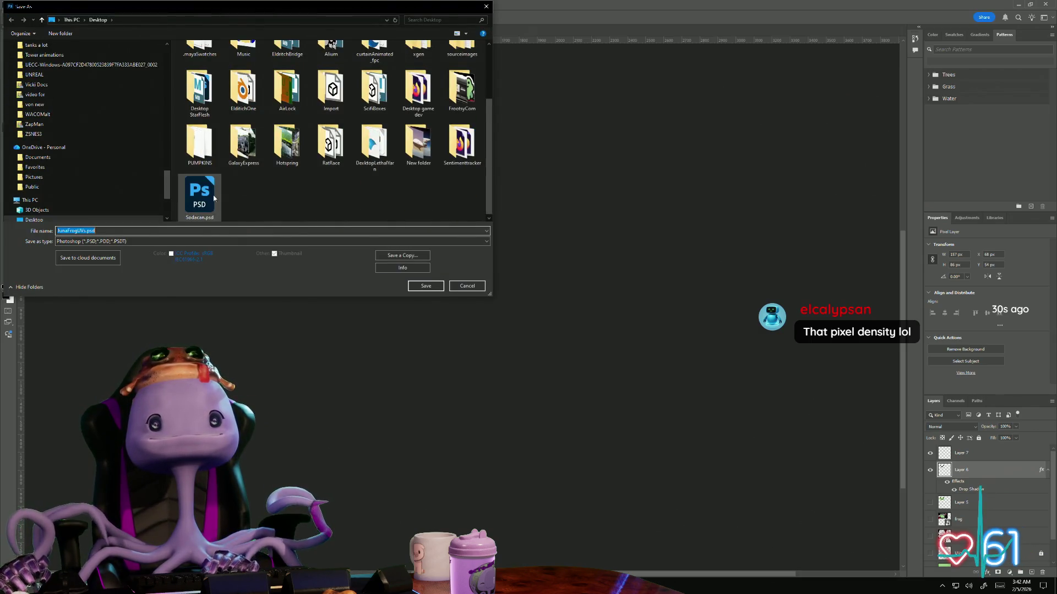
click(90, 241)
click(468, 287)
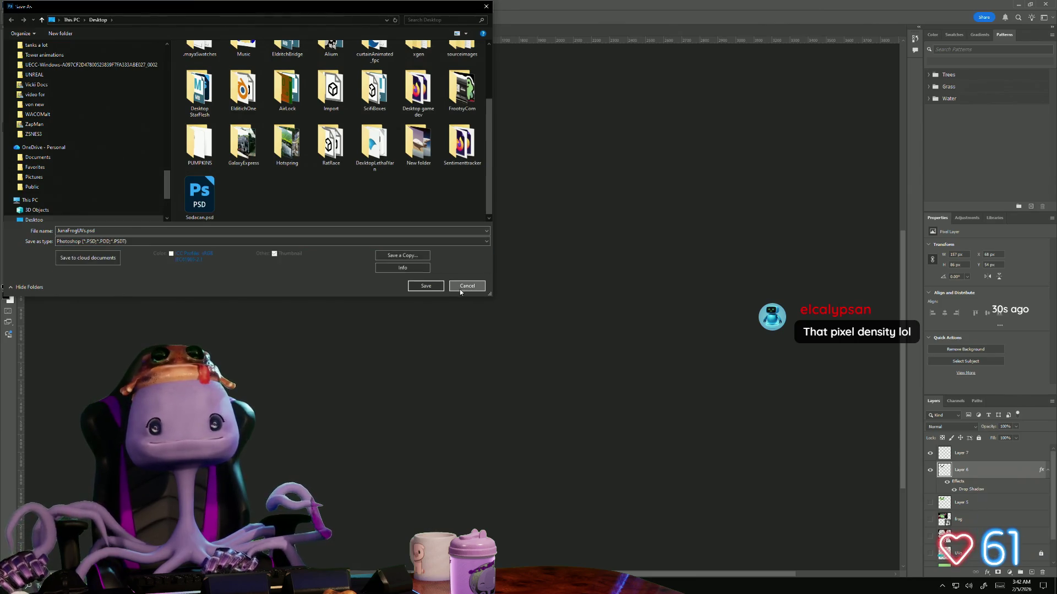
click(16, 6)
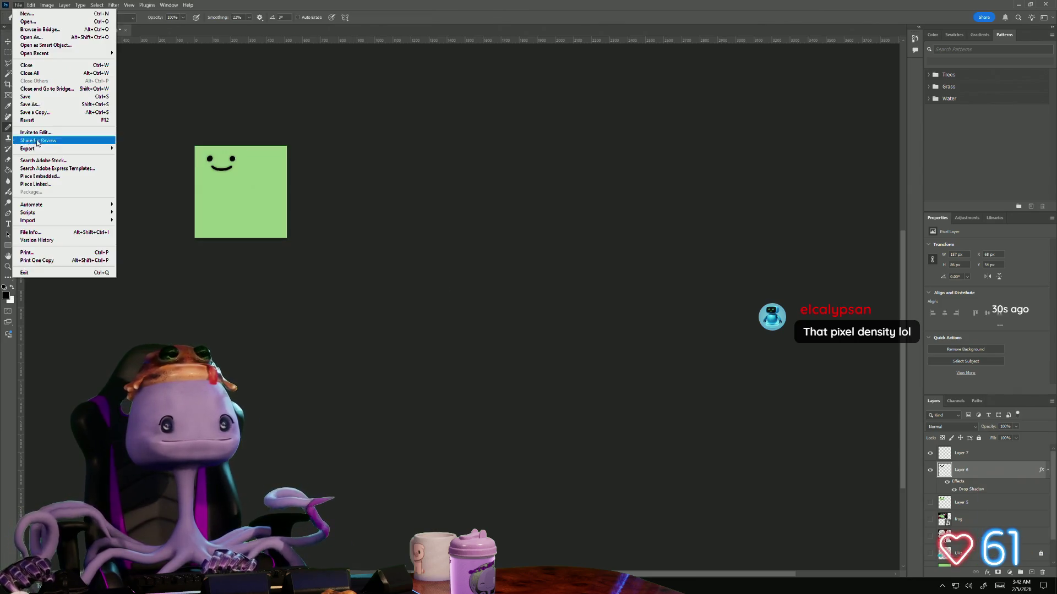
click(52, 117)
scroll(224, 186, down, 5)
Overwrite JunaFrog.png with the 512-pixel PNG copy, then return to Maya and select the frog
click(199, 196)
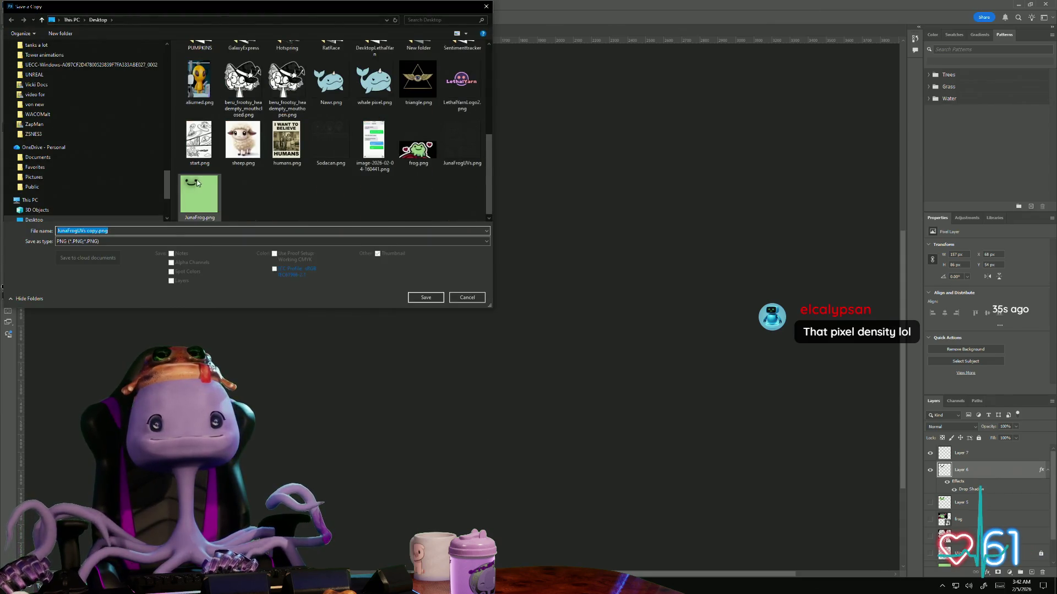
click(431, 300)
click(548, 294)
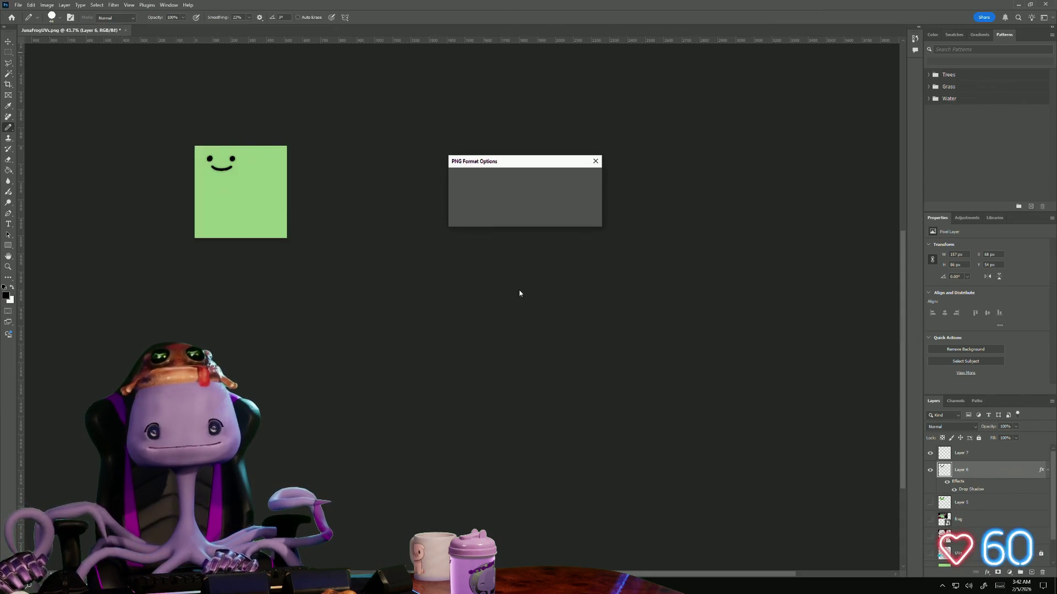
key(Return)
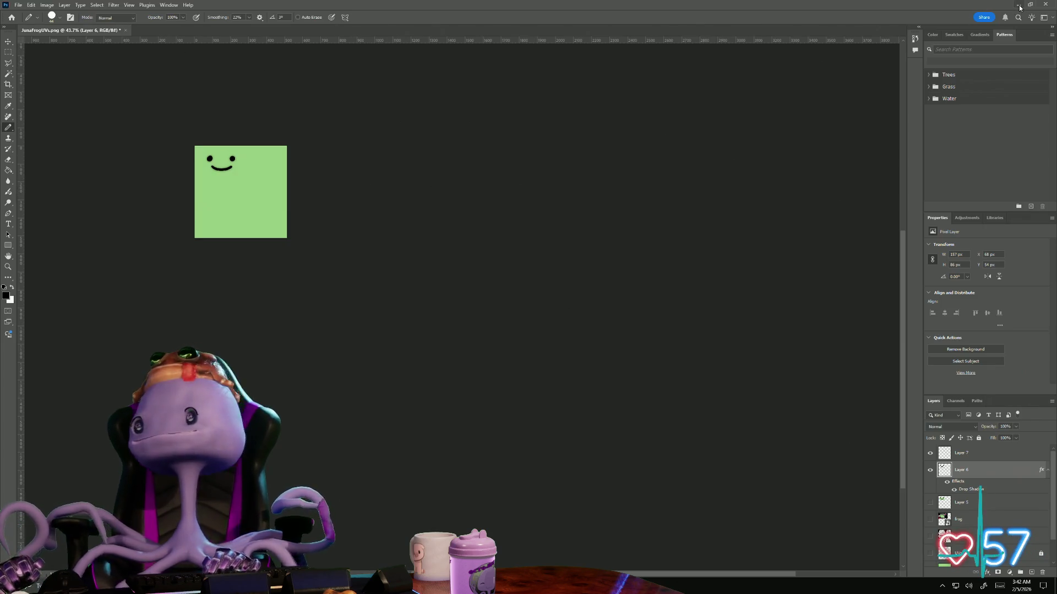
key(alt+Tab)
click(578, 249)
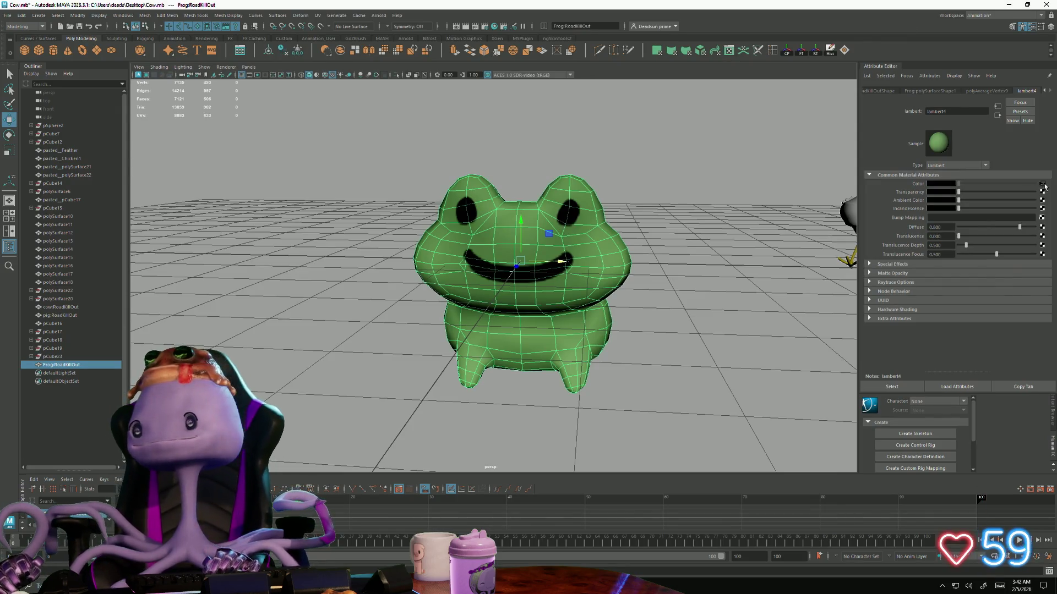
Look over the whole animal scene from a distance, then move in and select the frog
click(616, 321)
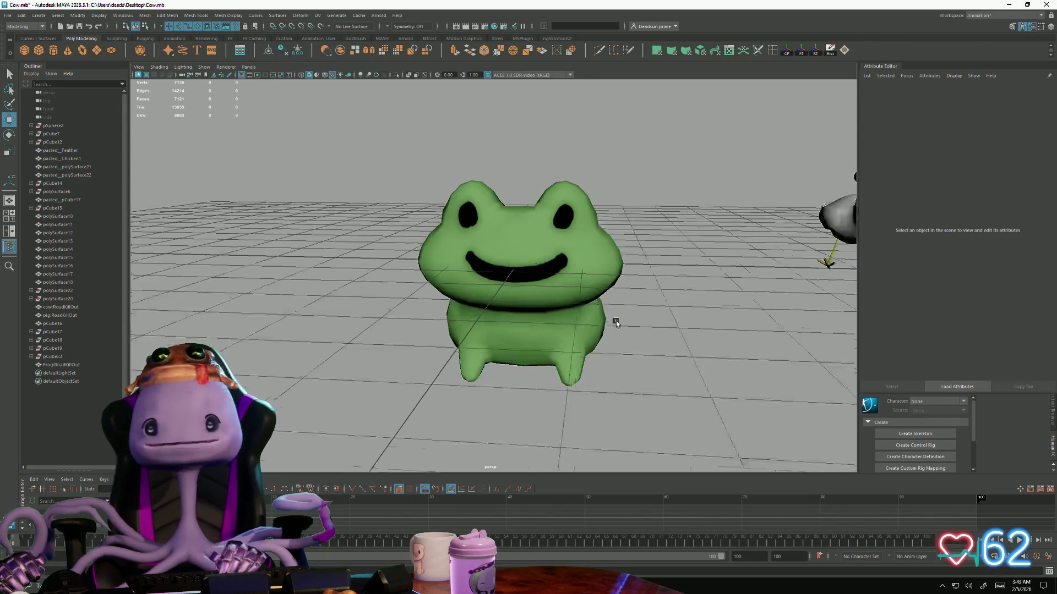
alt+right_drag(616, 321, 433, 311)
mouse_move(433, 311)
alt+mouse_down()
mouse_move(489, 328)
mouse_move(529, 360)
alt+mouse_up()
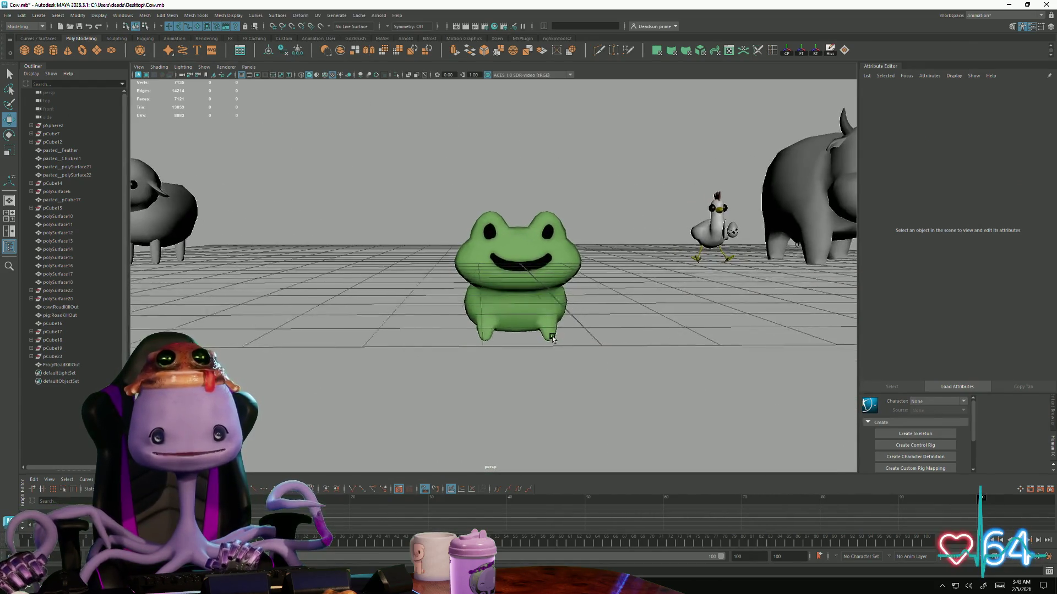
alt+right_drag(529, 361, 547, 339)
scroll(557, 354, up, 3)
click(541, 364)
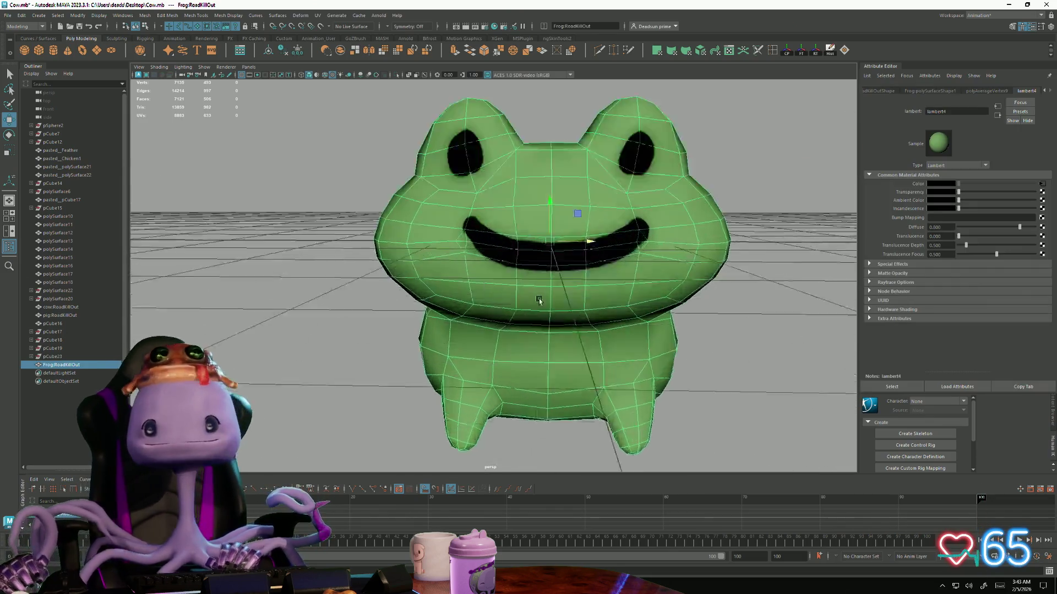
scroll(526, 369, up, 5)
Switch the frog to vertex editing and pick a vertex on its left ear while orbiting its head
right_drag(388, 203, 392, 161)
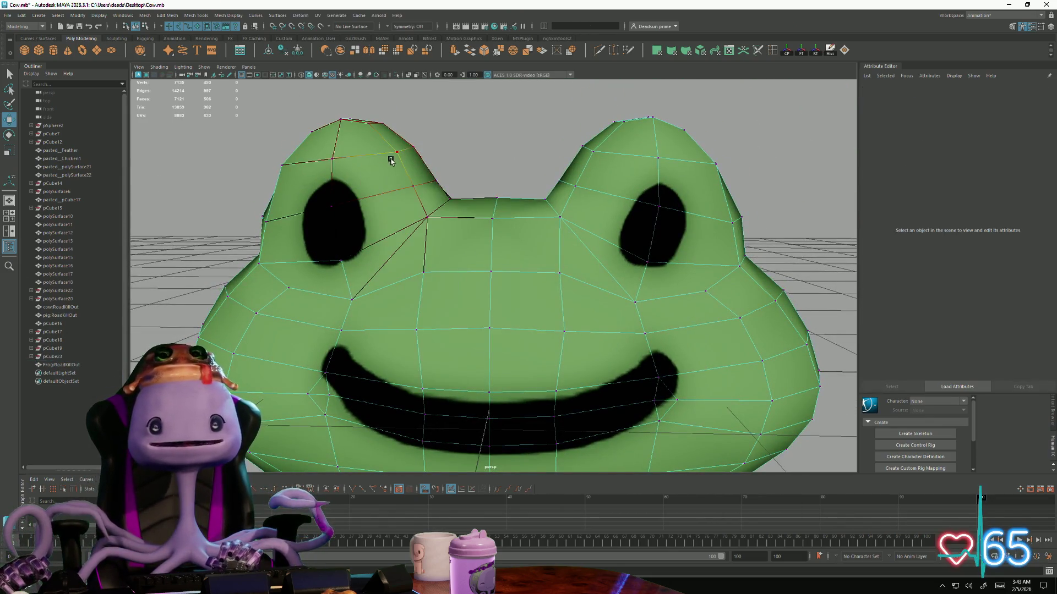
alt+drag(376, 169, 406, 165)
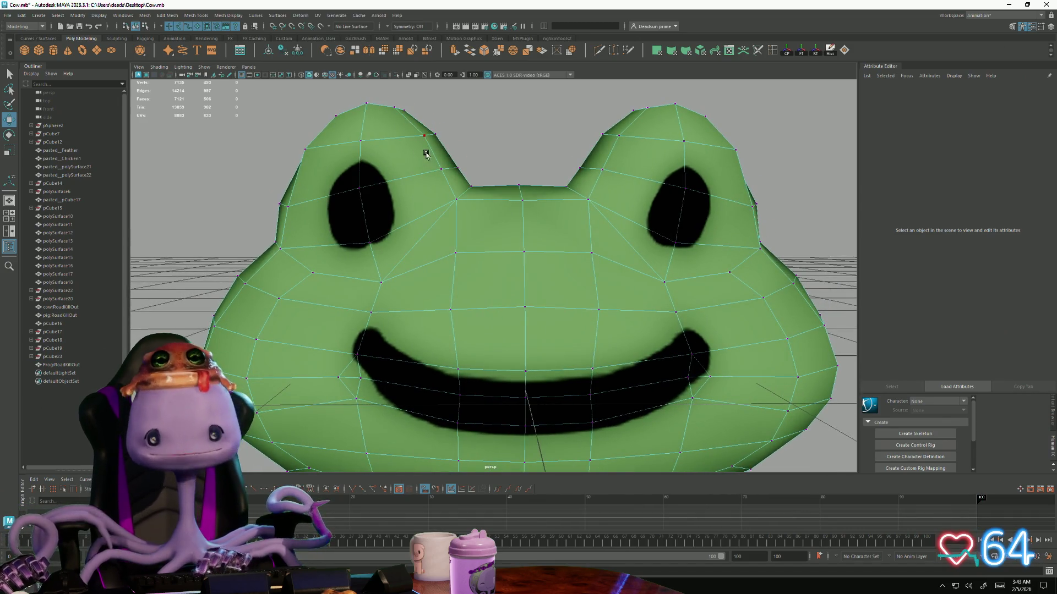
click(469, 176)
mouse_move(543, 185)
alt+mouse_down()
mouse_move(542, 158)
mouse_move(544, 206)
alt+mouse_up()
mouse_move(492, 220)
alt+mouse_down()
mouse_move(322, 284)
mouse_move(285, 255)
alt+mouse_up()
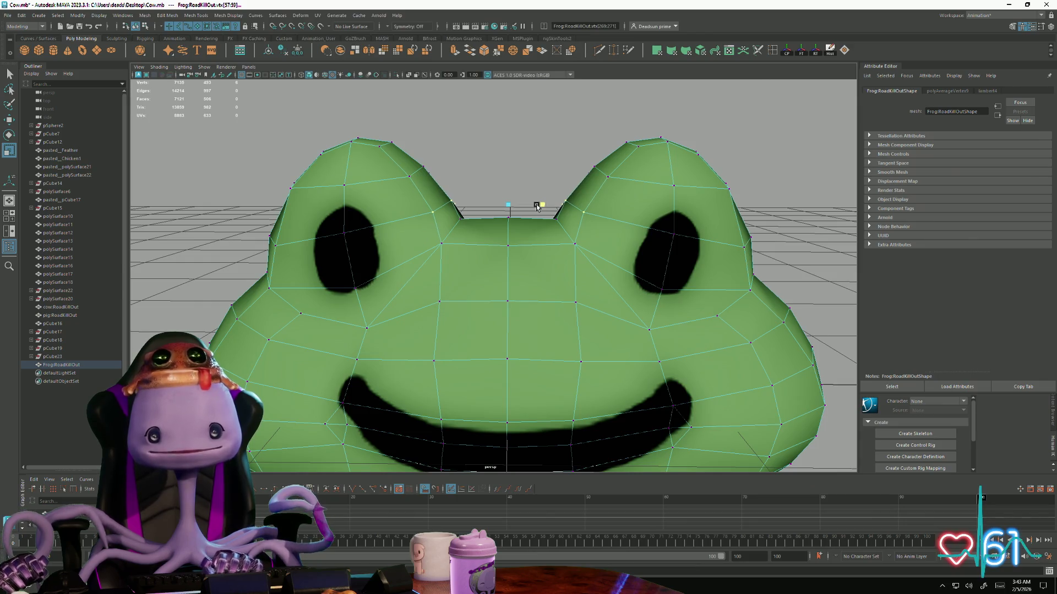
Check the frog from behind and in front, briefly raising its component mode choices before deselecting
alt+right_drag(537, 205, 421, 181)
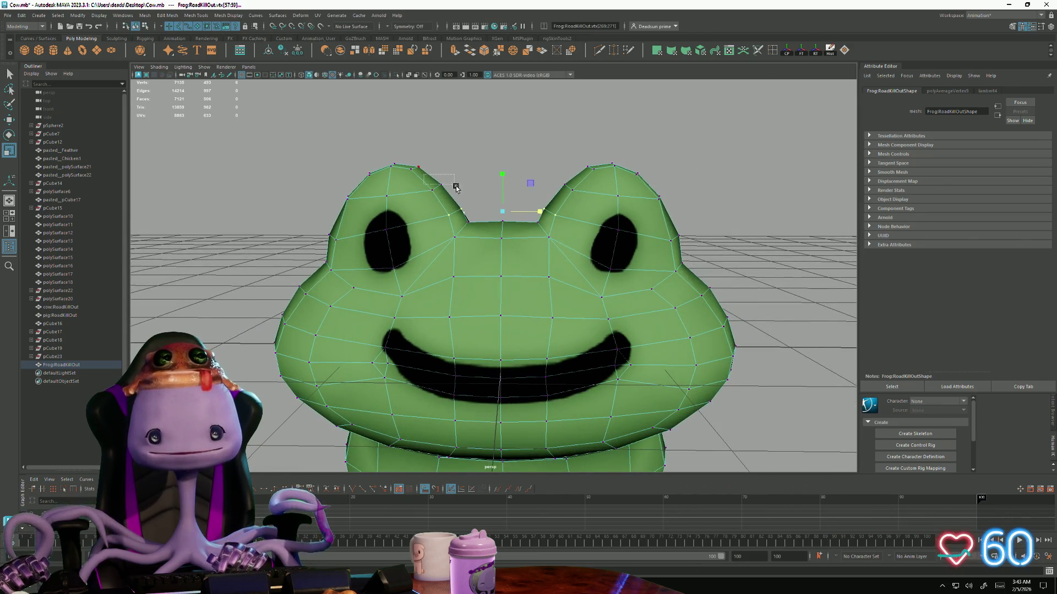
mouse_move(492, 195)
alt+mouse_down()
mouse_move(540, 193)
mouse_move(581, 282)
alt+mouse_up()
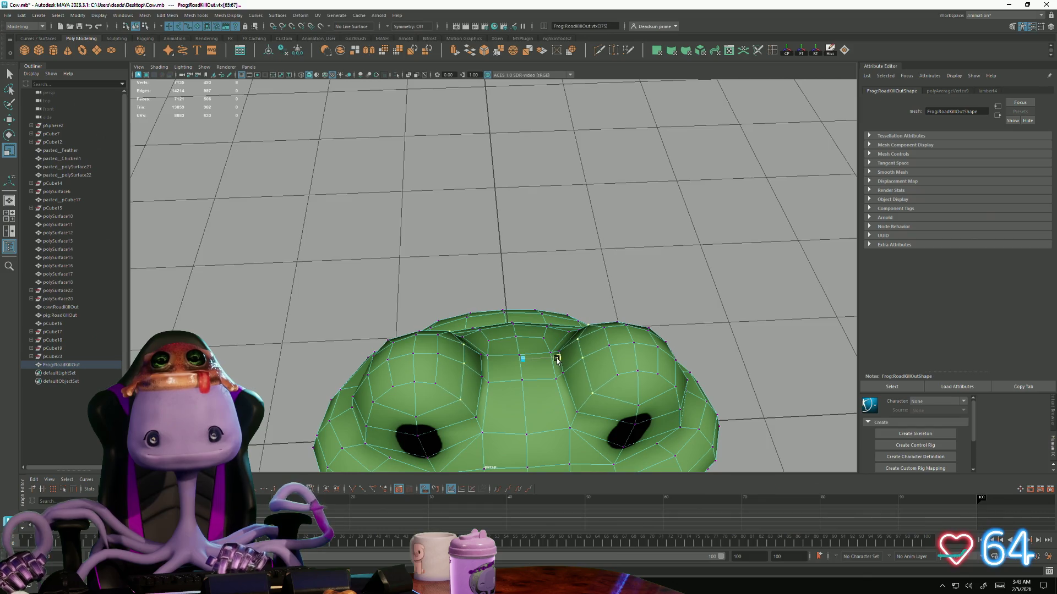
alt+drag(557, 360, 531, 347)
mouse_move(531, 347)
alt+right_down()
mouse_move(453, 240)
mouse_move(481, 224)
alt+right_up()
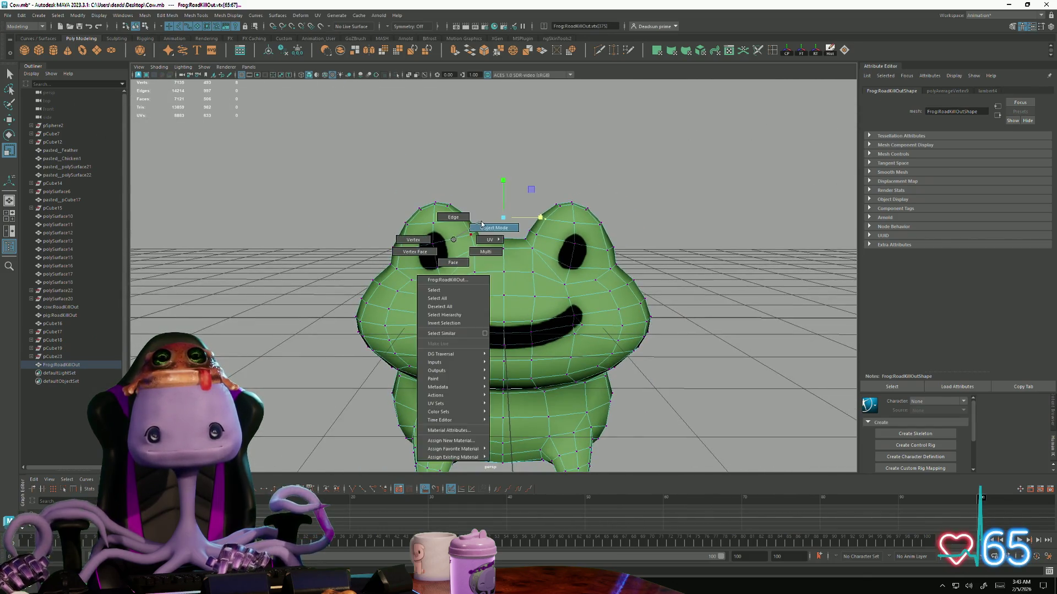
click(632, 166)
scroll(371, 272, down, 5)
scroll(349, 272, up, 3)
Close in on the frog's face, select the mesh and enter vertex mode with F9
mouse_move(349, 272)
alt+mouse_down()
mouse_move(381, 273)
mouse_move(333, 278)
mouse_move(355, 292)
alt+mouse_up()
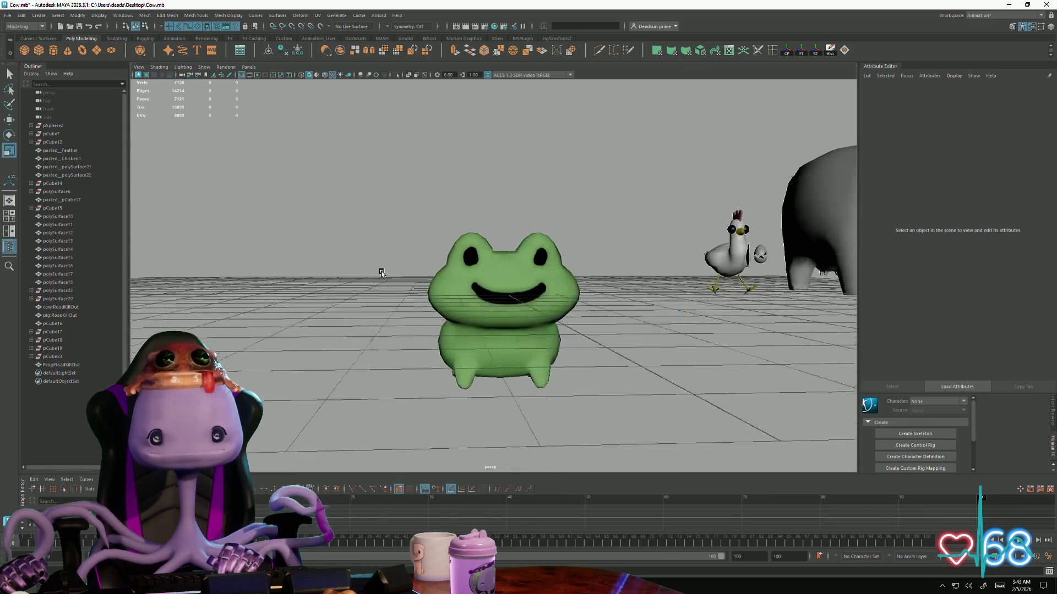
alt+right_drag(355, 293, 469, 351)
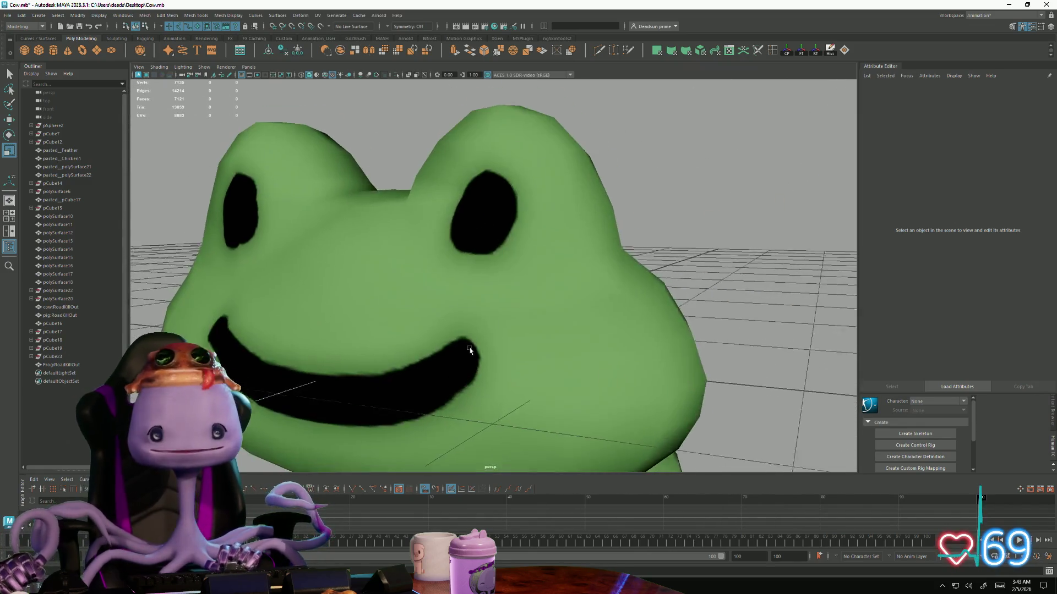
click(470, 351)
scroll(484, 275, down, 2)
scroll(465, 286, up, 2)
scroll(484, 275, down, 2)
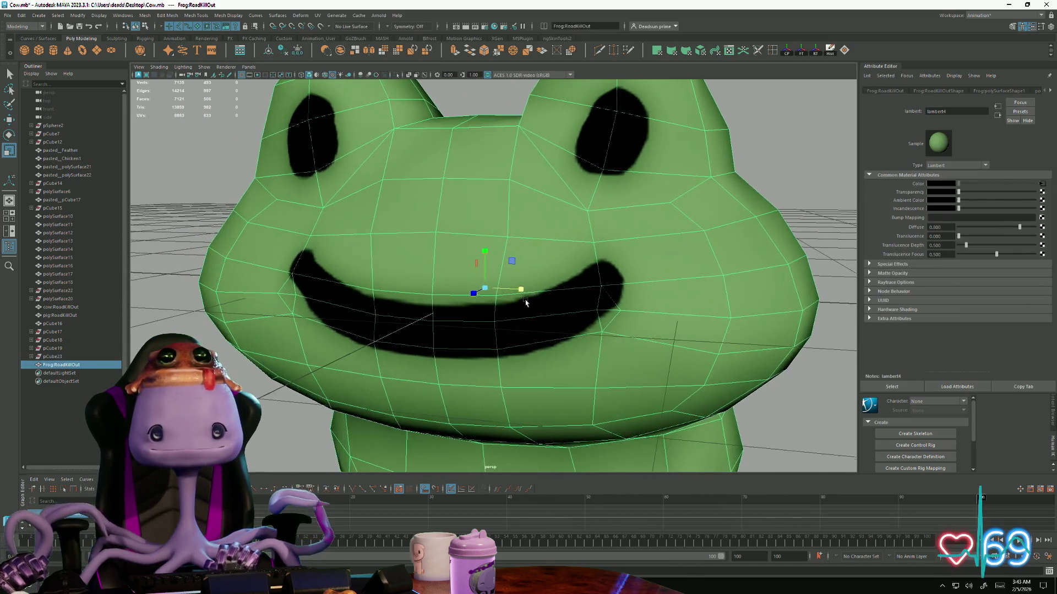
key(F9)
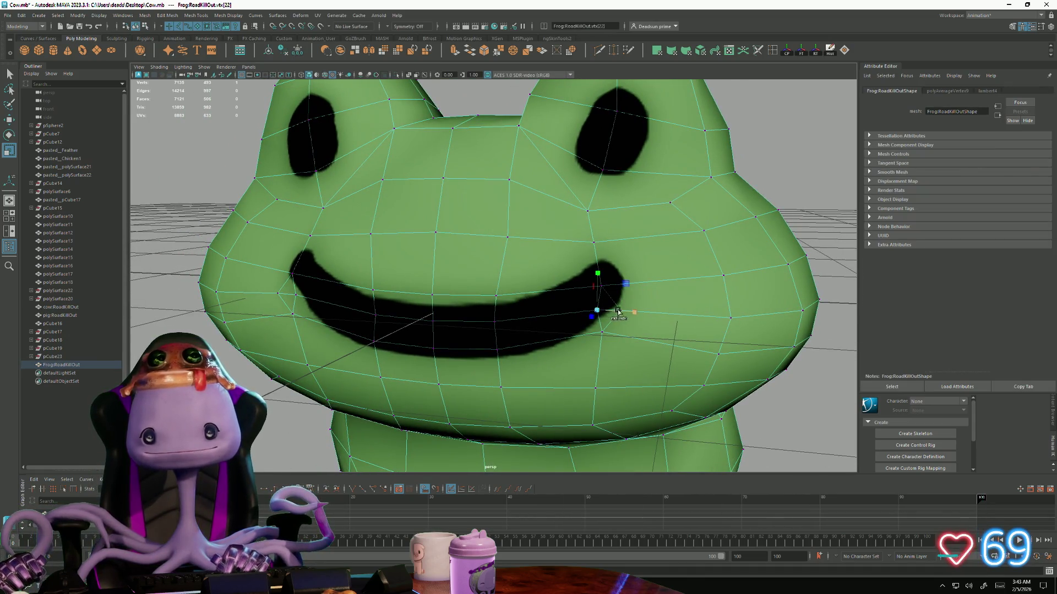
scroll(606, 323, down, 3)
scroll(579, 306, up, 1)
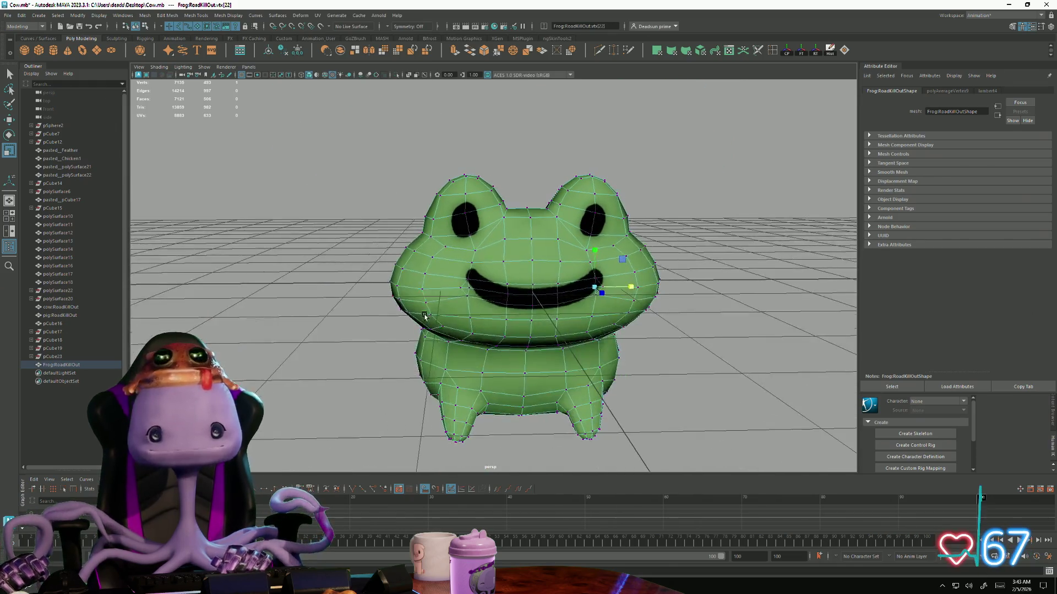
scroll(522, 330, up, 3)
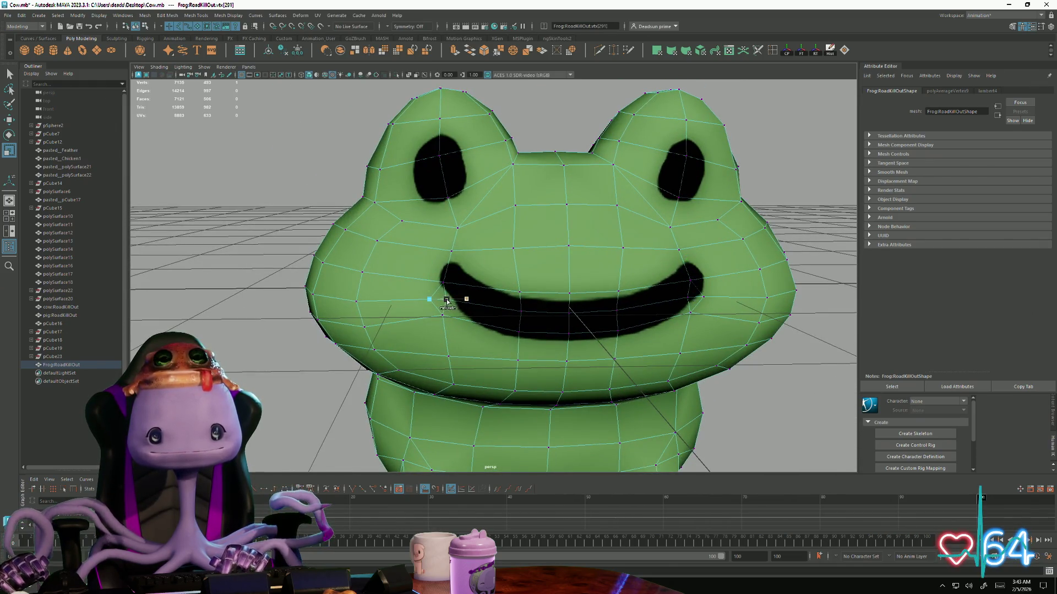
scroll(425, 312, up, 3)
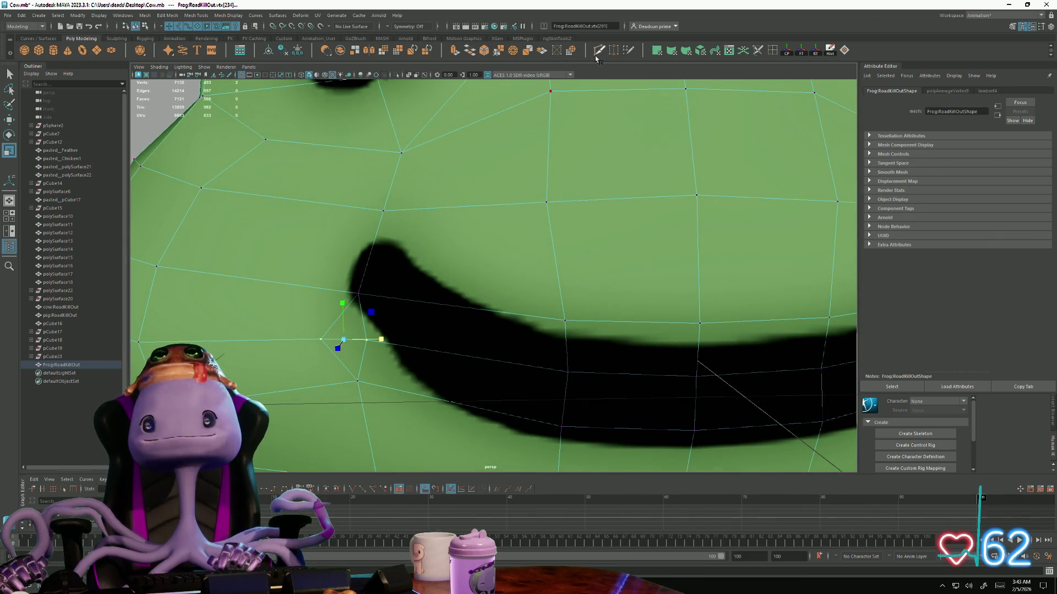
Merge the left smile-corner vertices, then pick vtx[22] at the right corner and merge there too
click(497, 51)
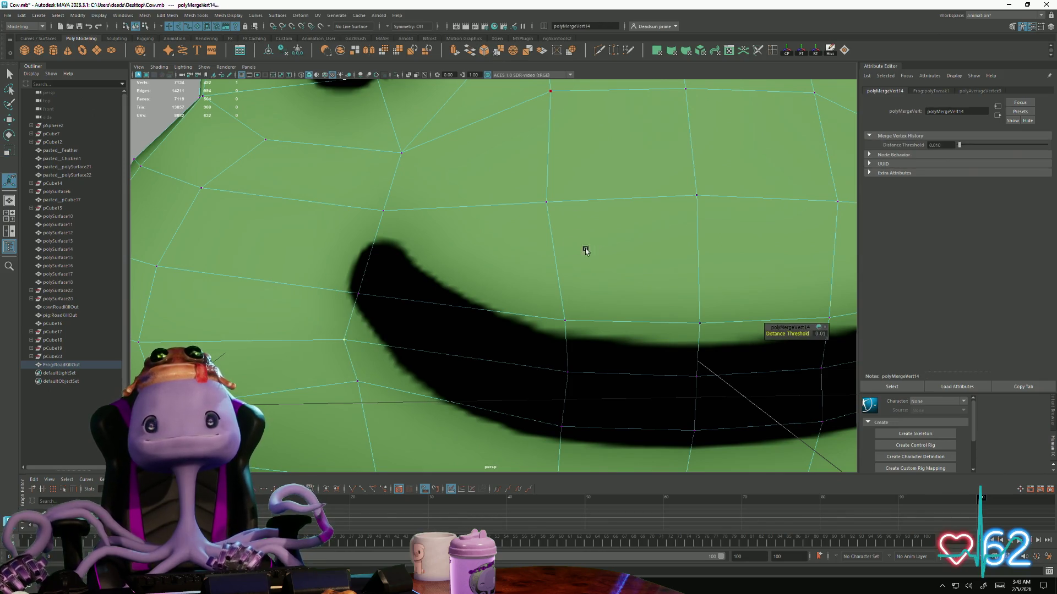
alt+drag(585, 251, 372, 225)
click(604, 292)
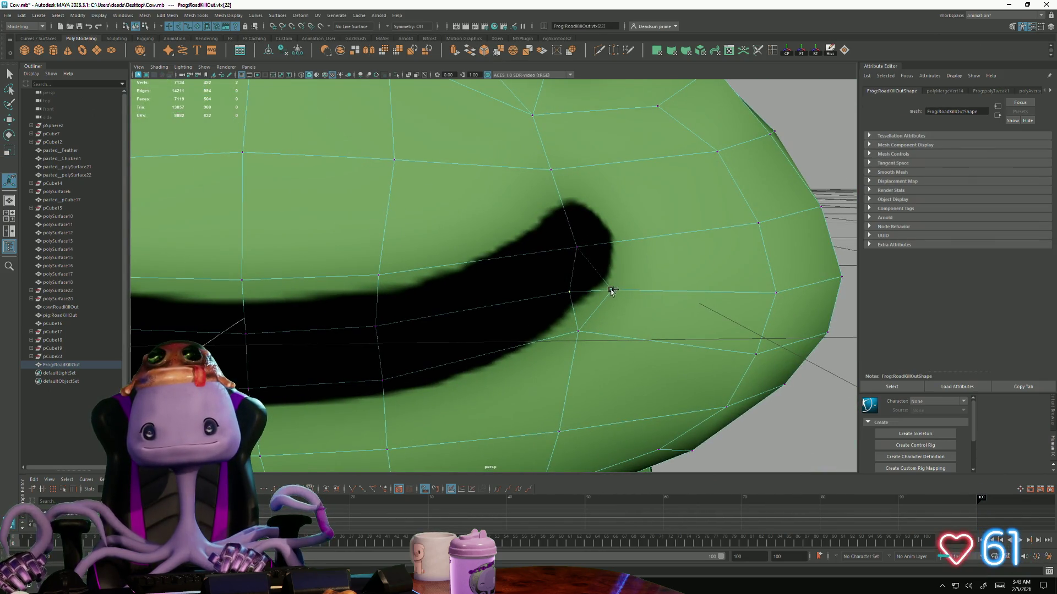
click(497, 52)
scroll(376, 314, down, 10)
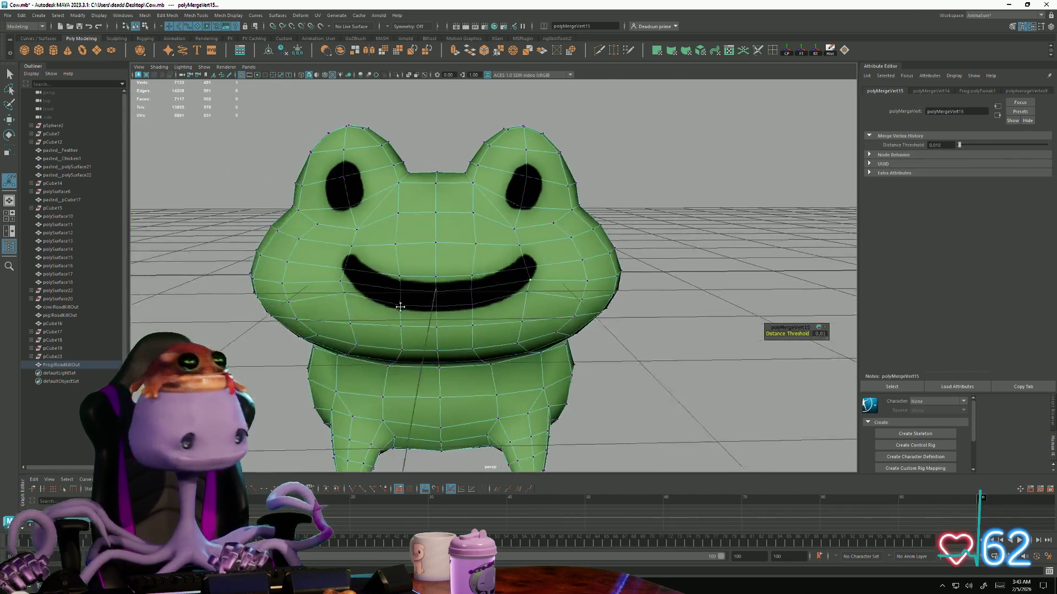
Return to object mode with F8 and reselect the frog at eye level
key(F8)
mouse_move(375, 314)
alt+mouse_down()
mouse_move(656, 193)
mouse_move(286, 307)
mouse_move(512, 256)
mouse_move(488, 233)
mouse_move(478, 296)
alt+mouse_up()
click(656, 193)
scroll(657, 192, down, 5)
scroll(512, 256, up, 5)
click(512, 254)
scroll(512, 254, up, 3)
scroll(504, 230, down, 3)
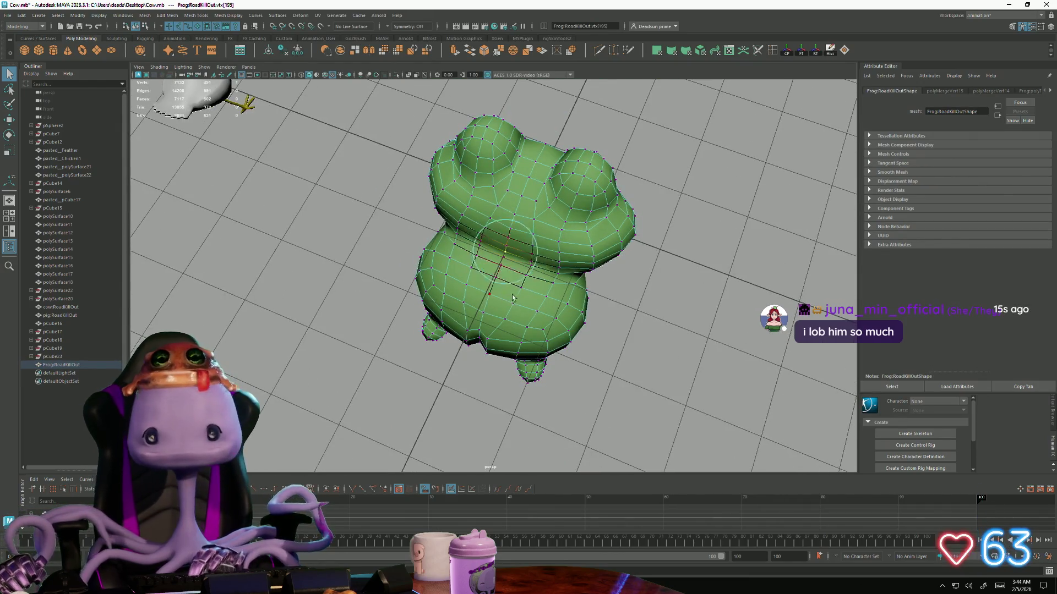
Lower the edge loop below the frog's head slightly along Y, then deselect the frog
alt+drag(506, 275, 569, 250)
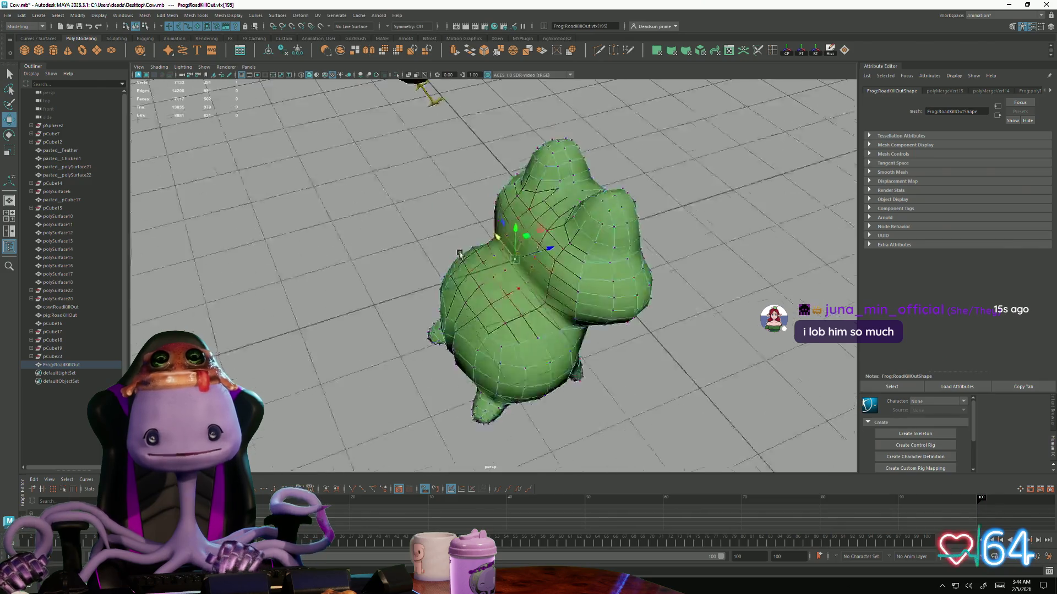
scroll(569, 251, up, 3)
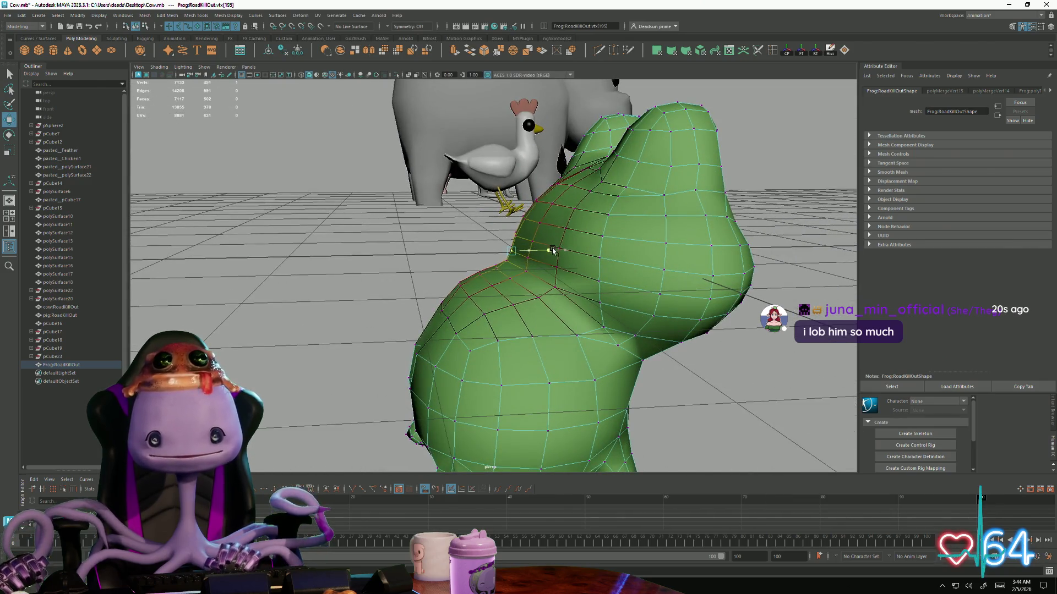
alt+drag(551, 250, 522, 280)
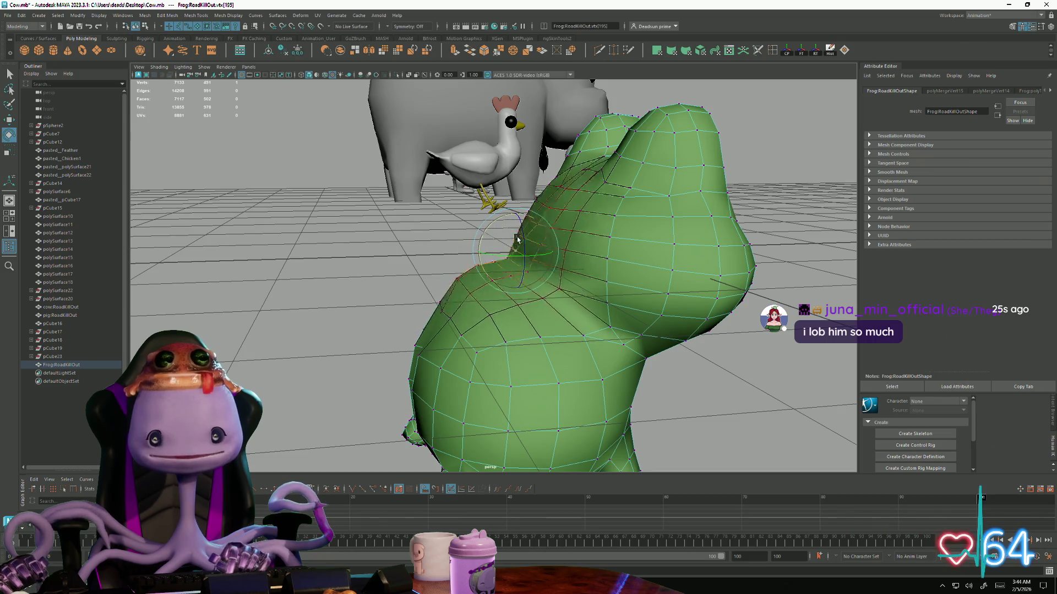
mouse_move(599, 322)
alt+mouse_down()
mouse_move(570, 301)
mouse_move(684, 306)
mouse_move(727, 327)
alt+mouse_up()
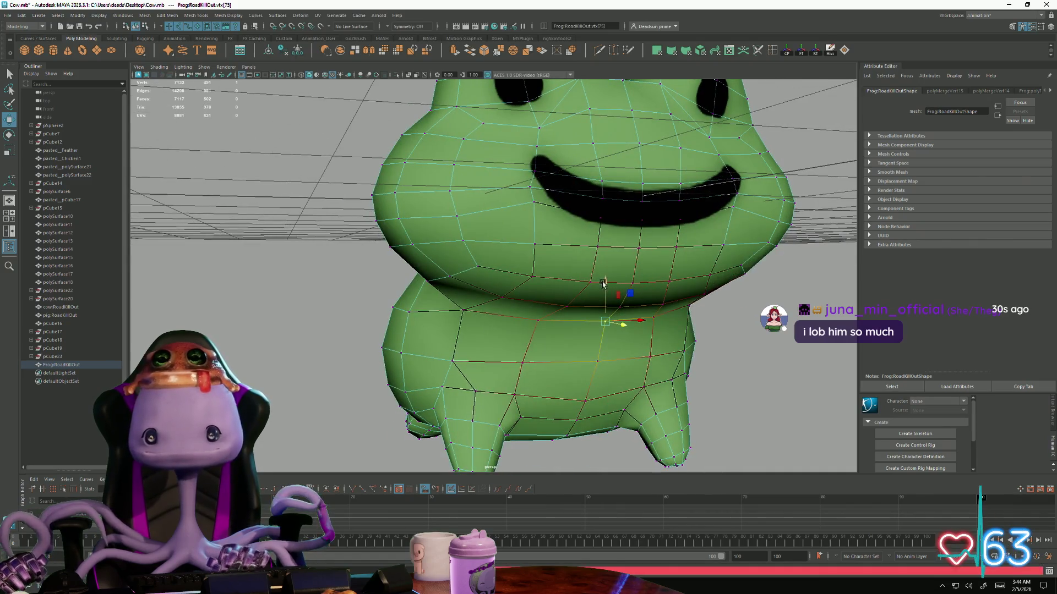
mouse_move(610, 282)
mouse_down()
mouse_move(612, 298)
mouse_move(466, 353)
mouse_up()
scroll(611, 298, down, 5)
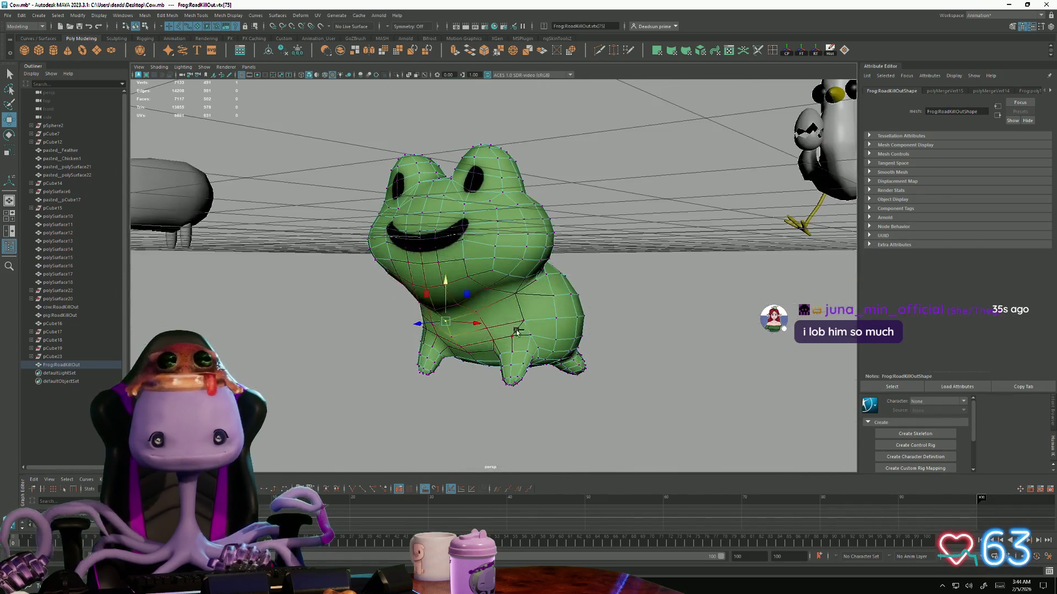
scroll(378, 303, down, 5)
mouse_move(377, 302)
alt+mouse_down()
mouse_move(607, 229)
mouse_move(493, 358)
mouse_move(501, 310)
alt+mouse_up()
click(606, 228)
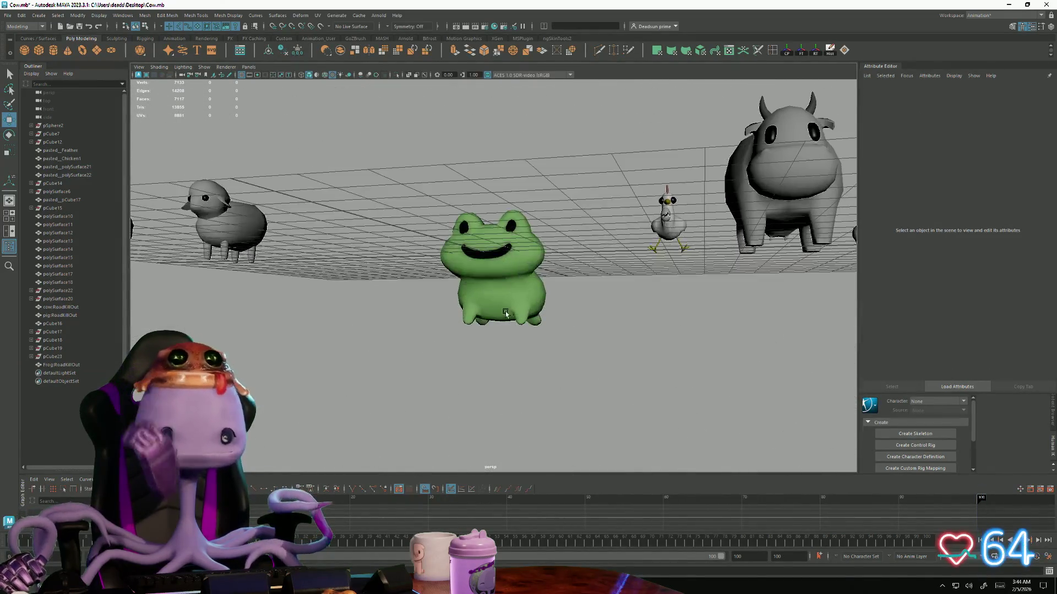
click(502, 311)
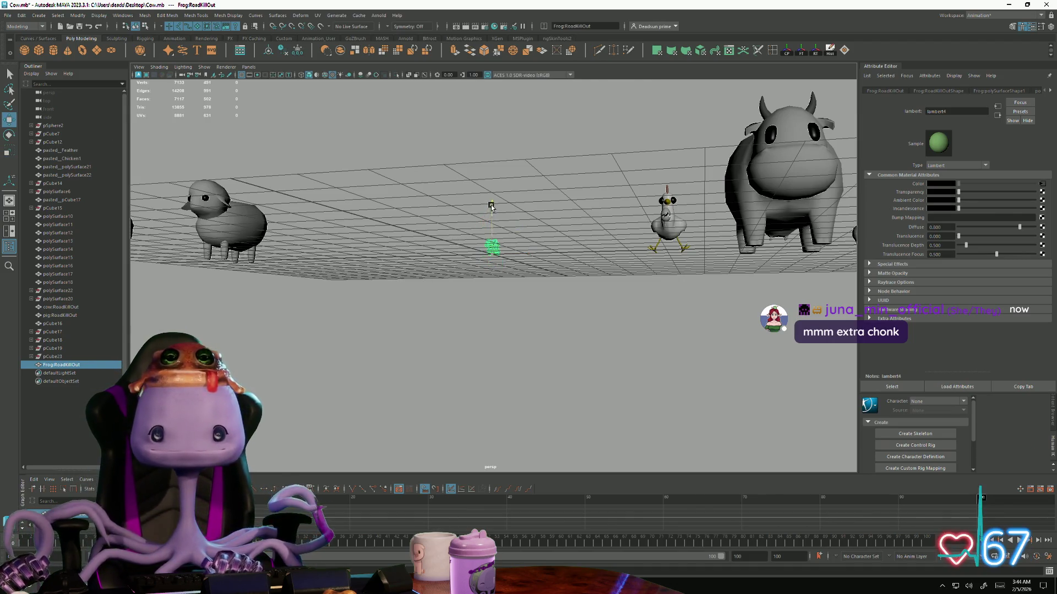
key(f)
scroll(333, 333, down, 5)
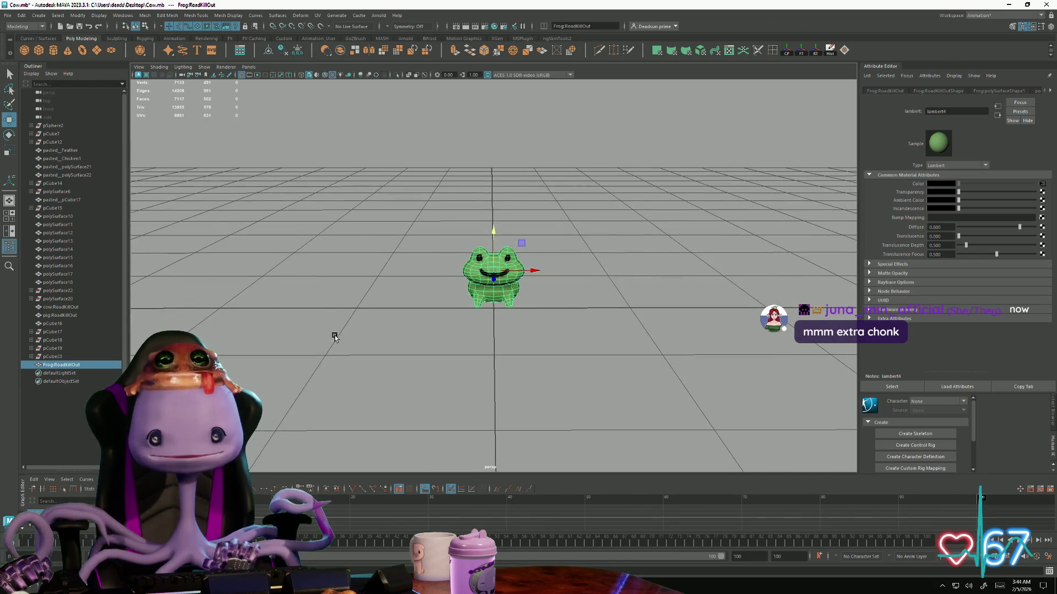
alt+drag(387, 334, 447, 285)
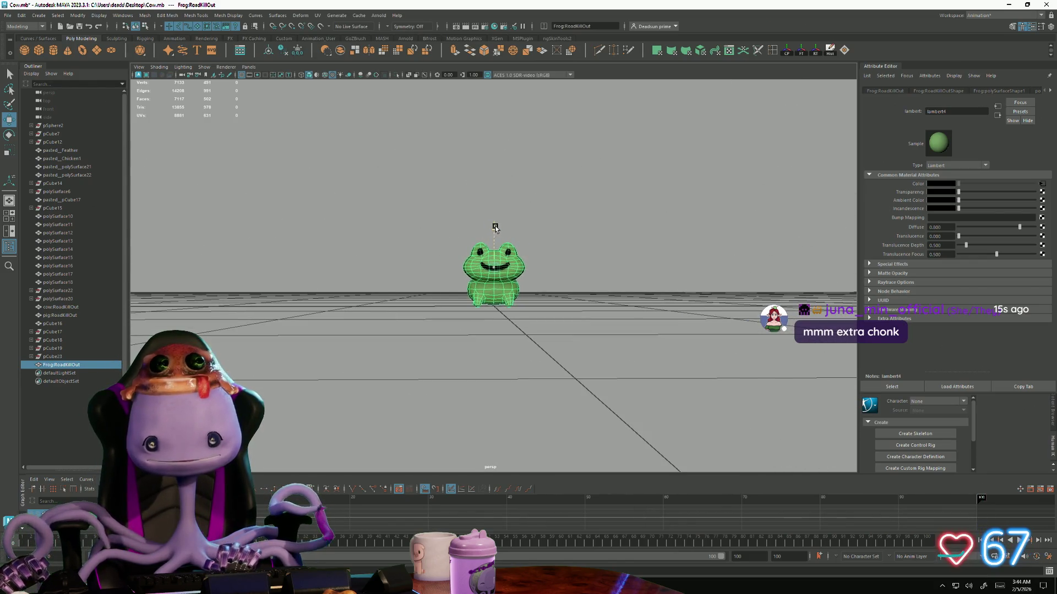
click(389, 293)
scroll(491, 319, down, 3)
mouse_move(491, 319)
alt+mouse_down()
mouse_move(495, 347)
mouse_move(399, 352)
mouse_move(517, 402)
mouse_move(487, 275)
alt+mouse_up()
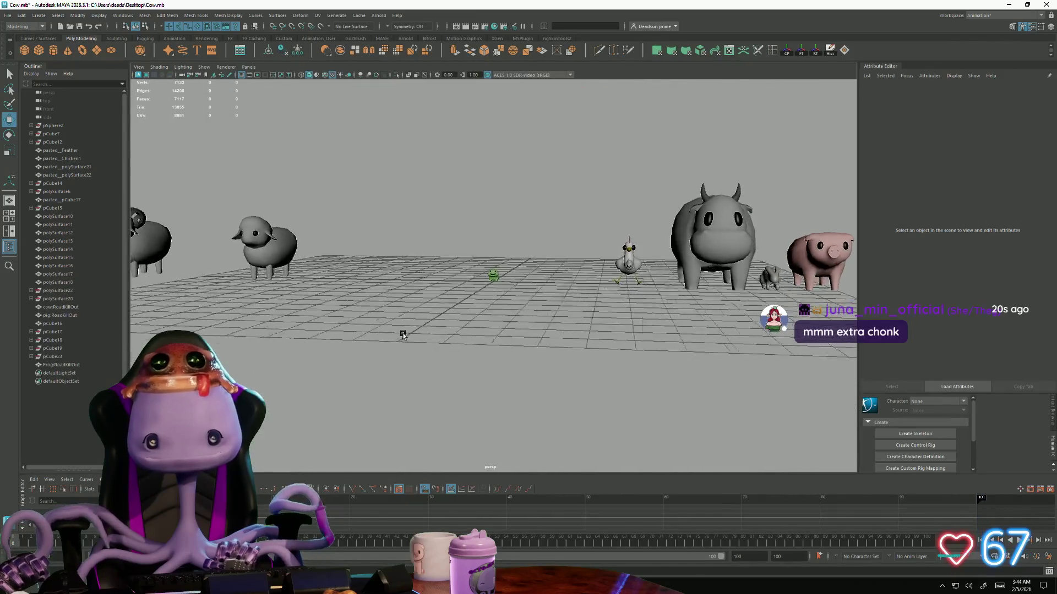
click(489, 275)
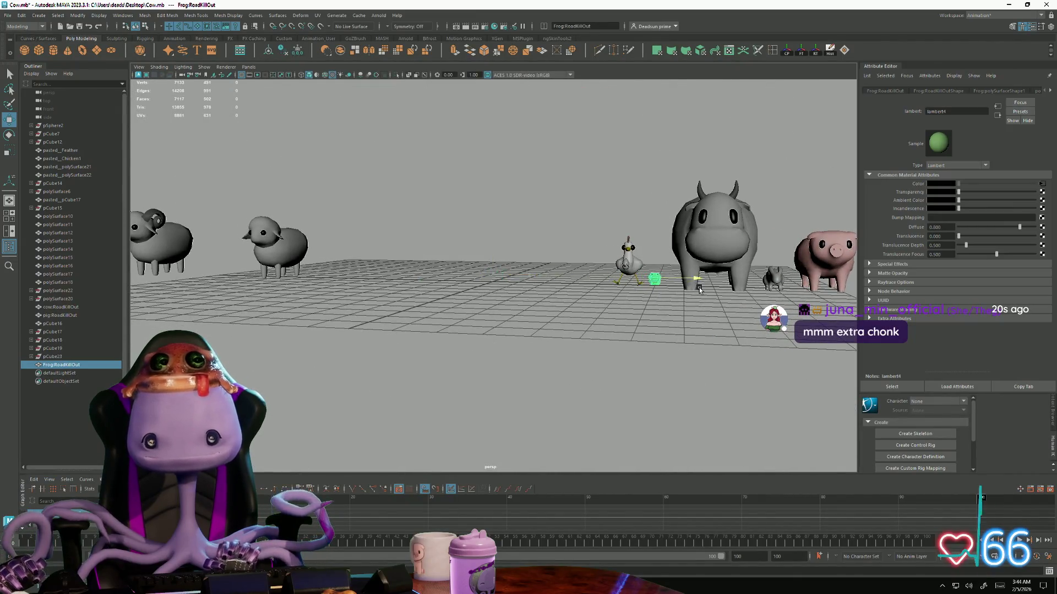
click(680, 294)
alt+middle_drag(678, 294, 439, 337)
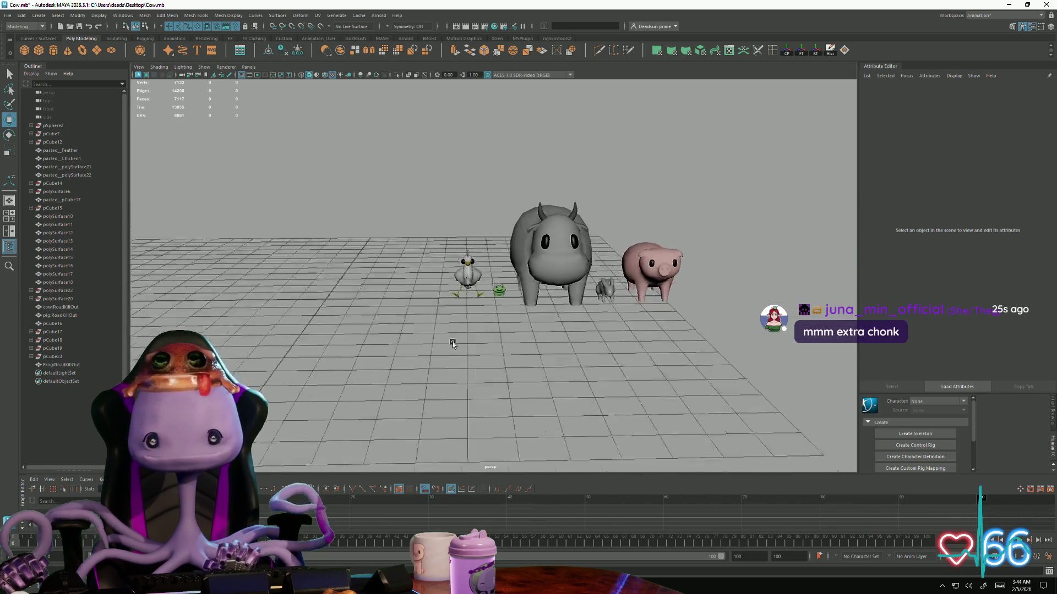
alt+right_drag(438, 337, 570, 366)
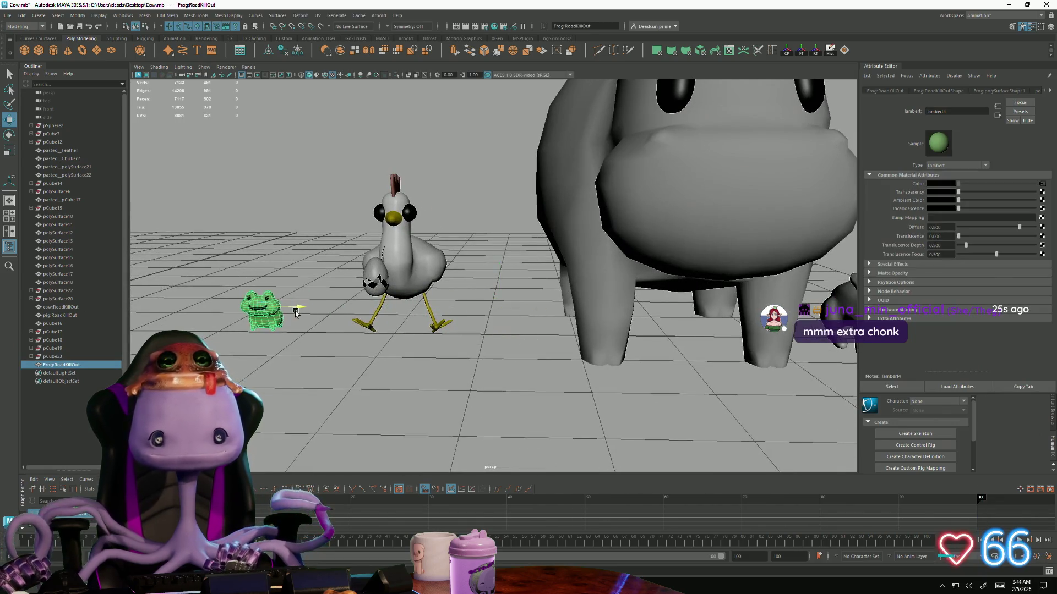
key(f)
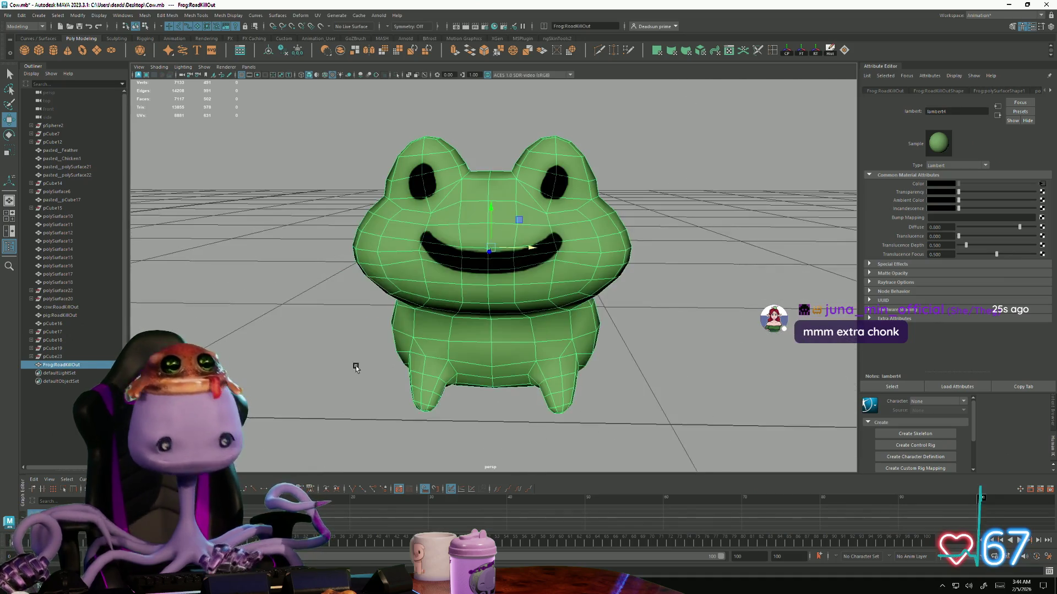
Deselect the frog and view it from above and up close beside the chicken
click(297, 392)
scroll(299, 392, down, 3)
scroll(447, 397, up, 3)
scroll(446, 397, up, 2)
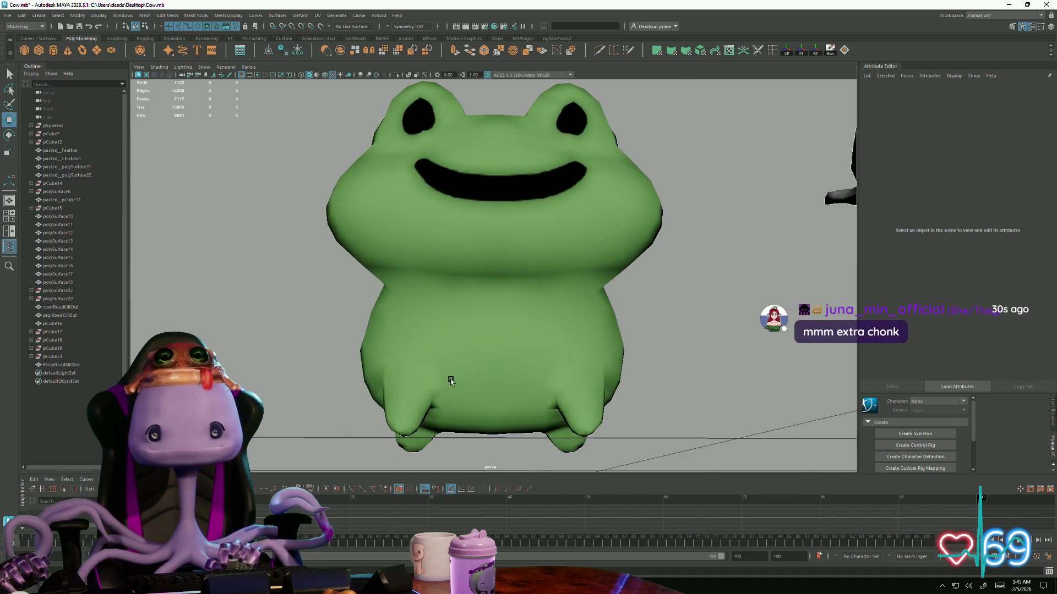
scroll(390, 346, down, 4)
mouse_move(391, 345)
alt+mouse_down()
mouse_move(467, 300)
mouse_move(467, 377)
mouse_move(500, 385)
mouse_move(507, 372)
mouse_move(563, 369)
mouse_move(460, 366)
mouse_move(614, 362)
mouse_move(522, 364)
mouse_move(481, 345)
mouse_move(479, 355)
mouse_move(567, 355)
mouse_move(537, 369)
mouse_move(386, 367)
mouse_move(478, 349)
mouse_move(441, 345)
mouse_move(550, 349)
mouse_move(490, 350)
alt+mouse_up()
click(485, 321)
alt+right_drag(490, 349, 789, 437)
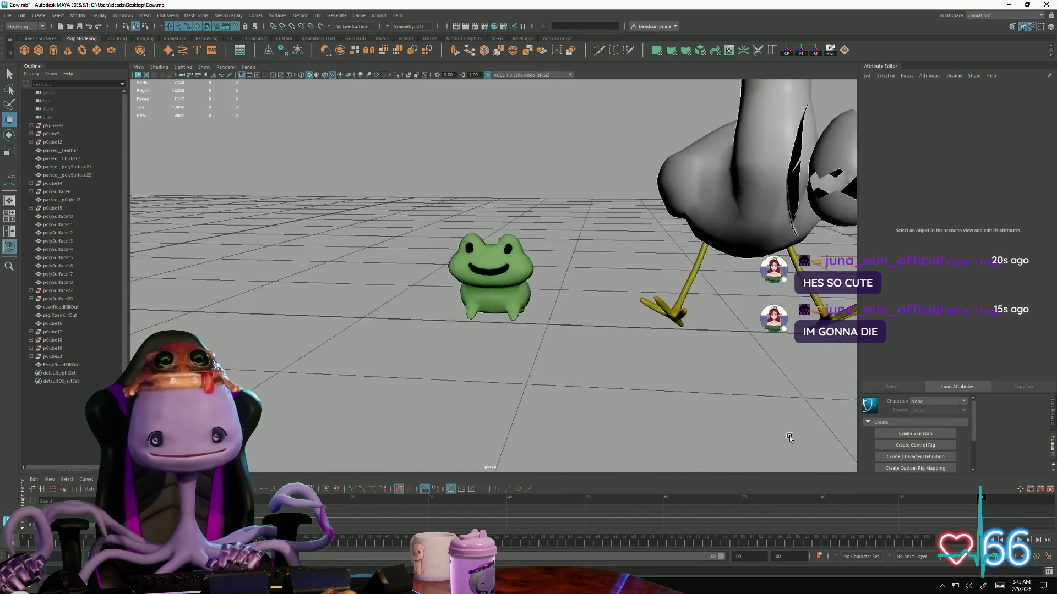
mouse_move(789, 438)
alt+mouse_down()
mouse_move(479, 331)
mouse_move(523, 366)
alt+mouse_up()
alt+right_drag(523, 366, 511, 372)
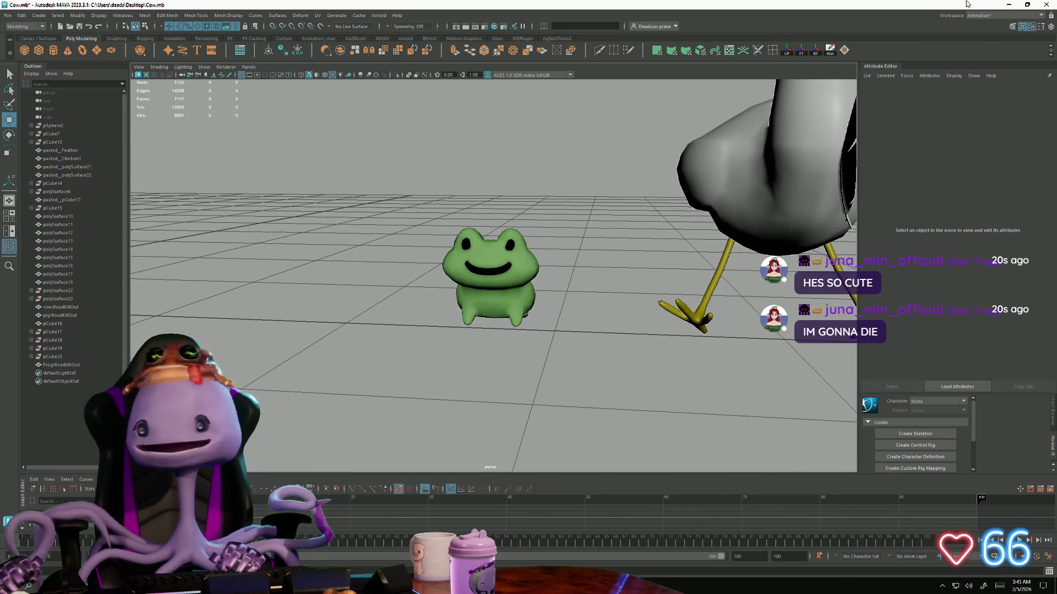
Minimise Maya and open frog.png from the desktop in the image viewer
click(1003, 5)
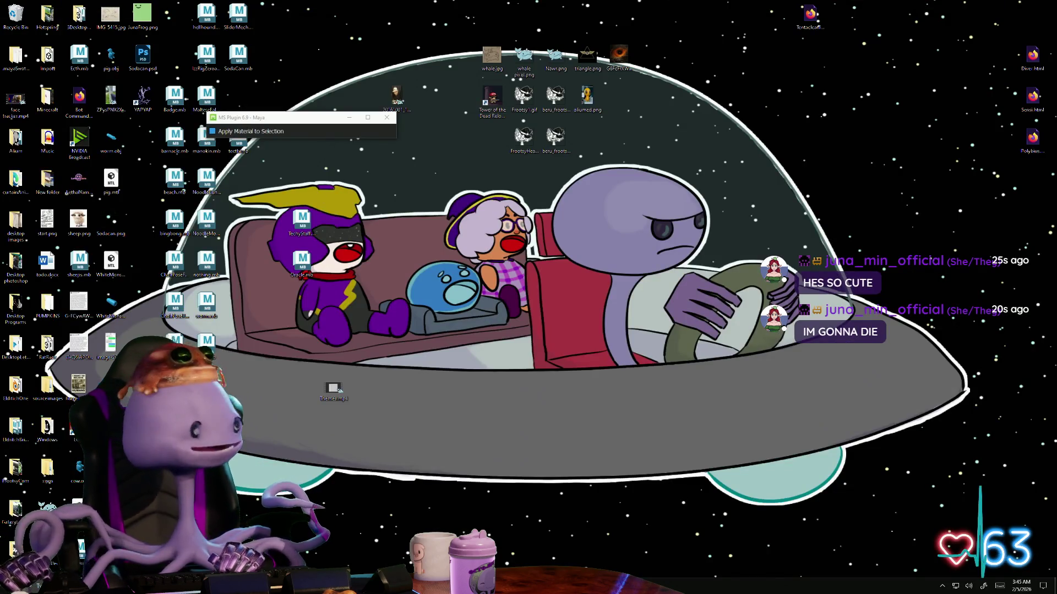
double_click(333, 388)
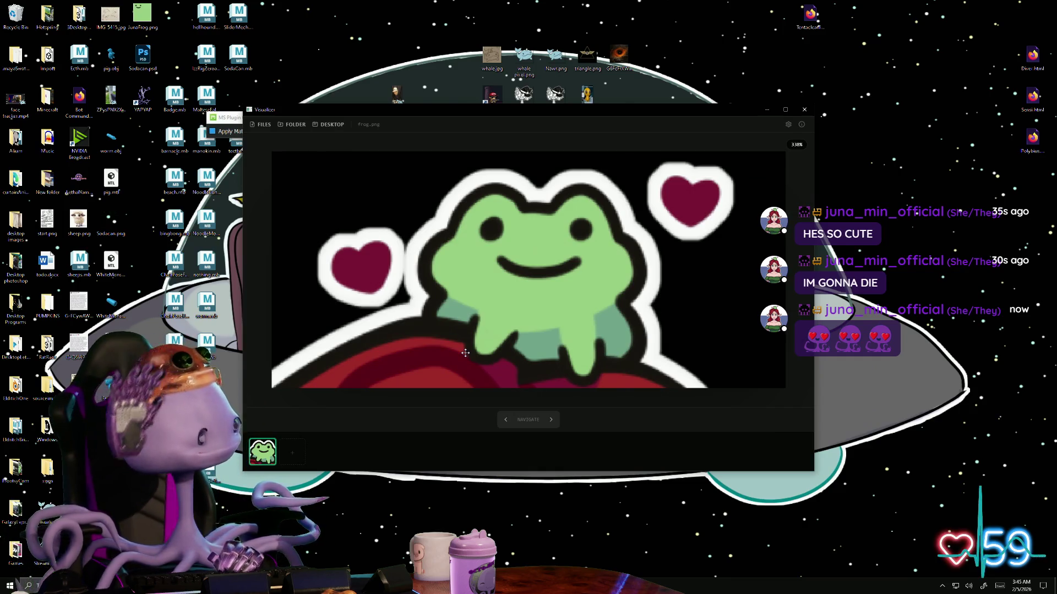
Use Alt+Tab to leave the reference image and return to the Maya farm scene
key(alt+Tab)
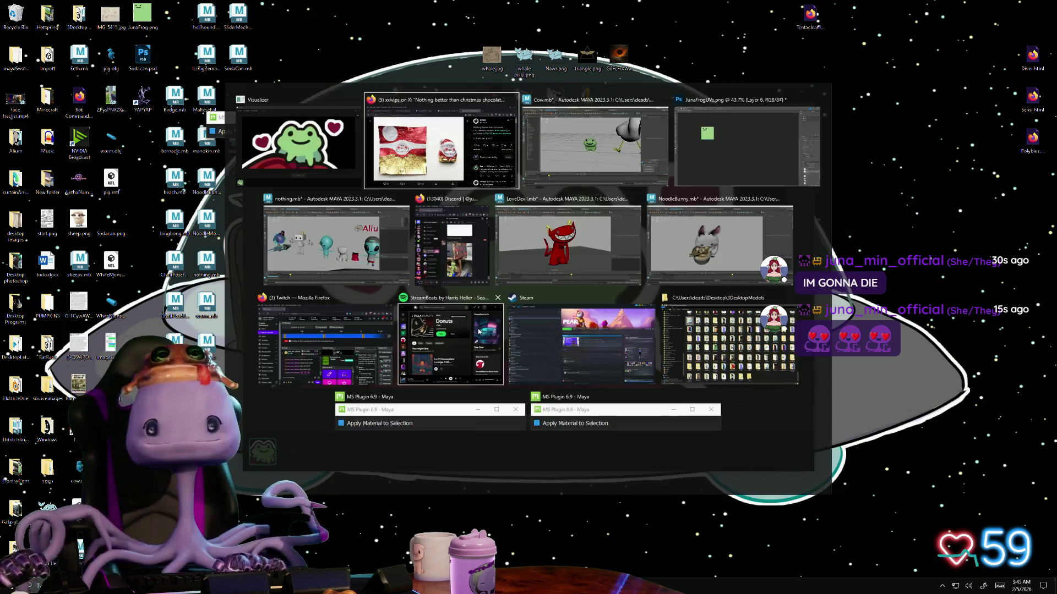
click(591, 147)
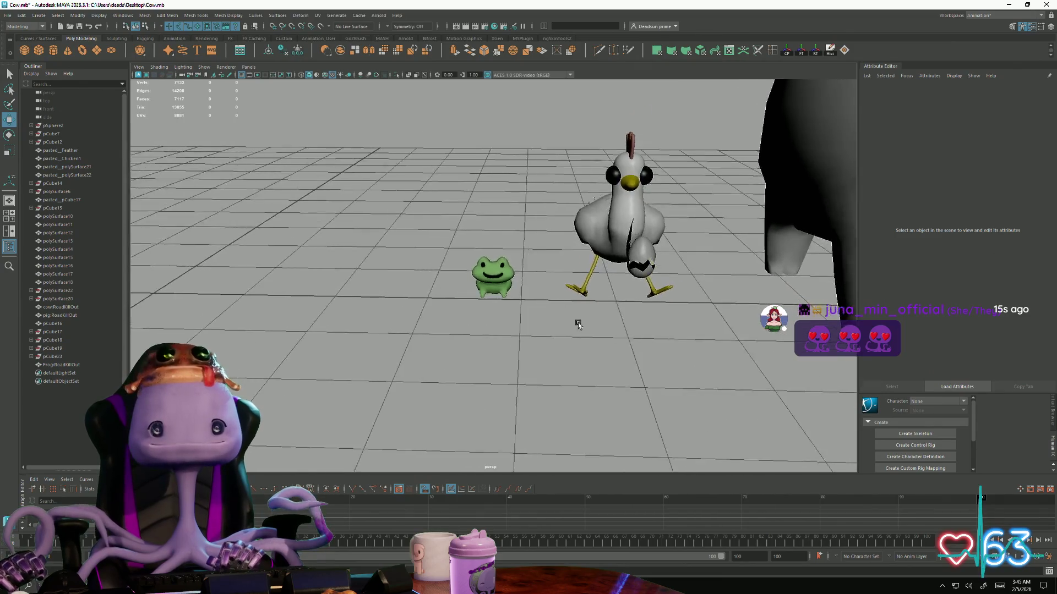
Frame and select the frog, then put it into vertex editing from the marking menu
mouse_move(573, 322)
alt+mouse_down()
mouse_move(526, 334)
mouse_move(455, 323)
mouse_move(605, 309)
alt+mouse_up()
mouse_move(471, 252)
alt+mouse_down()
mouse_move(446, 257)
mouse_move(464, 252)
alt+mouse_up()
click(456, 257)
key(f)
click(450, 281)
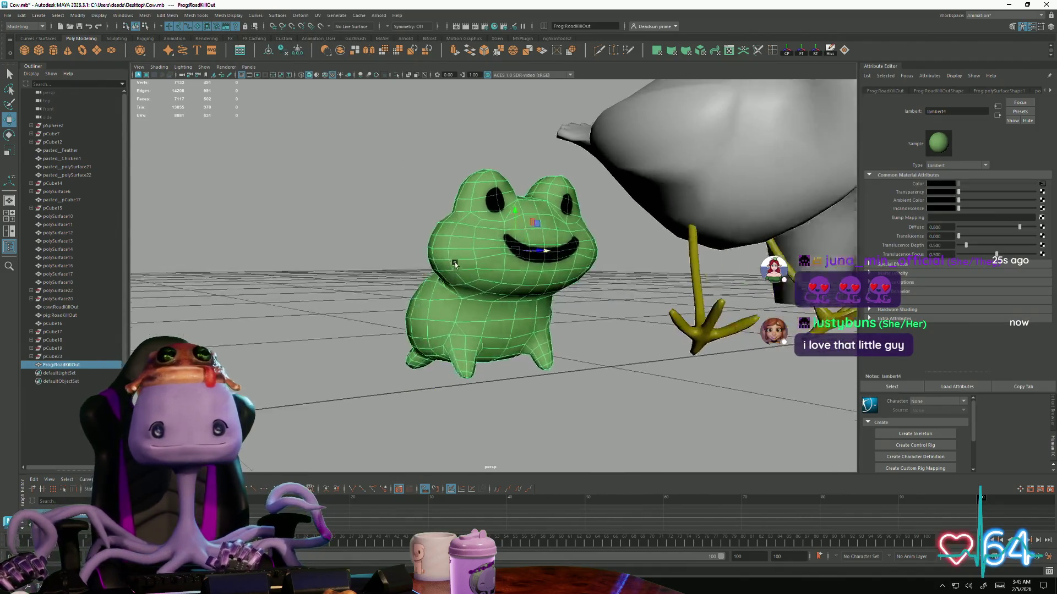
right_drag(464, 252, 436, 255)
alt+drag(436, 255, 532, 274)
Scale the frog narrower along X, review it from several sides, and revert to its round width
alt+drag(572, 244, 537, 345)
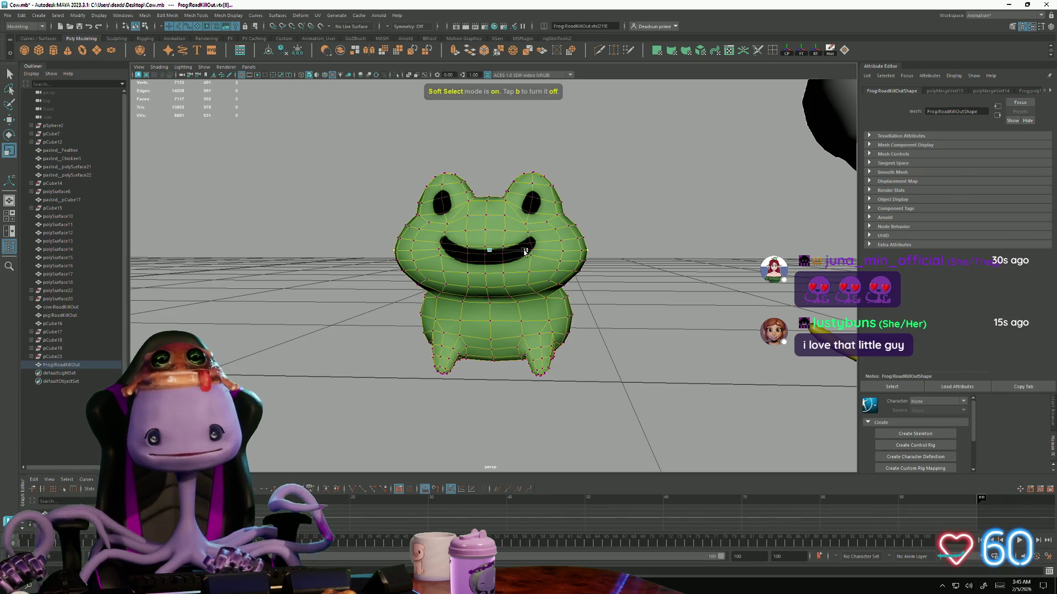
drag(523, 253, 503, 251)
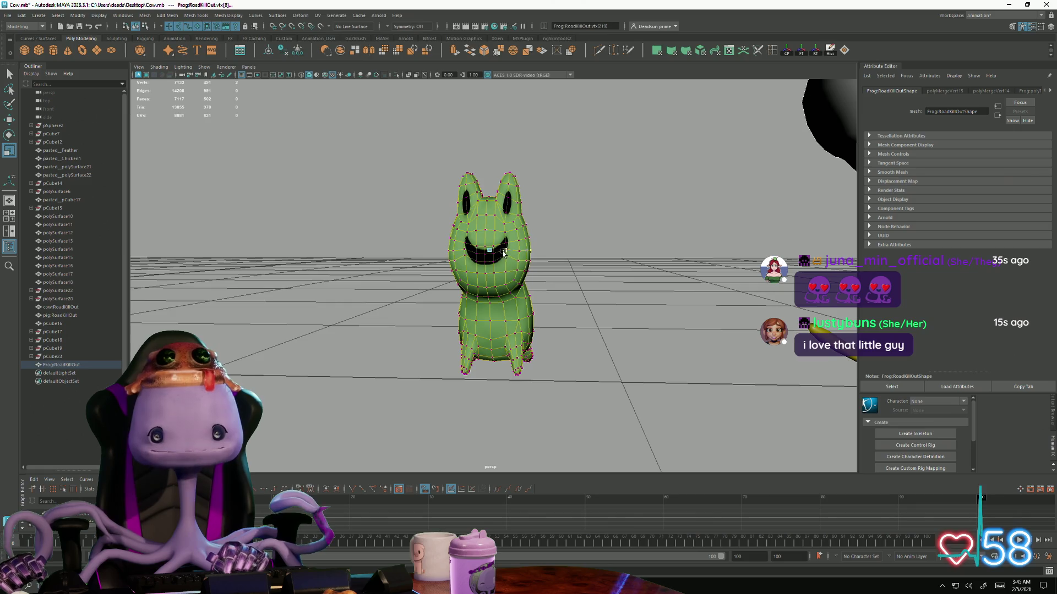
mouse_move(482, 310)
alt+mouse_down()
mouse_move(579, 328)
mouse_move(496, 317)
alt+mouse_up()
right_drag(487, 309, 504, 330)
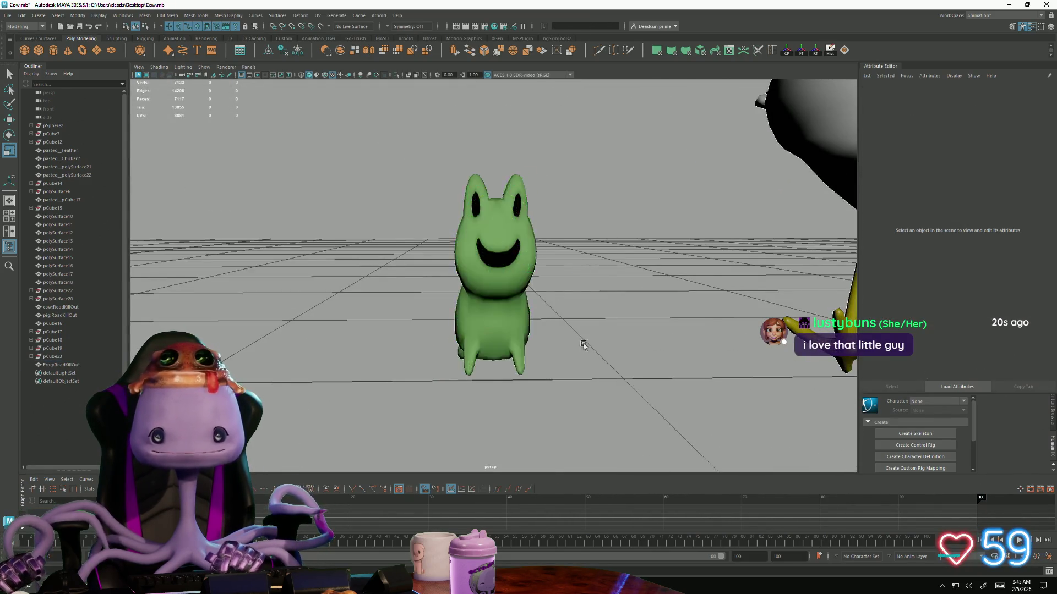
mouse_move(504, 330)
alt+mouse_down()
mouse_move(521, 345)
mouse_move(602, 354)
mouse_move(444, 361)
mouse_move(496, 366)
alt+mouse_up()
click(494, 330)
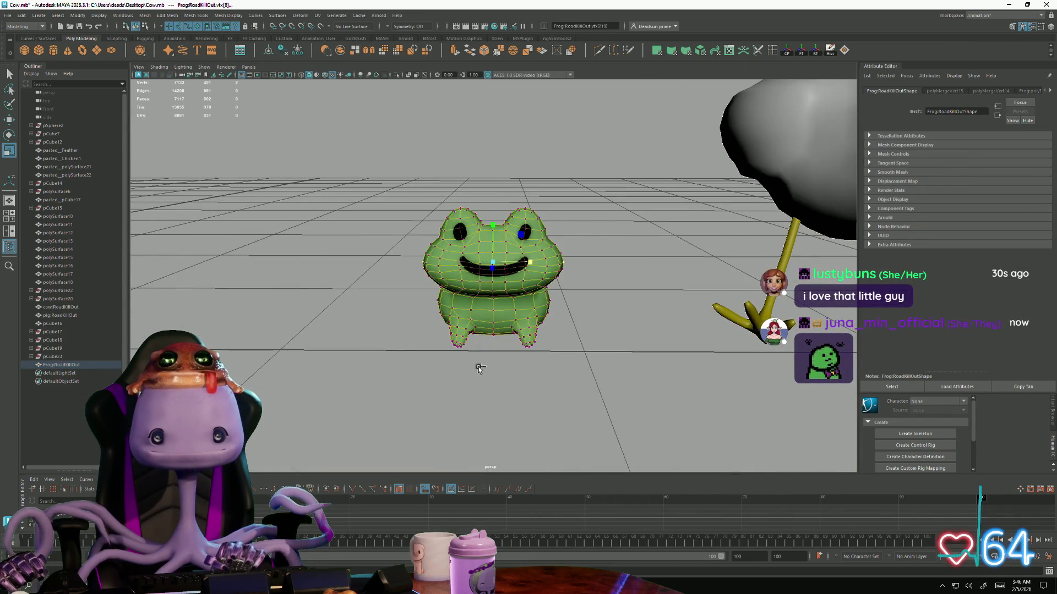
Leave the frog's marking menu and survey the frog, egg, chicken, cow and pig from varied angles
right_click(487, 262)
click(619, 224)
scroll(366, 313, down, 5)
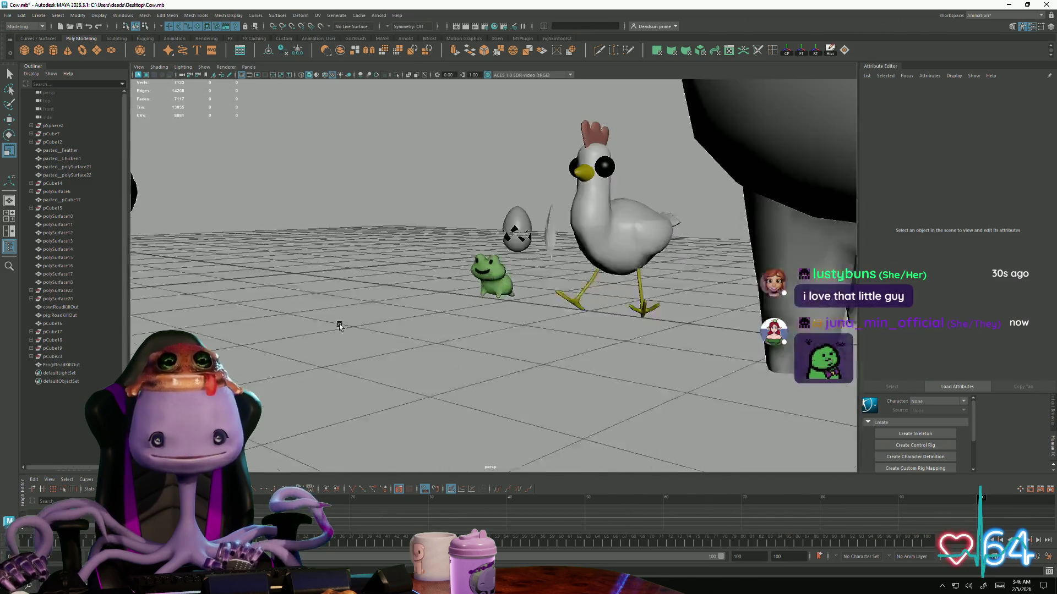
mouse_move(365, 313)
alt+mouse_down()
mouse_move(391, 338)
mouse_move(507, 301)
alt+mouse_up()
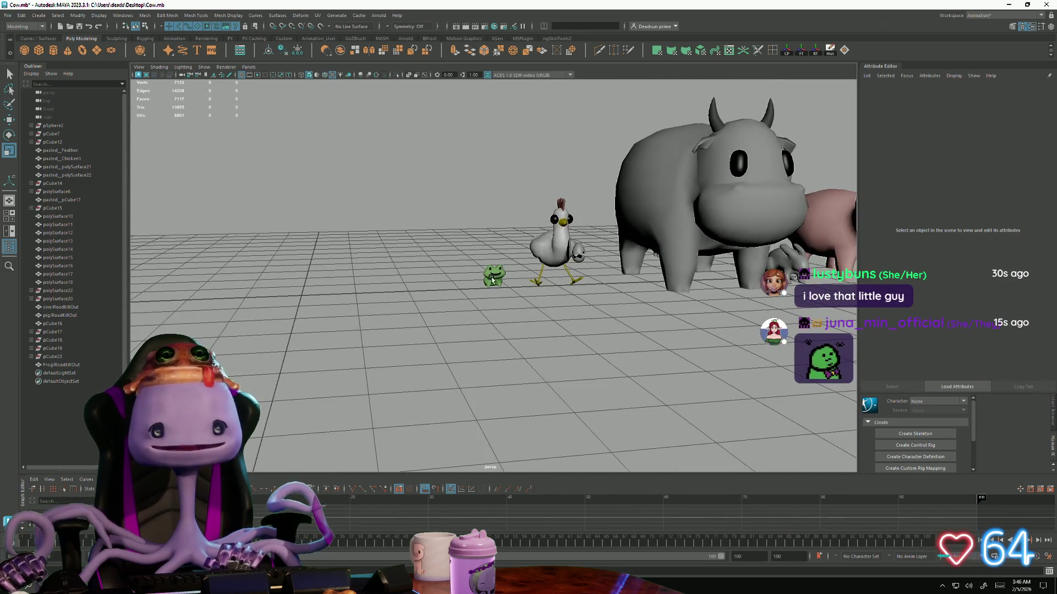
click(492, 280)
scroll(491, 277, down, 5)
alt+drag(479, 284, 451, 308)
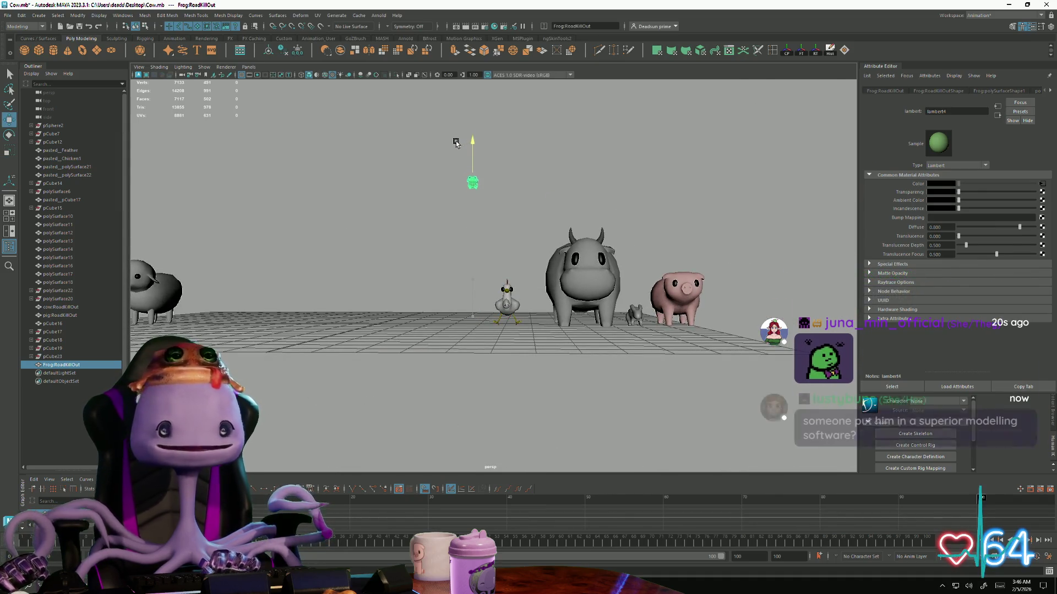
alt+drag(455, 142, 496, 340)
scroll(496, 340, up, 2)
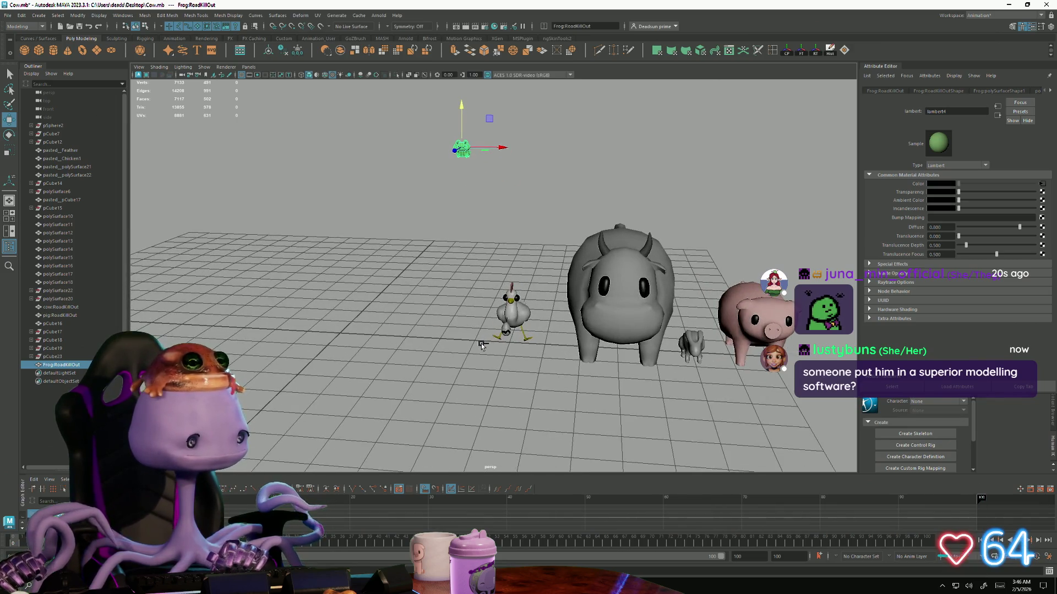
click(463, 345)
Play and stop the animation with Alt+V to watch the chicken walk and lay its egg, then look down on the frog
alt+drag(462, 345, 505, 405)
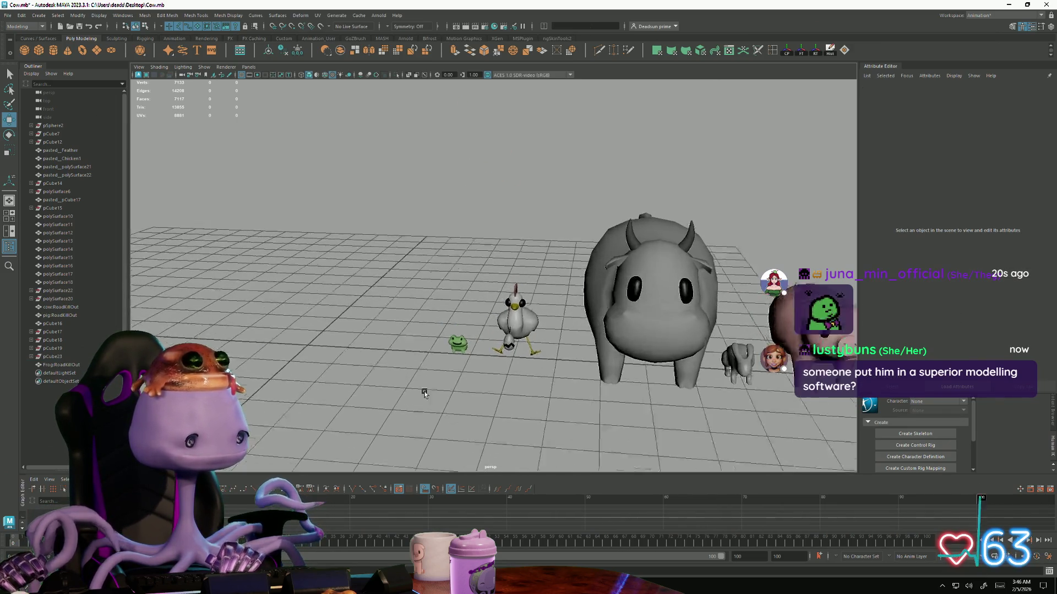
scroll(518, 422, up, 3)
scroll(518, 422, up, 2)
scroll(515, 437, up, 2)
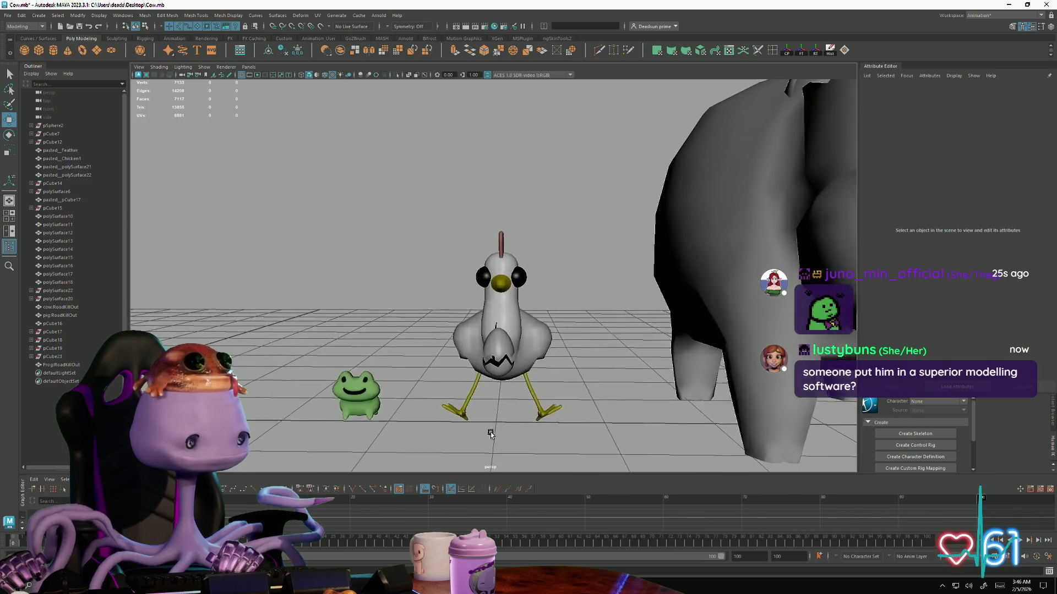
scroll(516, 448, up, 1)
alt+middle_drag(516, 444, 456, 407)
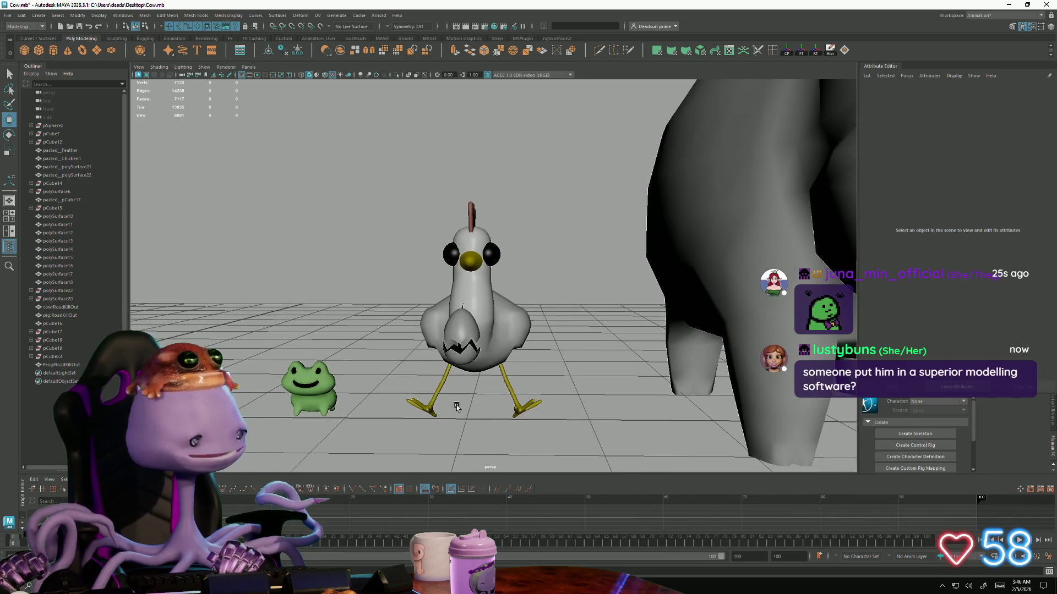
key(alt+v)
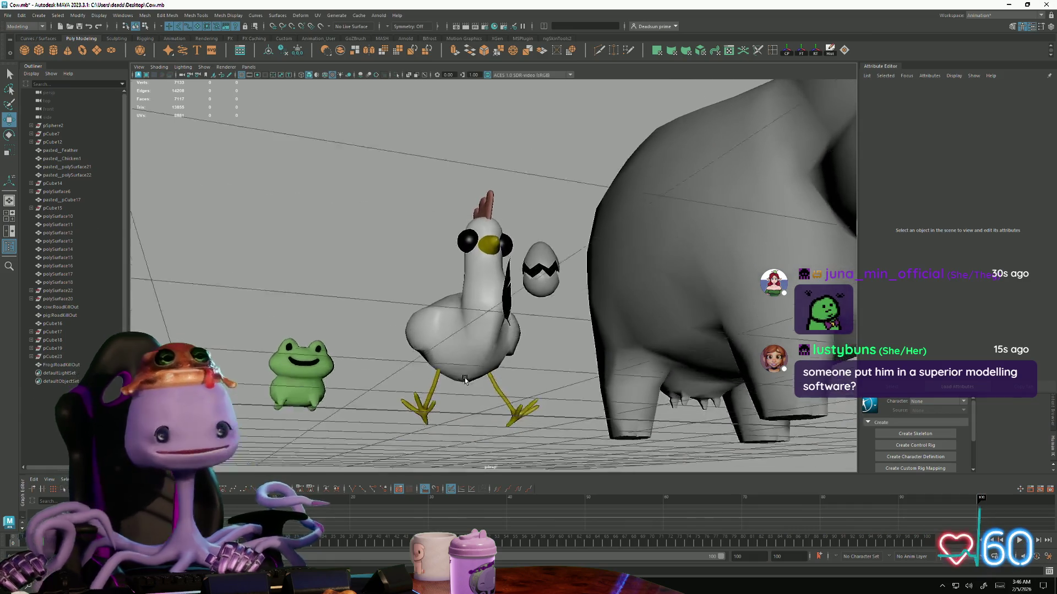
key(alt+v)
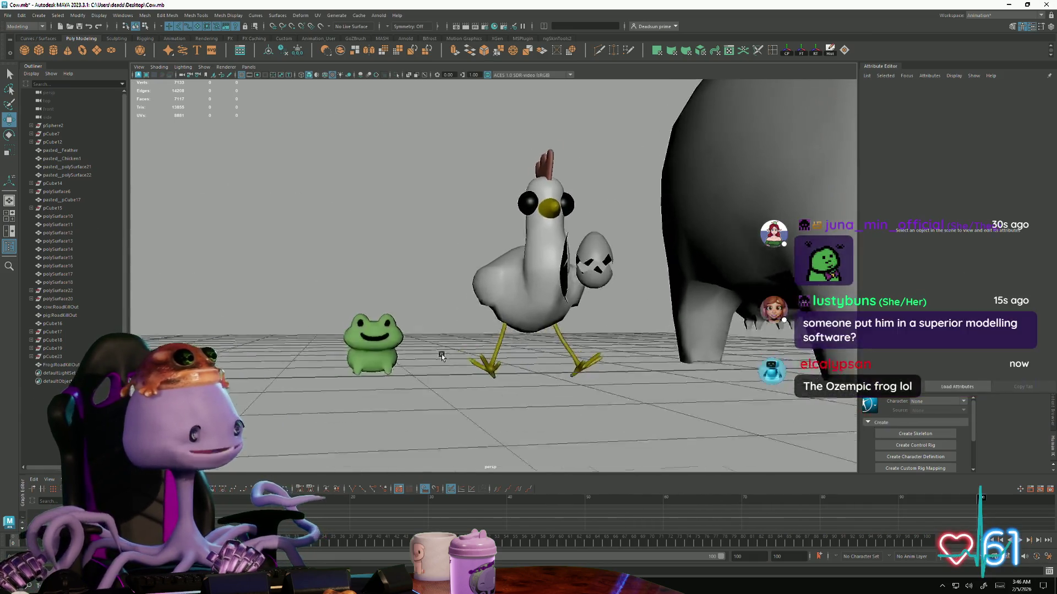
scroll(411, 377, up, 3)
mouse_move(357, 373)
alt+mouse_down()
mouse_move(519, 371)
mouse_move(517, 394)
mouse_move(529, 372)
alt+mouse_up()
scroll(529, 373, up, 3)
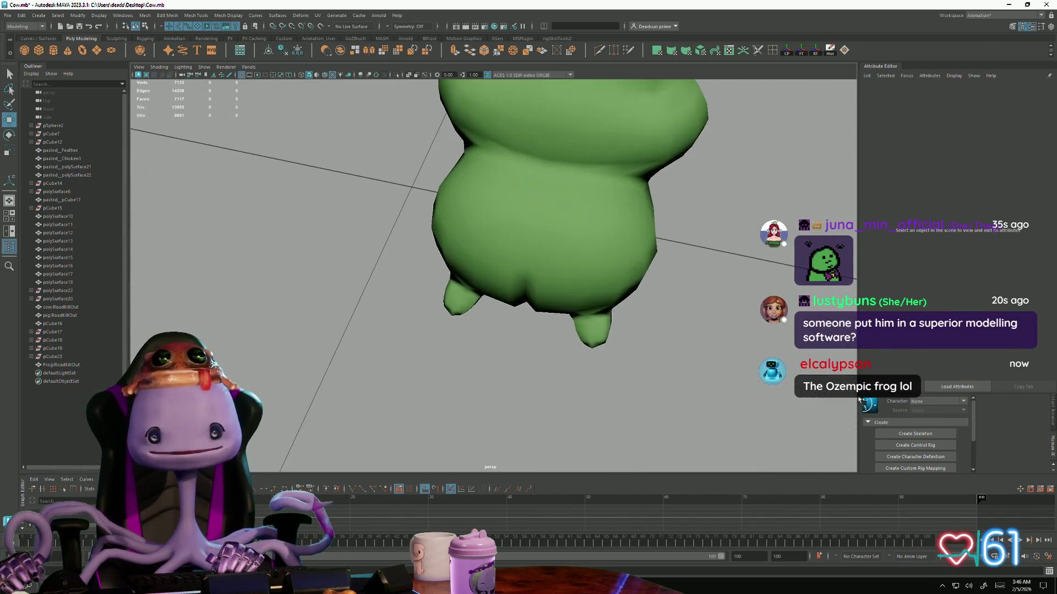
click(501, 330)
scroll(502, 342, up, 2)
scroll(501, 342, up, 2)
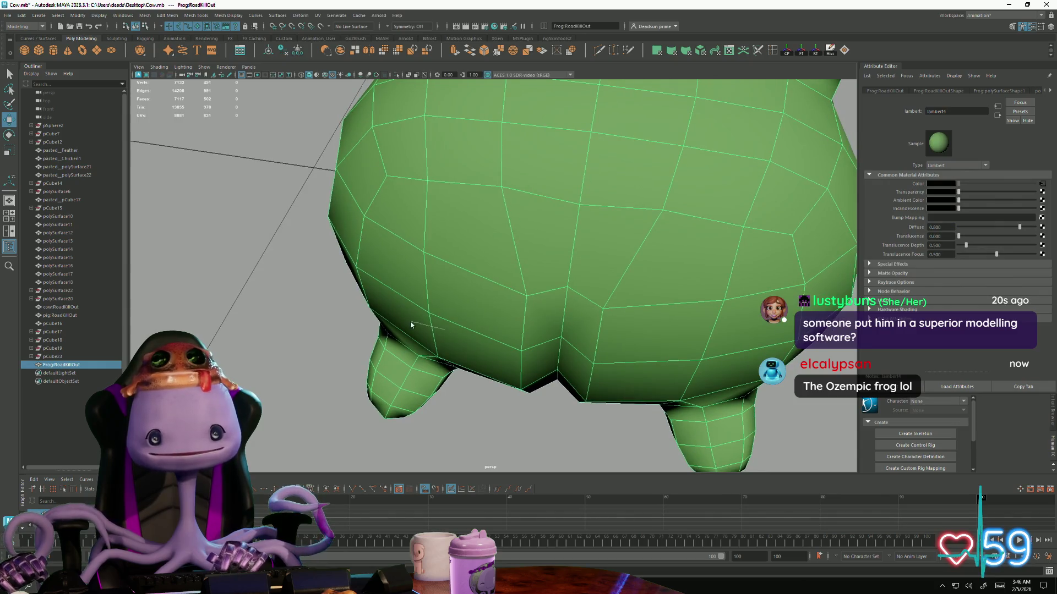
key(F9)
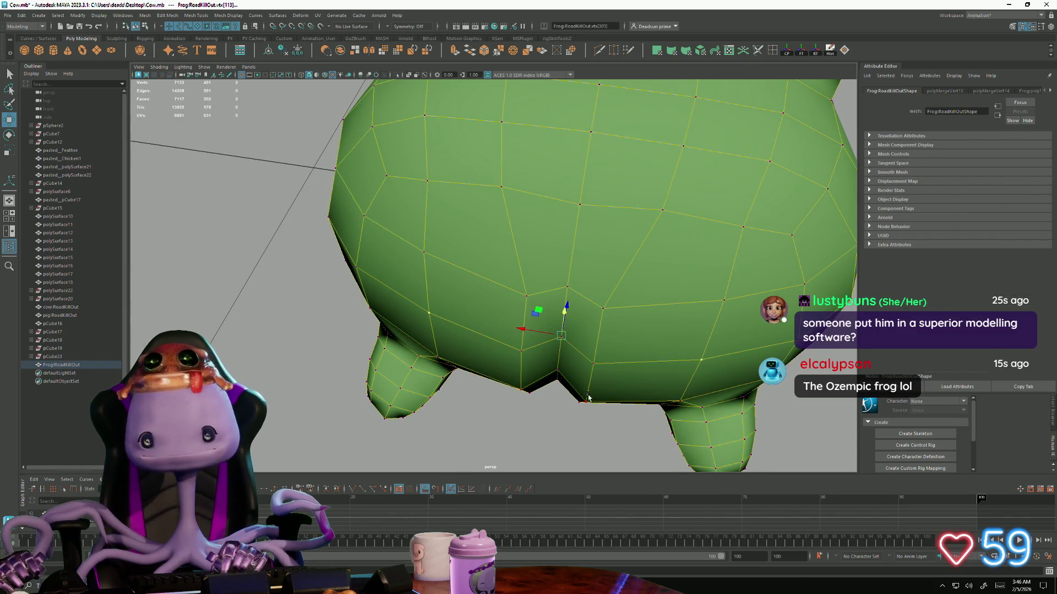
scroll(584, 388, up, 2)
mouse_move(489, 387)
alt+mouse_down()
mouse_move(535, 423)
mouse_move(436, 356)
alt+mouse_up()
click(535, 422)
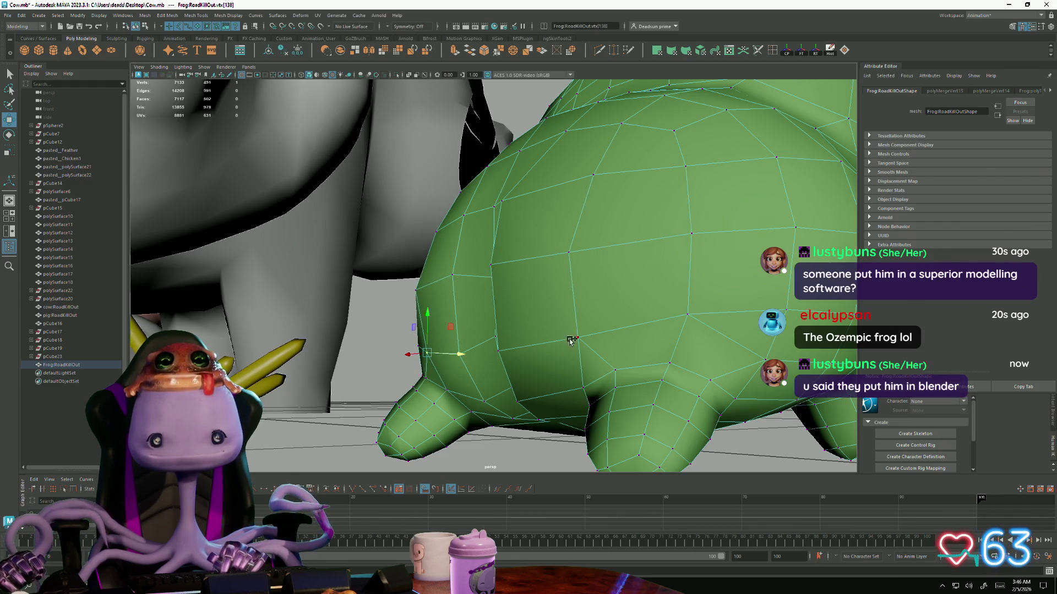
mouse_move(533, 353)
alt+mouse_down()
mouse_move(497, 361)
mouse_move(490, 405)
mouse_move(478, 385)
alt+mouse_up()
click(526, 348)
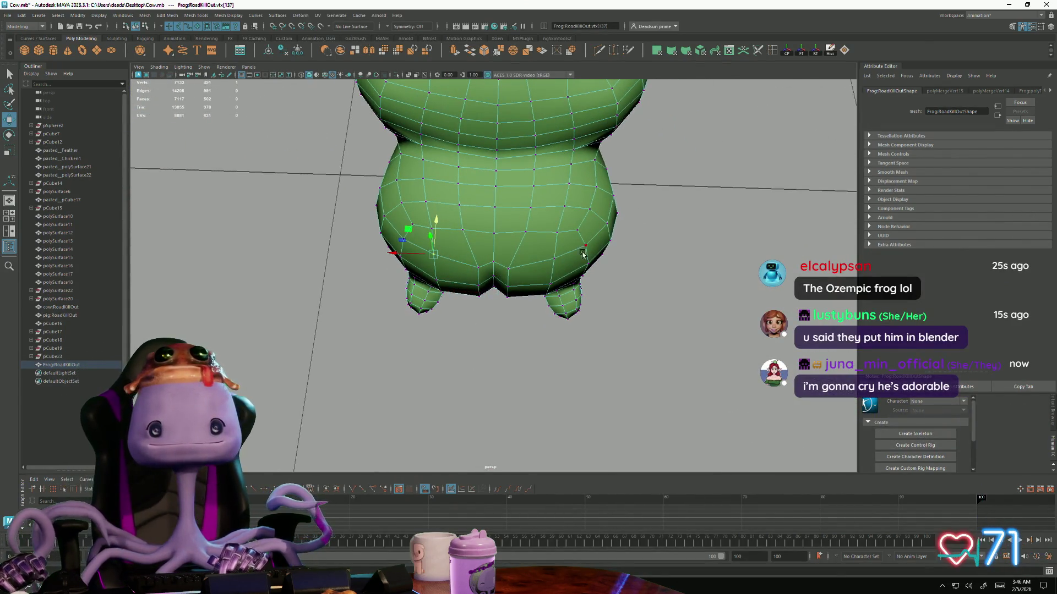
mouse_move(556, 260)
alt+mouse_down()
mouse_move(538, 295)
mouse_move(495, 237)
alt+mouse_up()
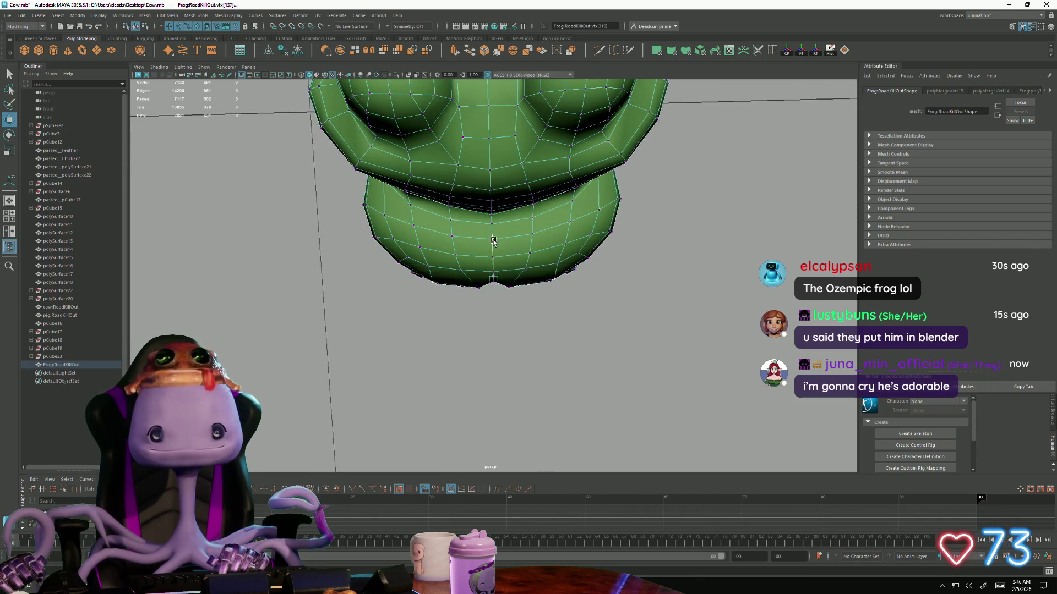
mouse_move(476, 321)
alt+mouse_down()
mouse_move(560, 286)
mouse_move(573, 293)
mouse_move(496, 236)
alt+mouse_up()
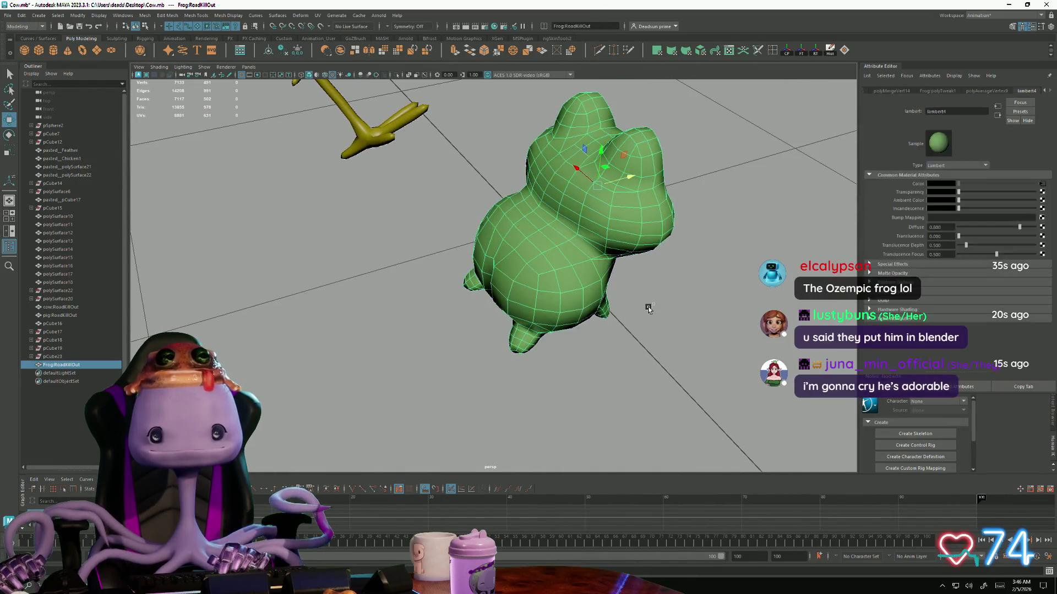
alt+drag(646, 306, 453, 386)
click(454, 387)
scroll(453, 387, down, 5)
alt+drag(512, 361, 438, 292)
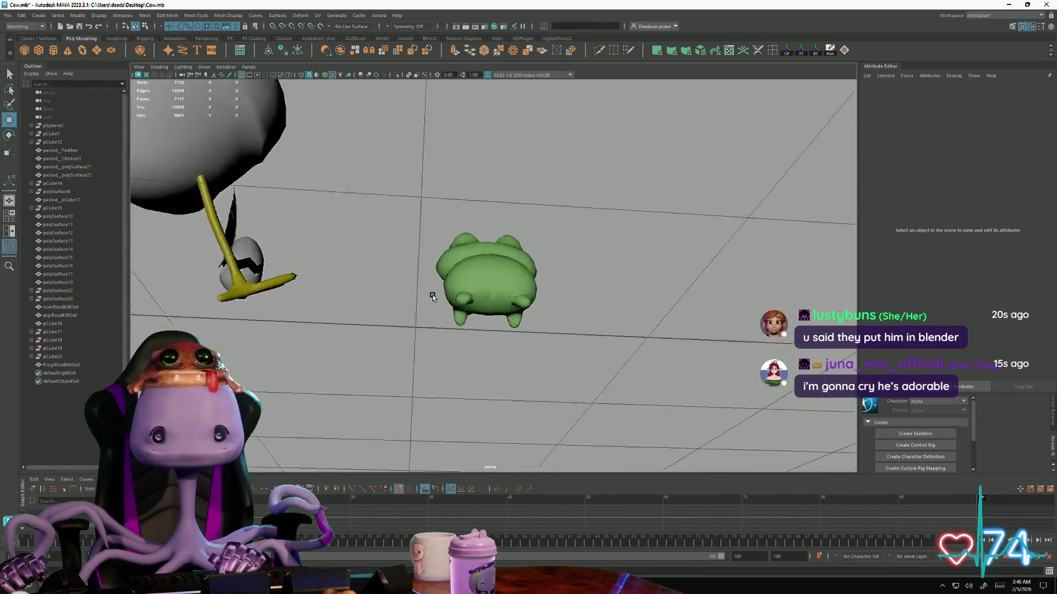
scroll(358, 310, up, 5)
alt+drag(358, 310, 438, 314)
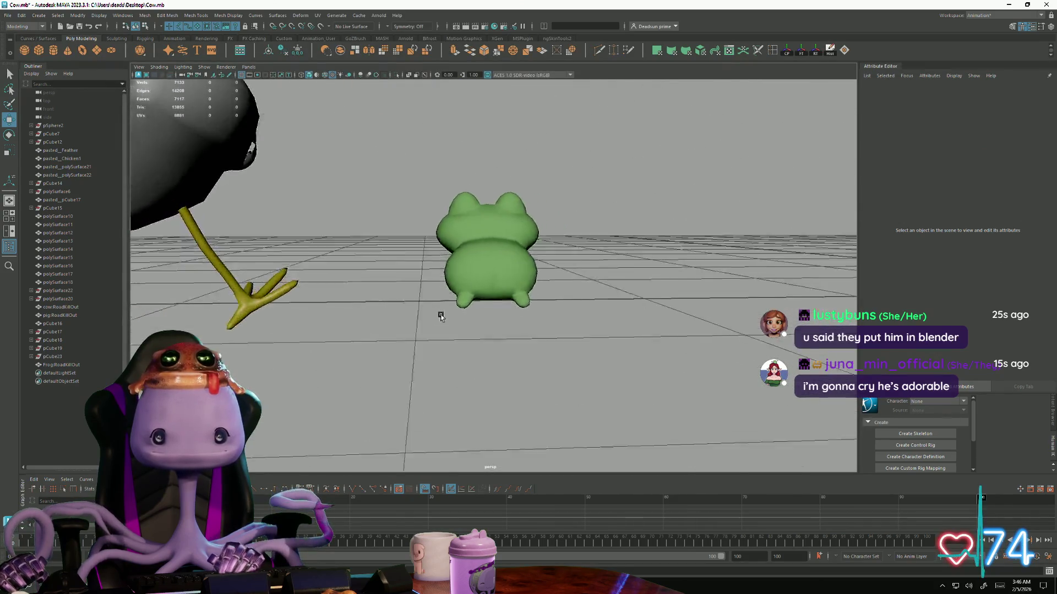
scroll(545, 325, up, 5)
scroll(545, 325, down, 5)
mouse_move(609, 323)
alt+mouse_down()
mouse_move(418, 270)
mouse_move(569, 333)
mouse_move(450, 302)
mouse_move(550, 289)
mouse_move(344, 328)
mouse_move(414, 324)
mouse_move(448, 290)
mouse_move(359, 332)
alt+mouse_up()
scroll(550, 287, down, 5)
scroll(437, 360, up, 3)
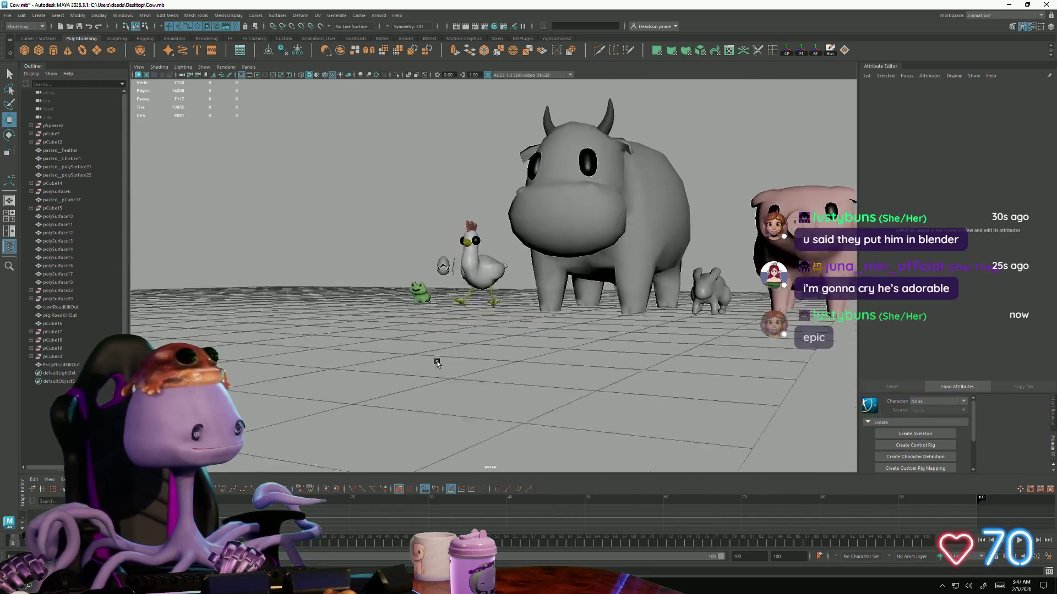
scroll(437, 361, up, 3)
click(8, 14)
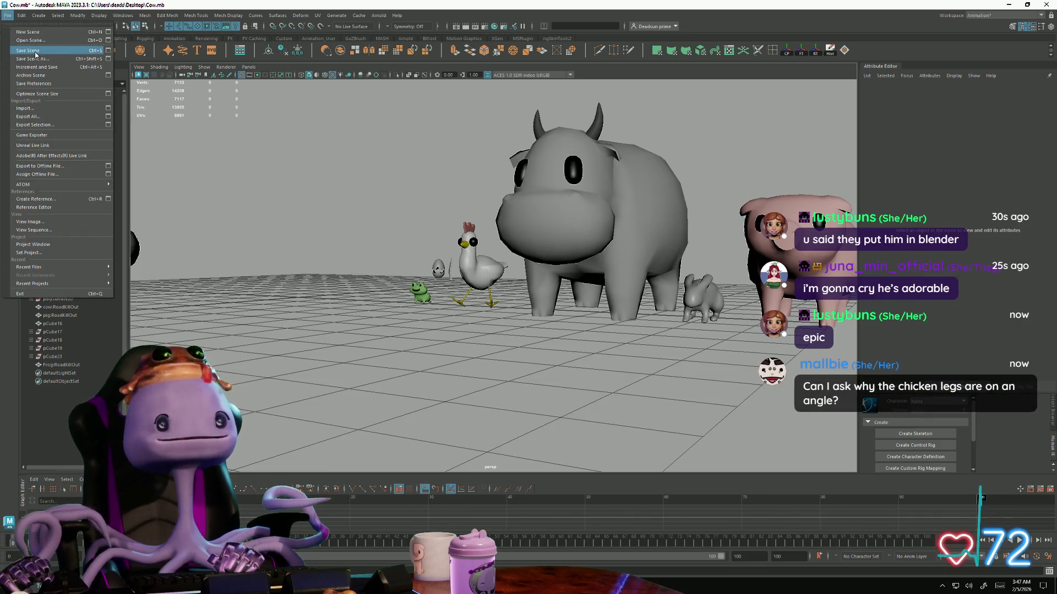
click(35, 52)
double_click(37, 53)
click(370, 195)
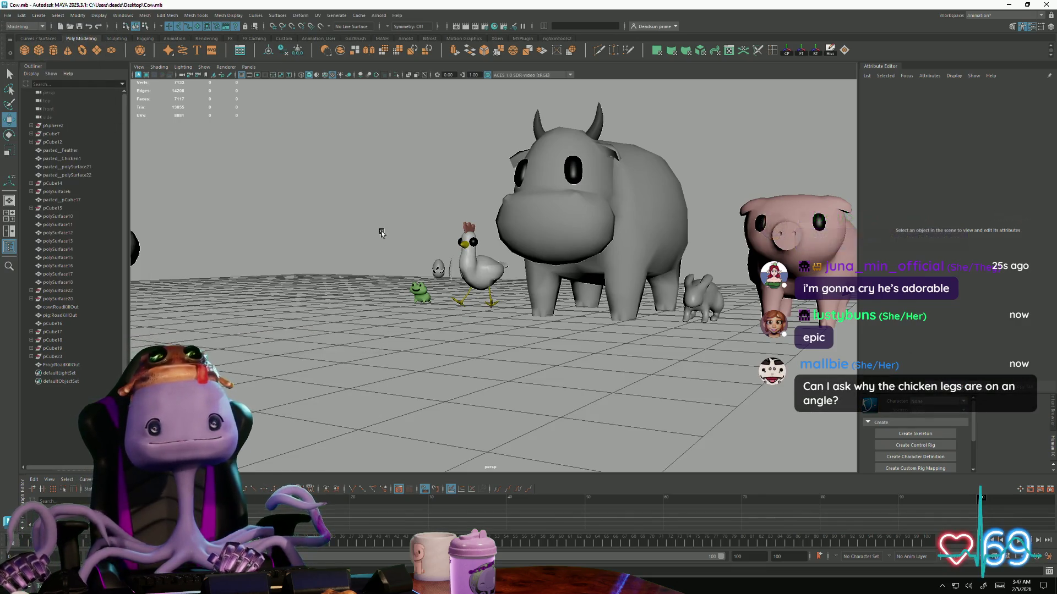
scroll(495, 248, down, 3)
alt+drag(495, 249, 578, 289)
scroll(757, 339, up, 5)
mouse_move(758, 339)
alt+mouse_down()
mouse_move(475, 322)
mouse_move(437, 283)
mouse_move(402, 303)
mouse_move(364, 301)
alt+mouse_up()
scroll(364, 301, down, 3)
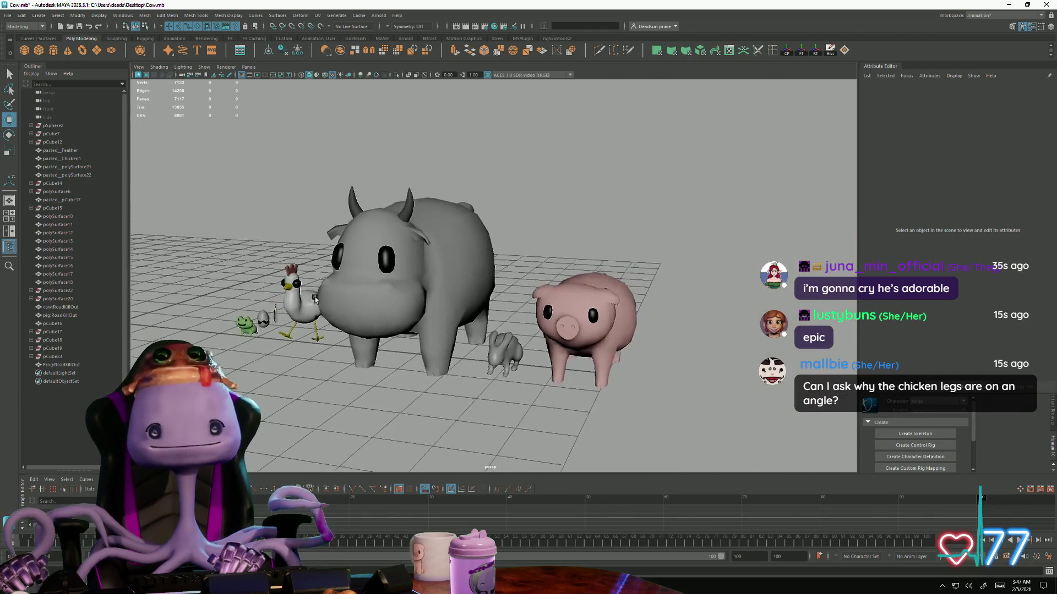
scroll(380, 322, up, 5)
scroll(392, 334, up, 3)
scroll(400, 344, up, 2)
click(454, 355)
mouse_move(400, 345)
alt+mouse_down()
mouse_move(455, 355)
mouse_move(335, 370)
mouse_move(489, 356)
mouse_move(266, 348)
alt+mouse_up()
scroll(503, 365, down, 3)
scroll(420, 360, up, 2)
scroll(460, 389, down, 3)
scroll(489, 356, up, 1)
scroll(271, 364, up, 3)
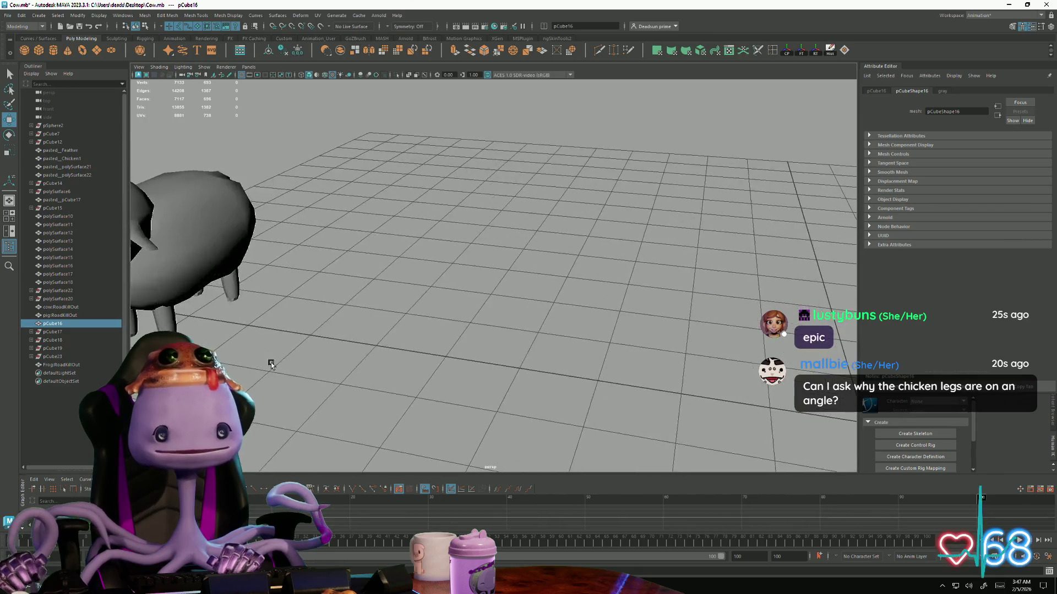
scroll(271, 364, down, 3)
mouse_move(405, 382)
alt+mouse_down()
mouse_move(437, 251)
mouse_move(292, 361)
mouse_move(339, 343)
mouse_move(552, 319)
alt+mouse_up()
click(438, 252)
click(293, 361)
scroll(552, 319, up, 2)
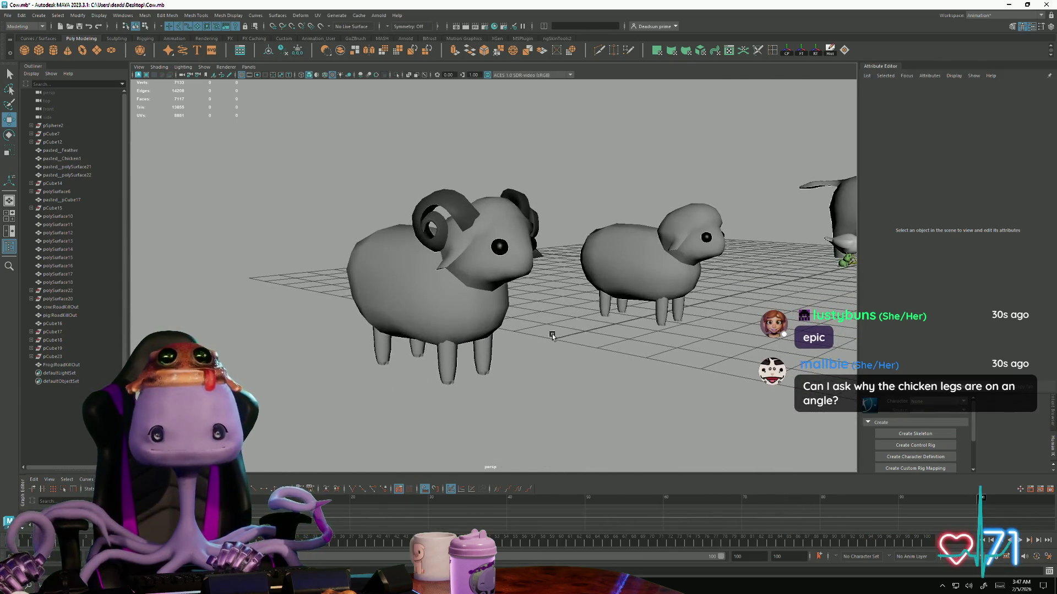
scroll(552, 335, down, 3)
scroll(526, 416, down, 2)
mouse_move(526, 415)
alt+mouse_down()
mouse_move(402, 389)
mouse_move(307, 388)
mouse_move(283, 361)
mouse_move(354, 347)
mouse_move(412, 355)
mouse_move(390, 351)
alt+mouse_up()
scroll(314, 346, up, 1)
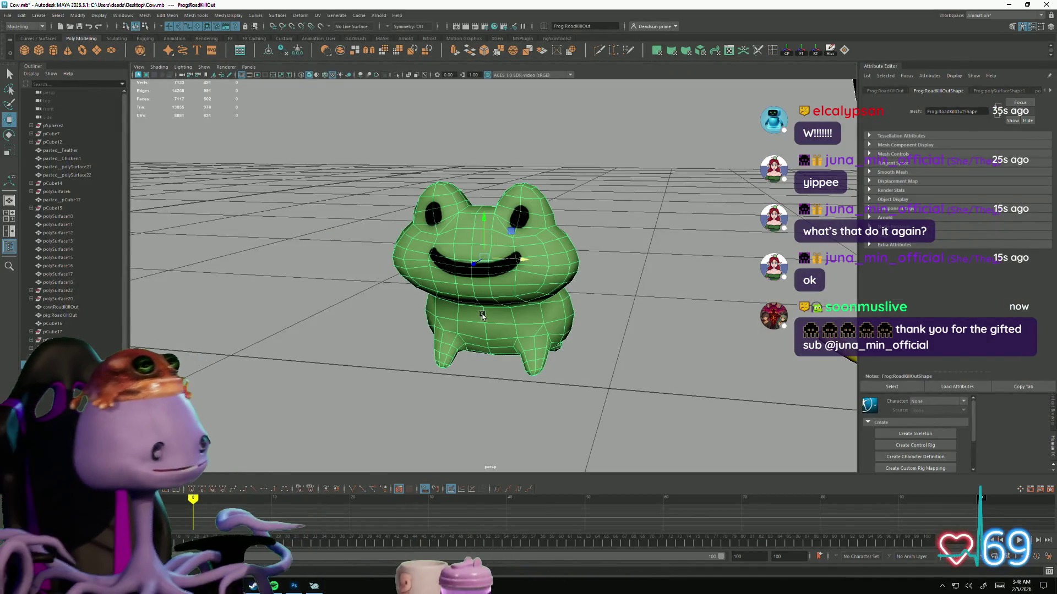
Inspect a vertex near the frog's left eye from side and front, then return to object mode
key(f)
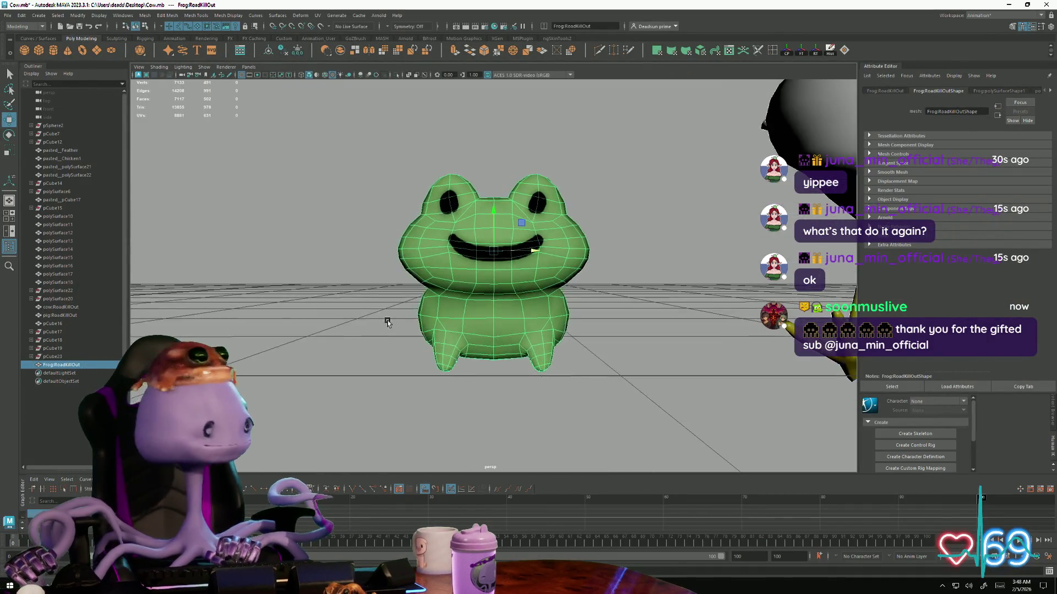
alt+drag(504, 355, 437, 344)
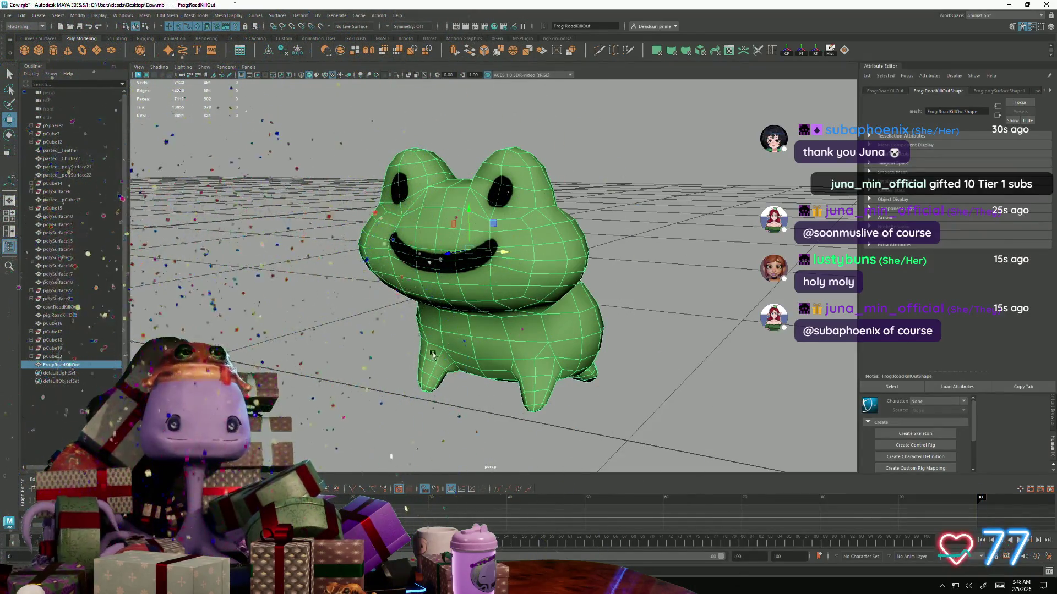
mouse_move(432, 355)
alt+mouse_down()
mouse_move(462, 192)
mouse_move(404, 181)
alt+mouse_up()
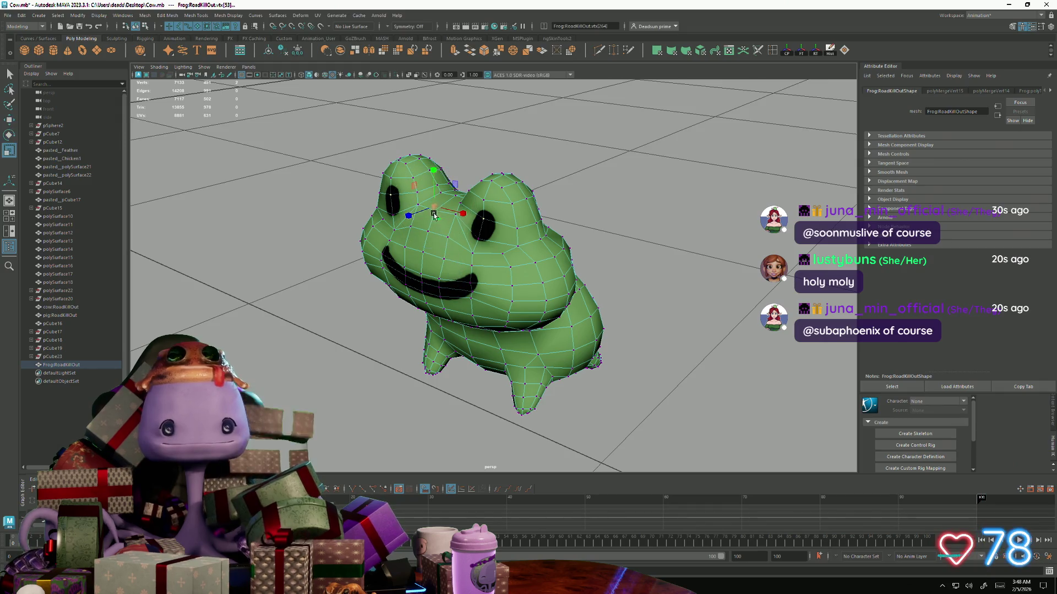
click(451, 203)
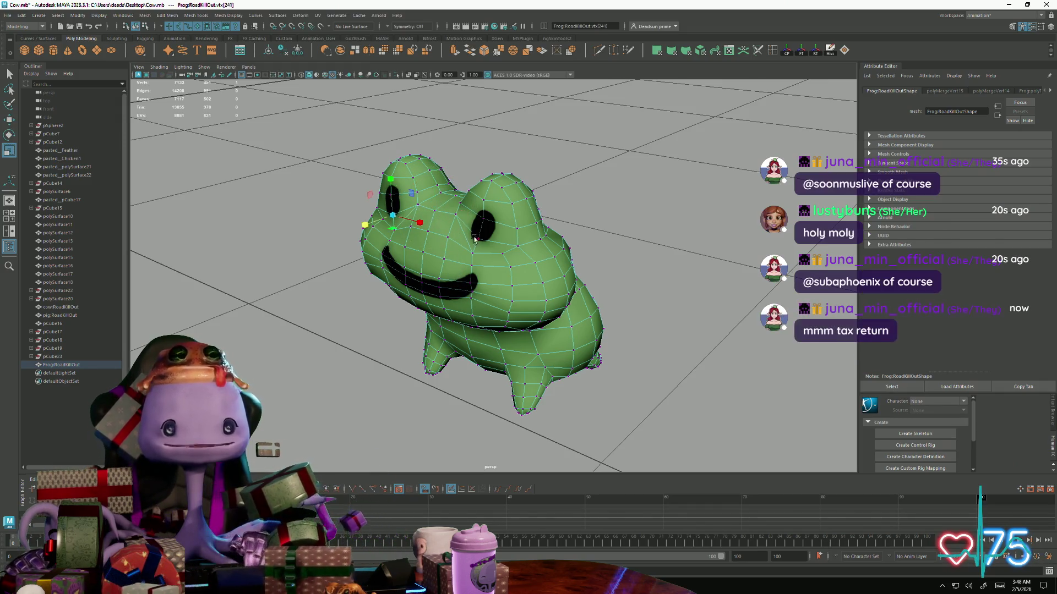
alt+drag(472, 217, 491, 246)
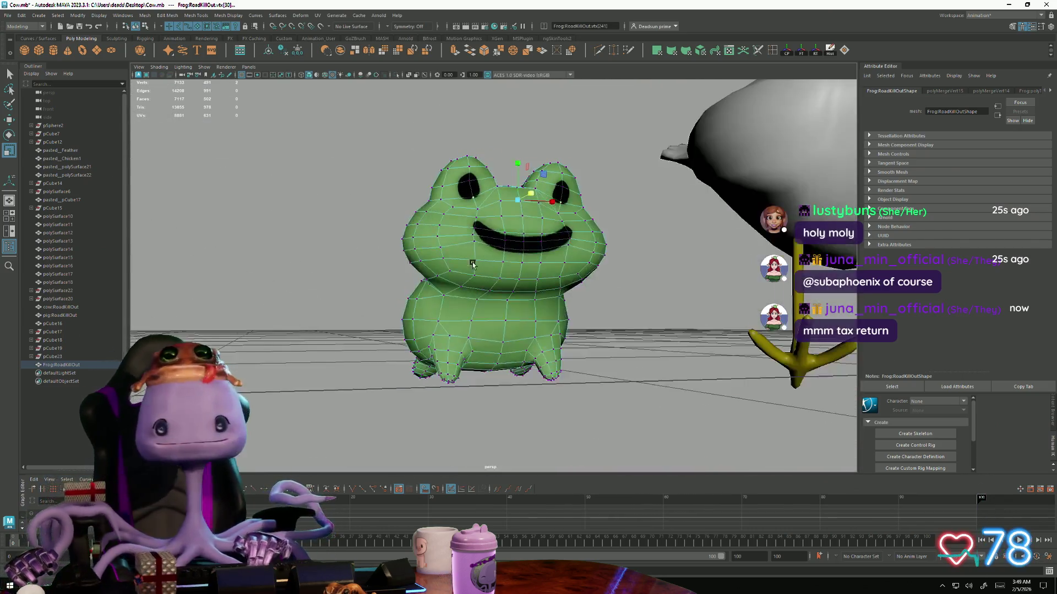
right_drag(491, 246, 536, 235)
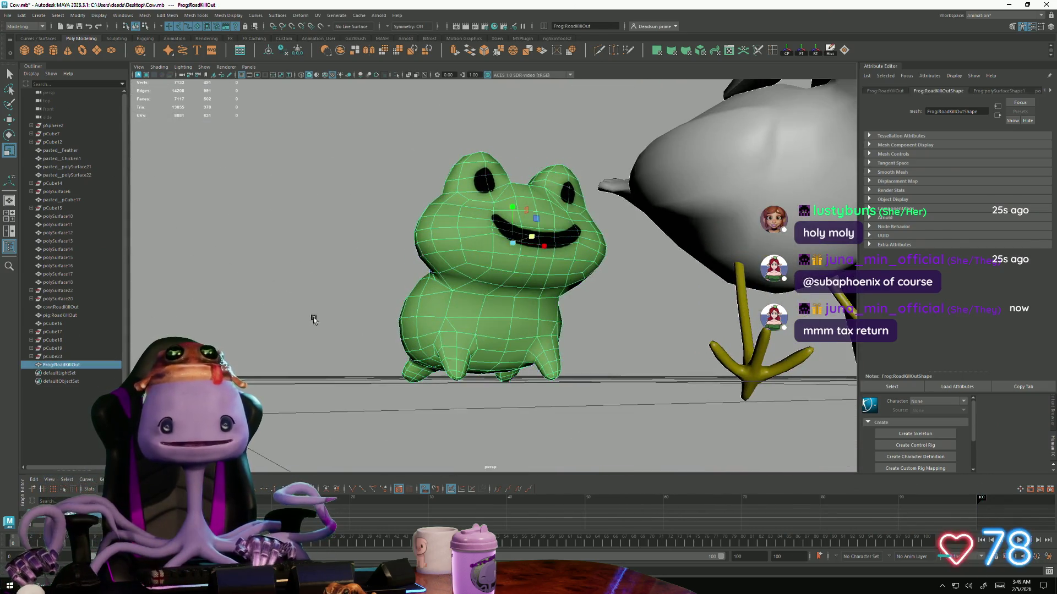
alt+drag(535, 235, 460, 312)
Check the whole frog from the front and underneath, select it and bring up the Mesh menu
click(460, 312)
key(f)
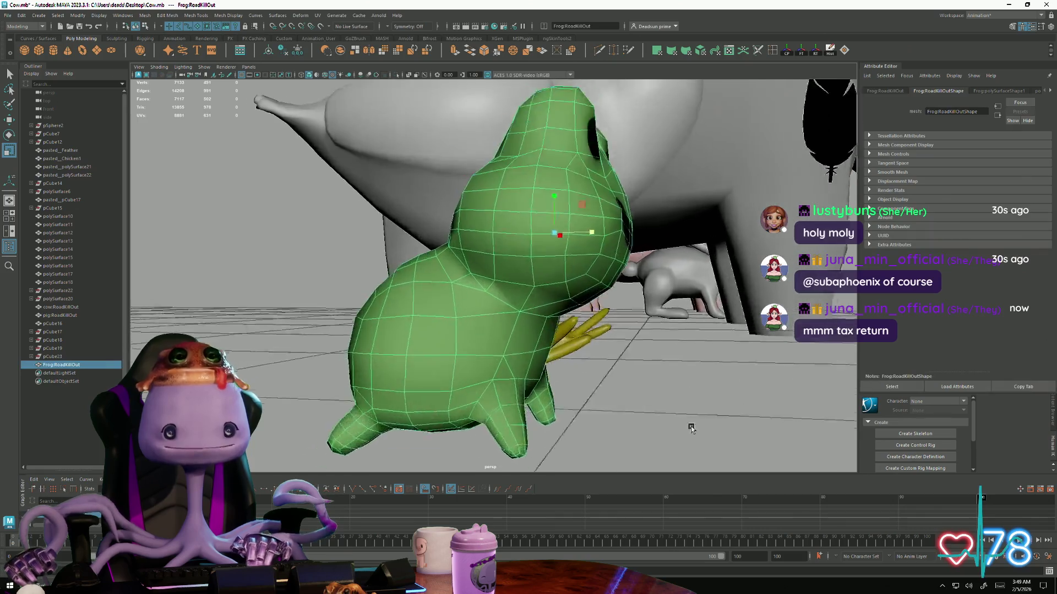
scroll(538, 383, up, 4)
scroll(539, 382, down, 5)
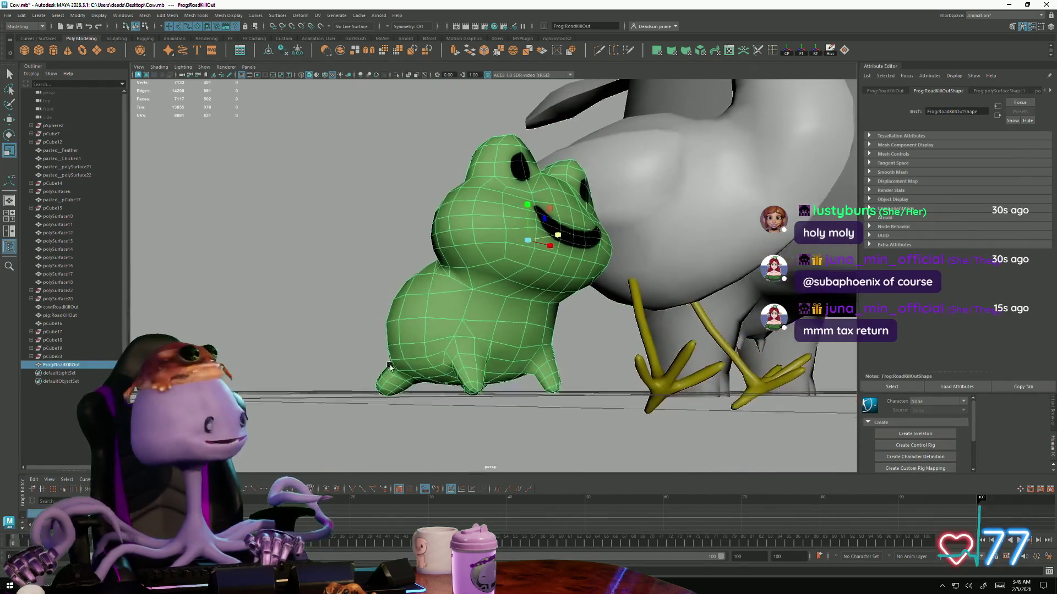
mouse_move(538, 383)
alt+mouse_down()
mouse_move(384, 390)
mouse_move(342, 425)
mouse_move(416, 389)
alt+mouse_up()
click(316, 431)
alt+right_drag(415, 389, 510, 382)
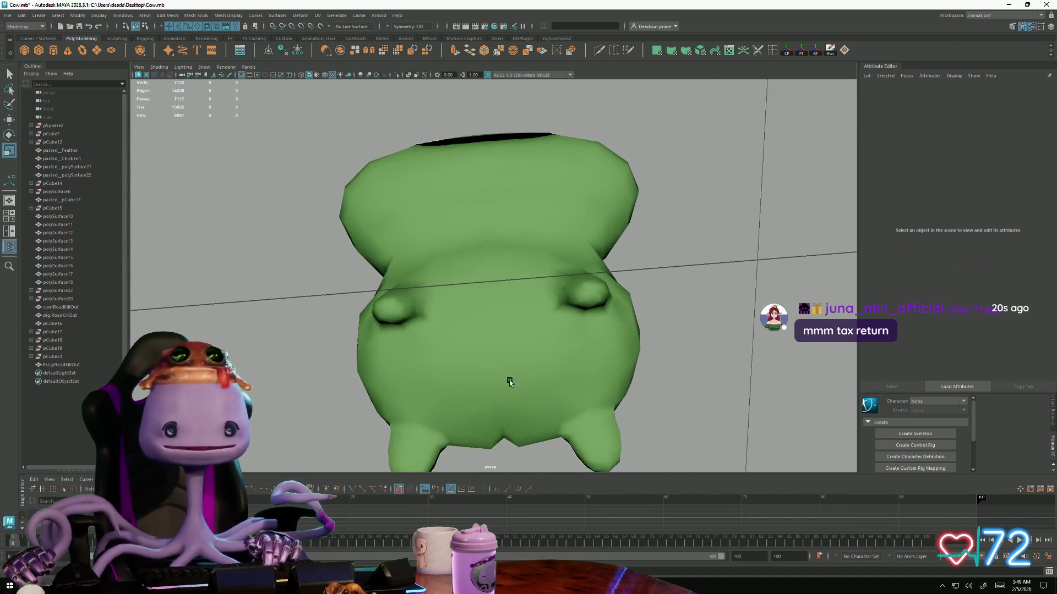
alt+drag(510, 382, 500, 420)
alt+right_drag(501, 420, 420, 361)
drag(420, 361, 261, 228)
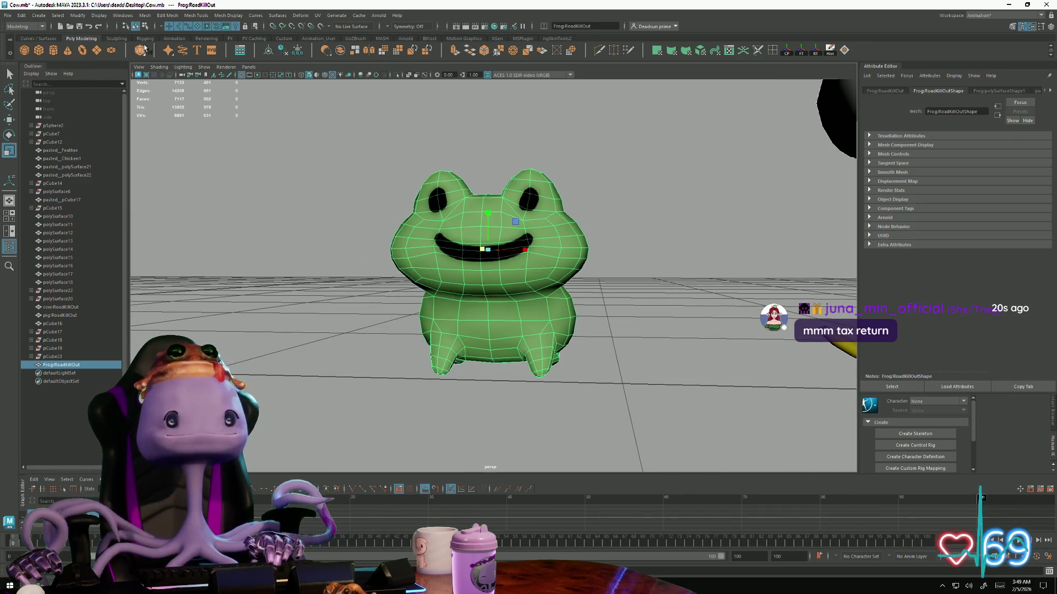
click(145, 16)
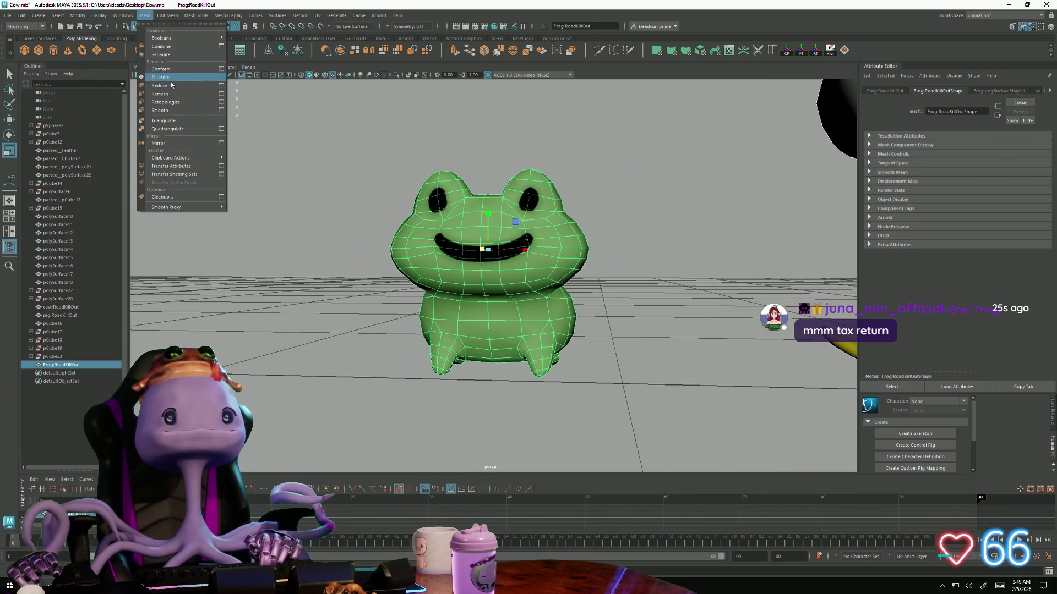
Apply Mesh > Smooth to the frog and review its rounded body from a low side angle
click(175, 111)
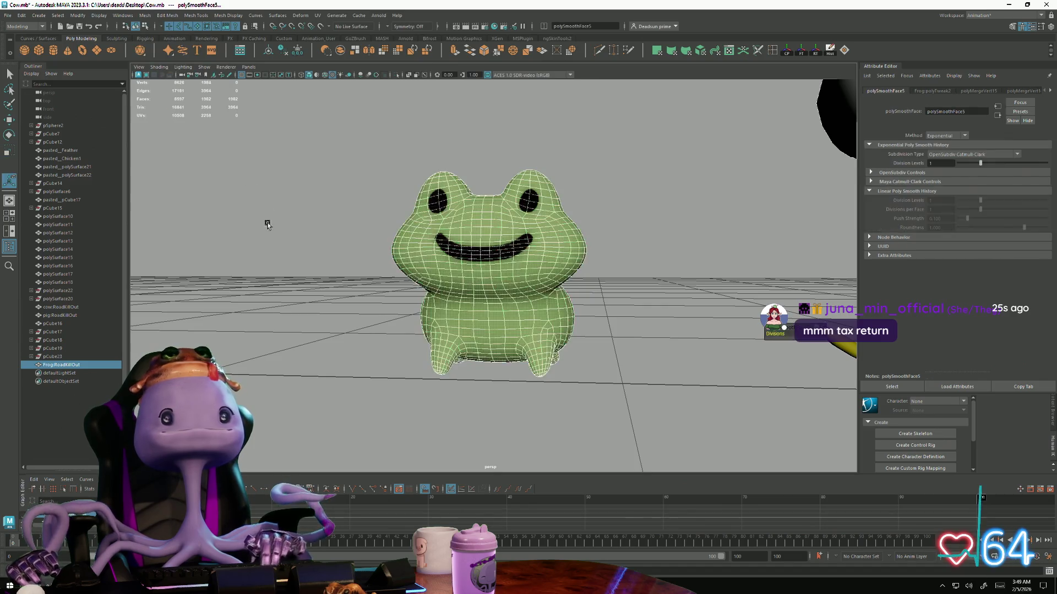
click(292, 272)
mouse_move(293, 271)
alt+mouse_down()
mouse_move(193, 280)
mouse_move(377, 289)
mouse_move(325, 295)
mouse_move(287, 282)
mouse_move(286, 269)
mouse_move(307, 302)
mouse_move(395, 346)
mouse_move(525, 355)
mouse_move(506, 277)
mouse_move(472, 315)
alt+mouse_up()
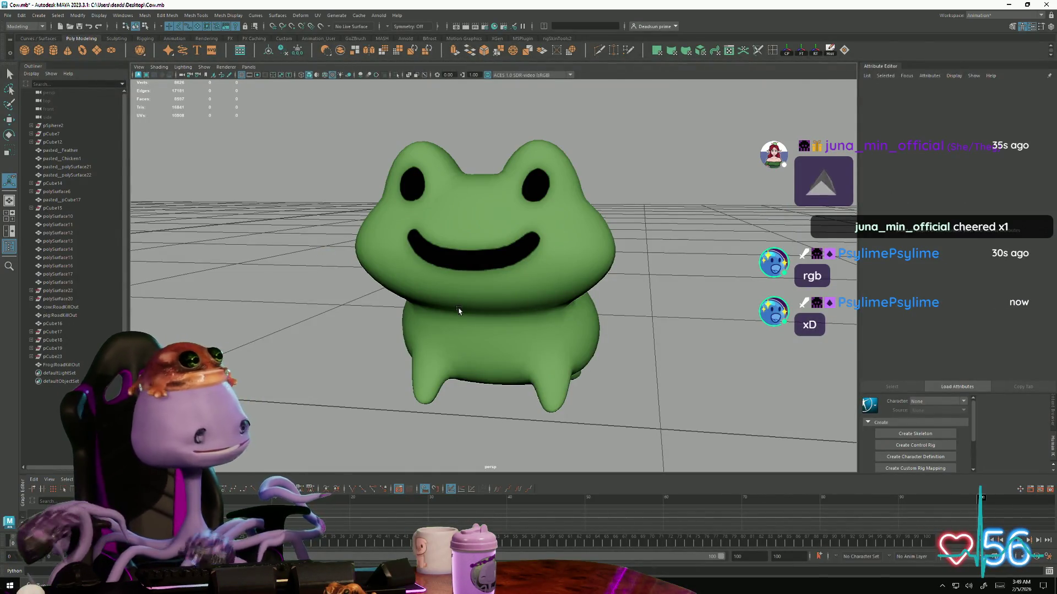
Select the frog and orbit the view across the chicken, then reselect the frog and pull back
click(479, 311)
mouse_move(479, 311)
alt+mouse_down()
mouse_move(599, 348)
mouse_move(447, 343)
mouse_move(456, 366)
alt+mouse_up()
alt+drag(462, 377, 413, 384)
click(448, 383)
click(371, 387)
alt+right_drag(371, 364, 371, 386)
alt+drag(371, 386, 421, 371)
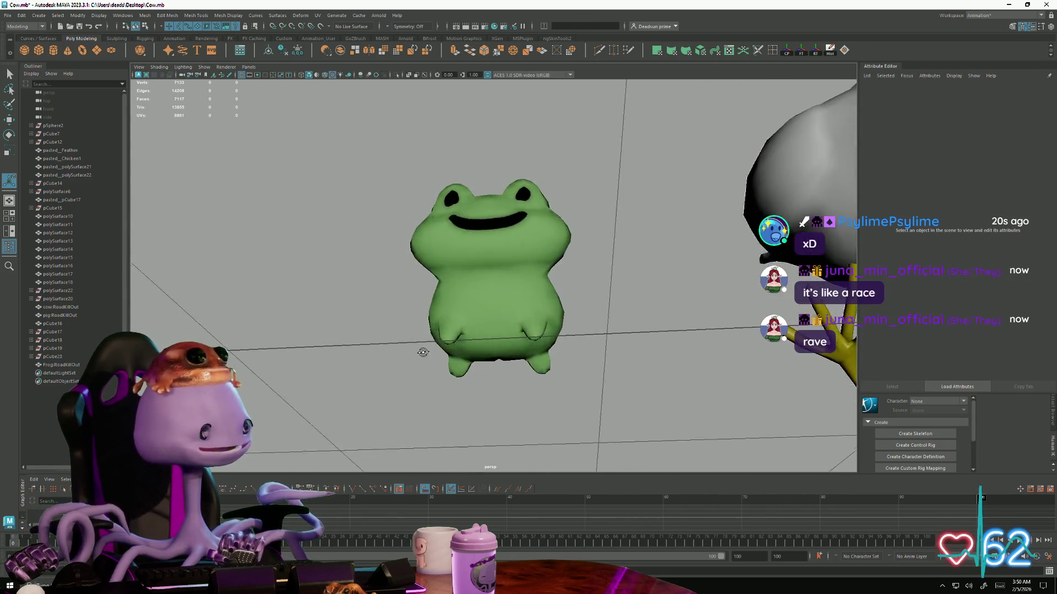
Inspect the frog close up from the side, then from a high angle beside the cow
alt+right_drag(420, 371, 597, 441)
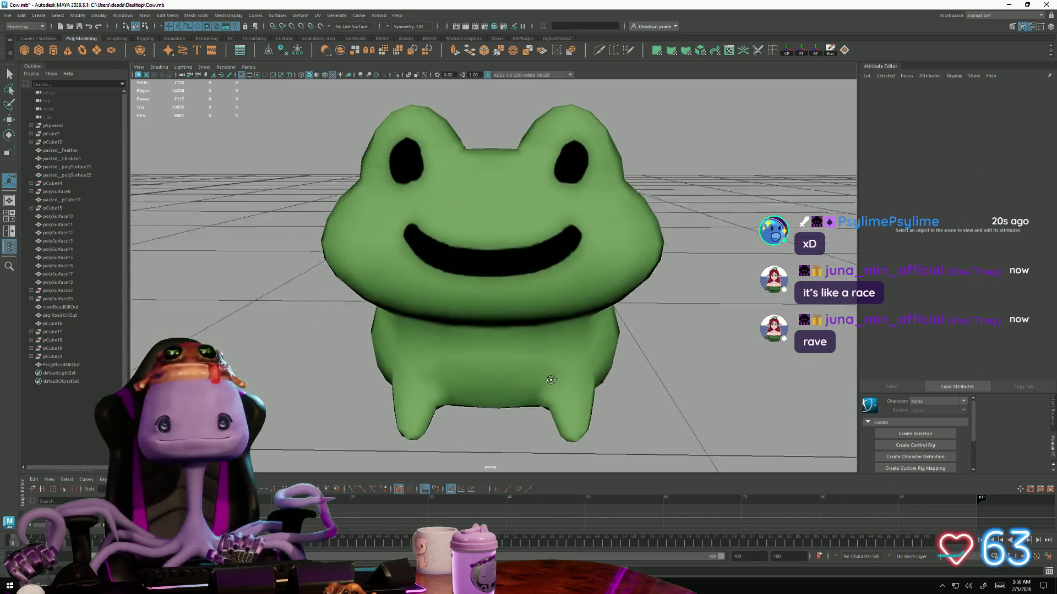
alt+drag(596, 441, 651, 377)
alt+right_drag(651, 377, 537, 342)
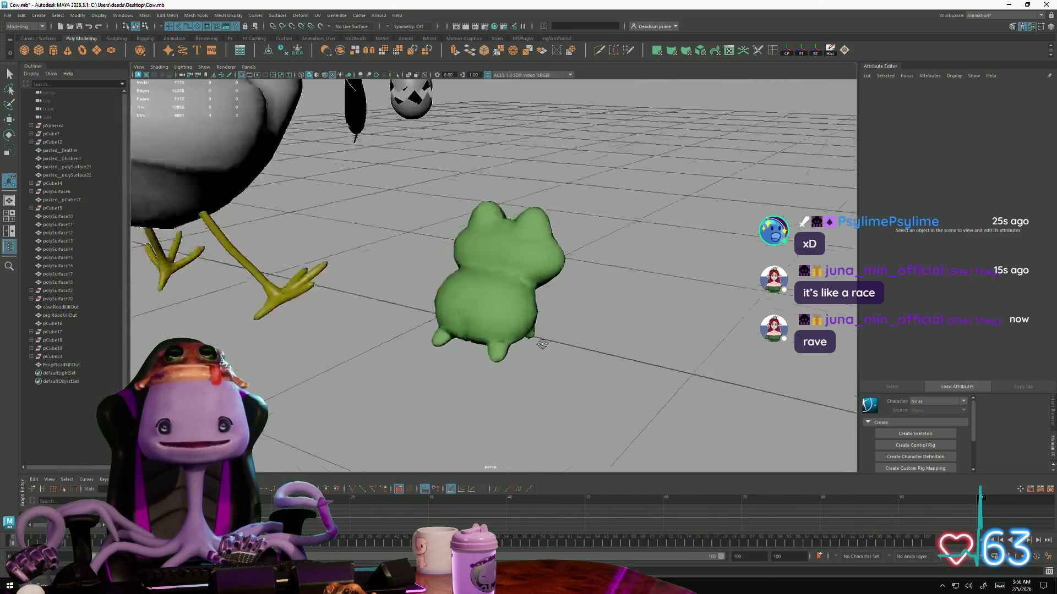
mouse_move(537, 342)
alt+mouse_down()
mouse_move(512, 371)
mouse_move(406, 245)
alt+mouse_up()
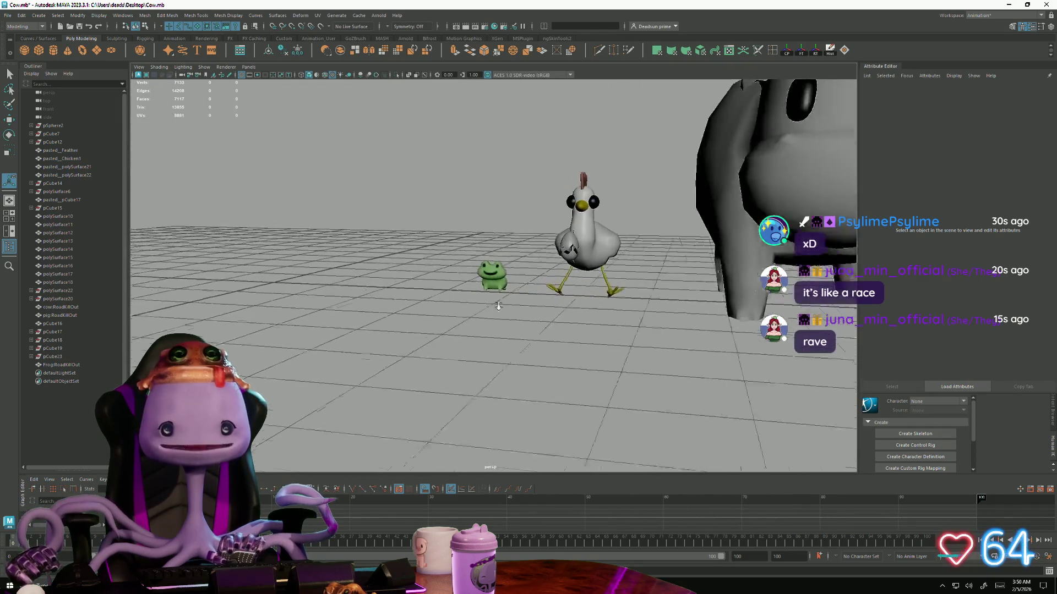
mouse_move(406, 244)
alt+mouse_down()
mouse_move(399, 356)
mouse_move(404, 273)
alt+mouse_up()
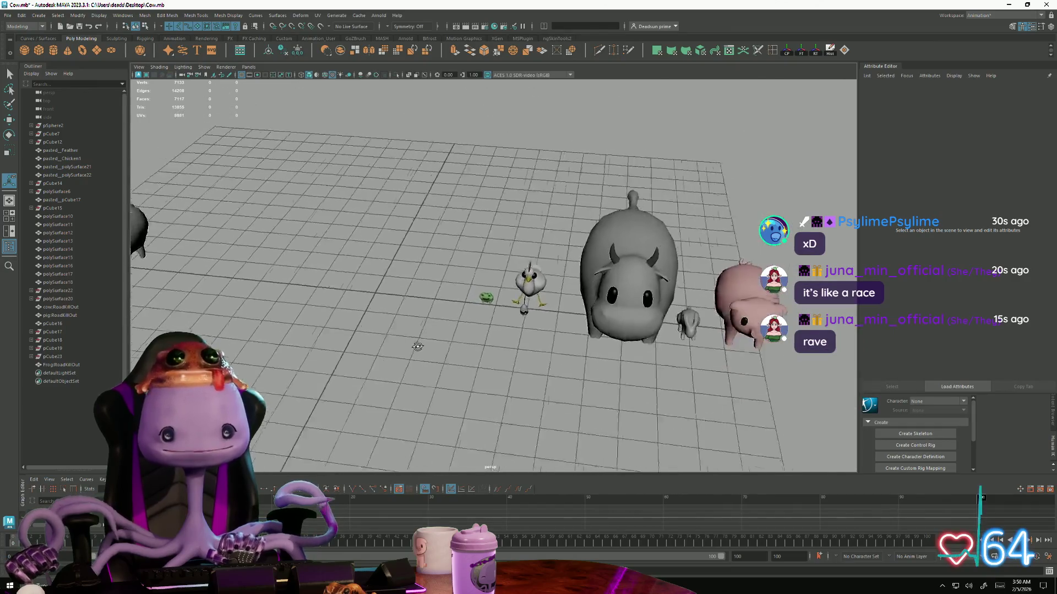
mouse_move(488, 331)
alt+mouse_down()
mouse_move(467, 361)
mouse_move(488, 382)
alt+mouse_up()
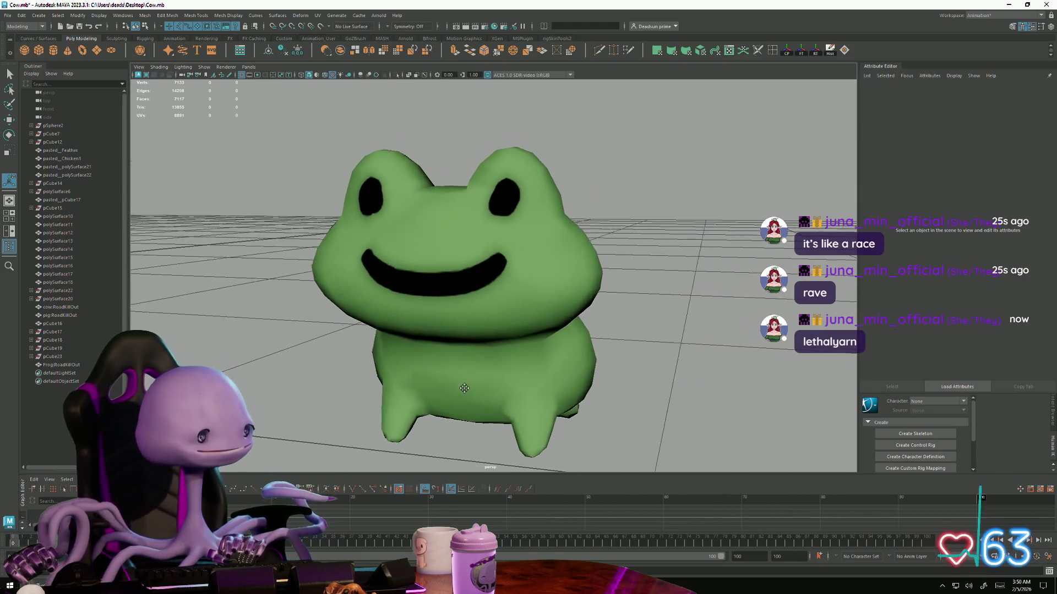
alt+drag(488, 397, 441, 402)
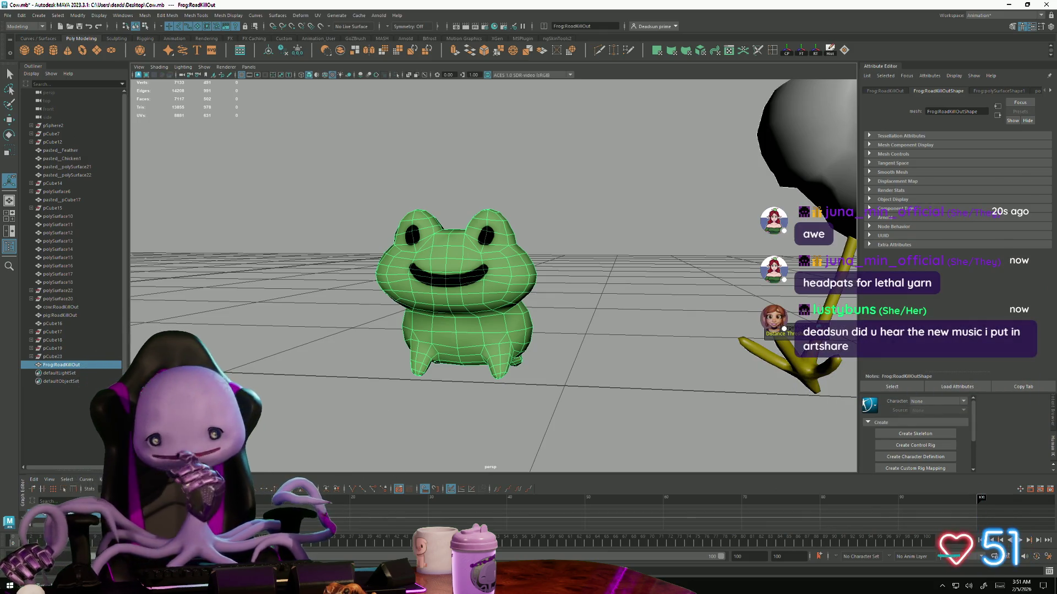
Pause the Spotify track from the Windows media flyout
key(XF86AudioNext)
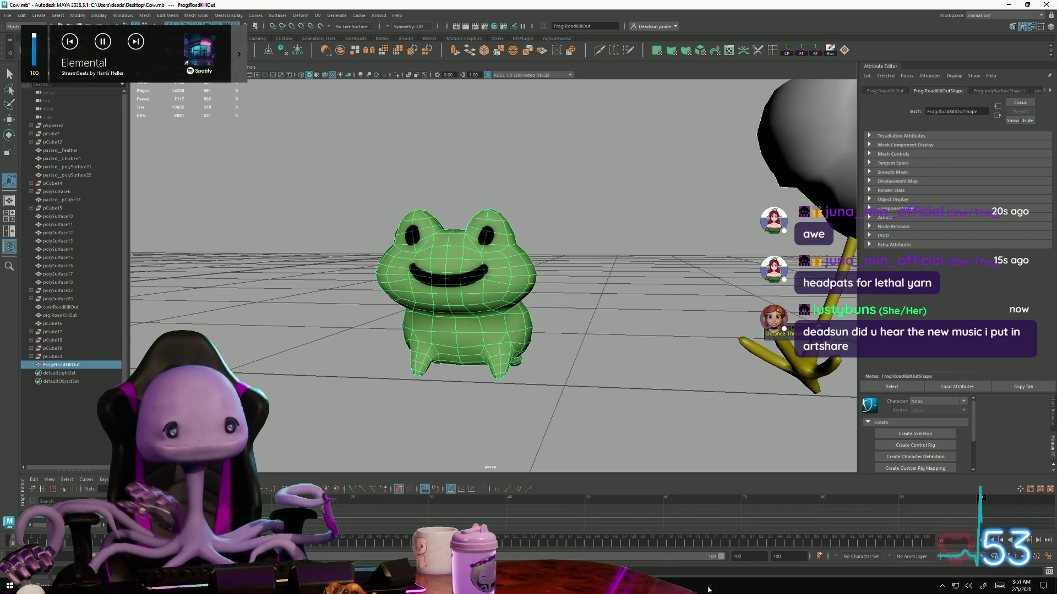
click(102, 42)
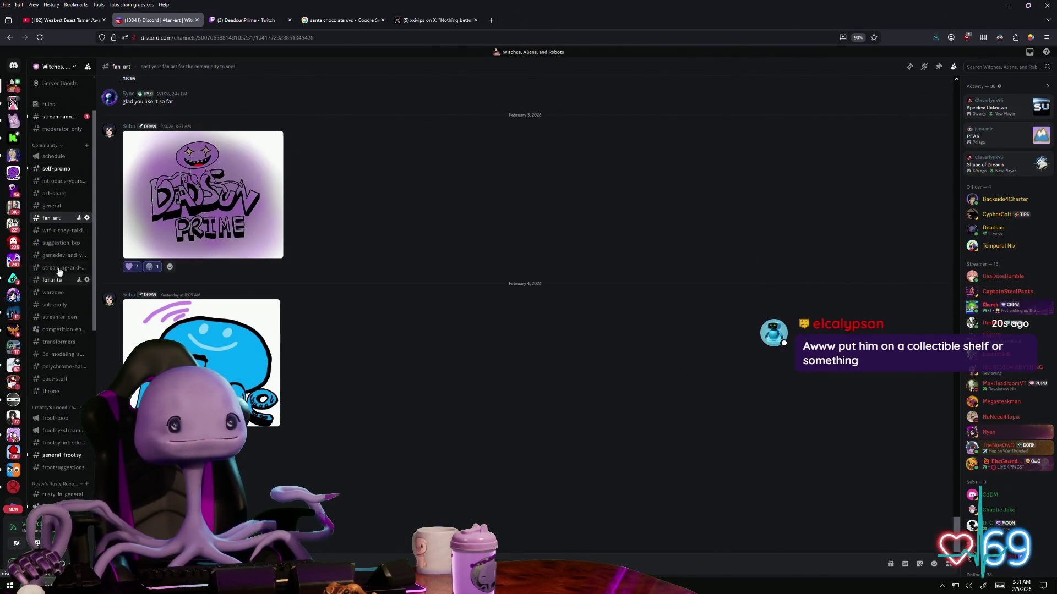
Switch to the art-share channel in the Discord sidebar
click(54, 193)
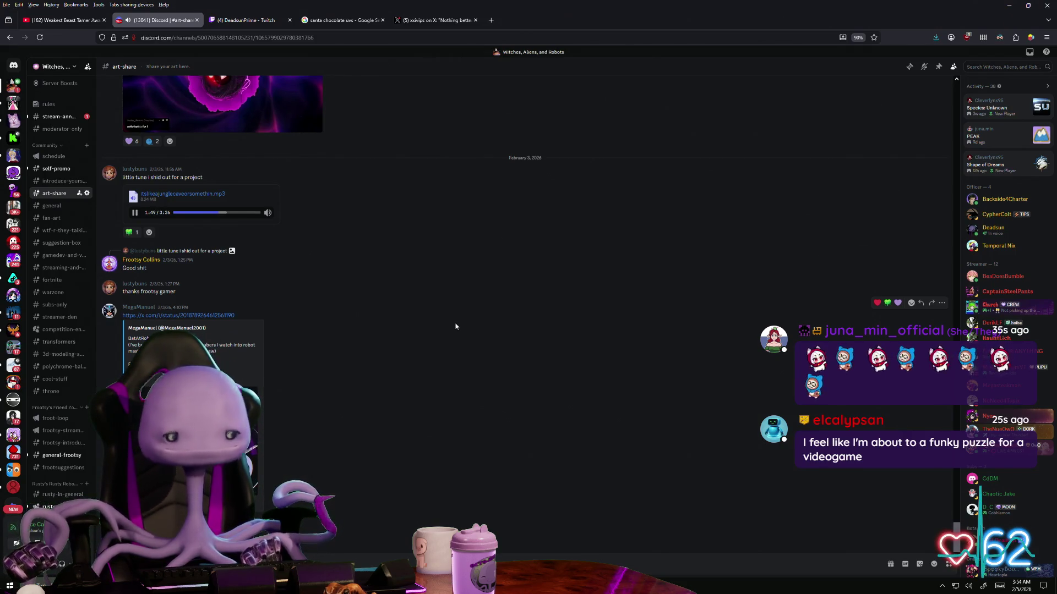
Search Windows for 'vibin' and open vibin_cause_its_rizz_season(1).mp3 in the media player
key(super)
text(v)
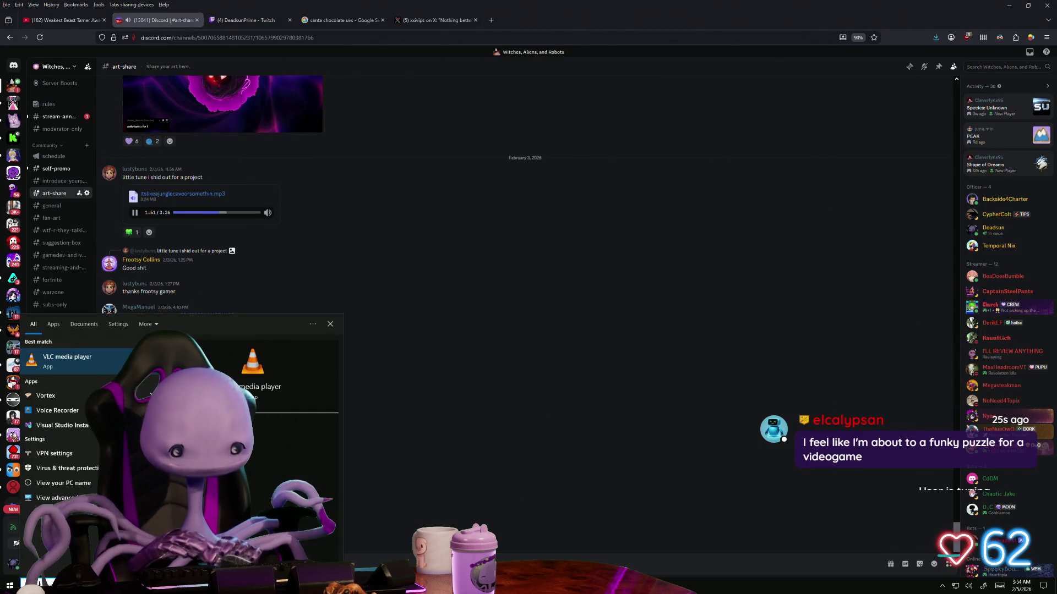
text(ibin)
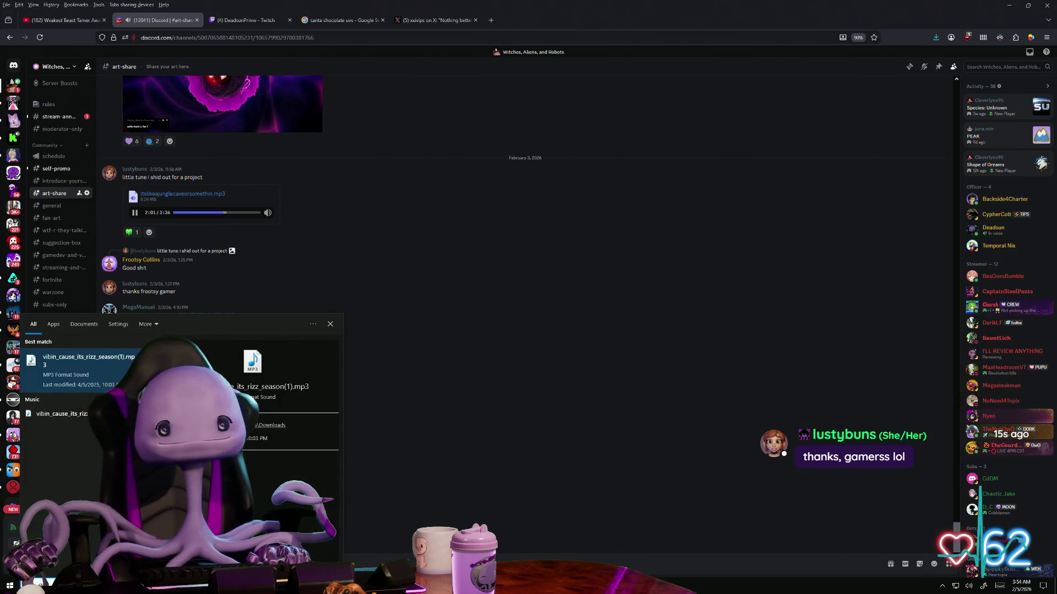
key(Escape)
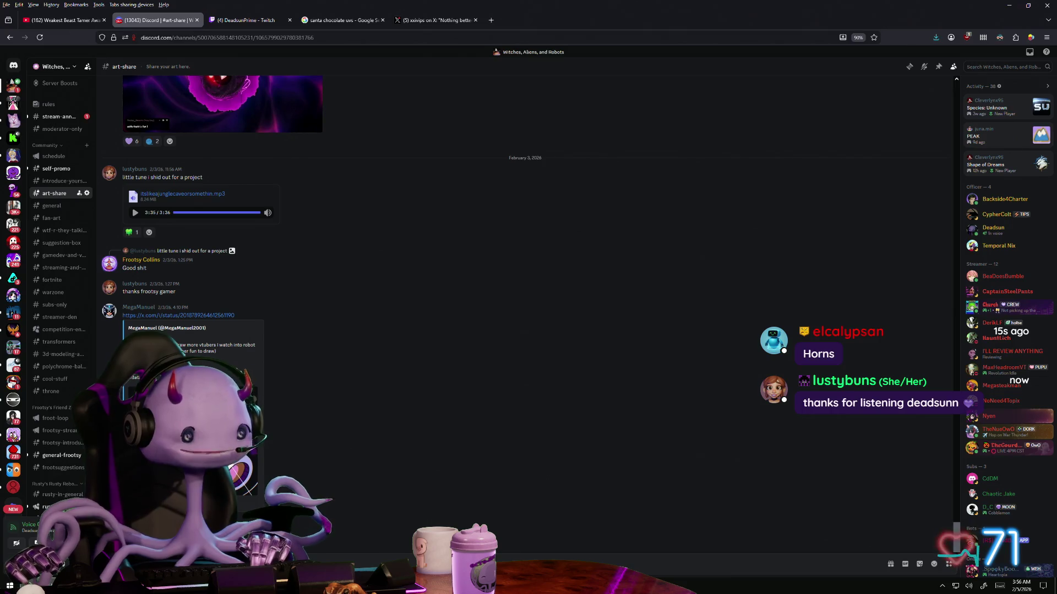
click(37, 581)
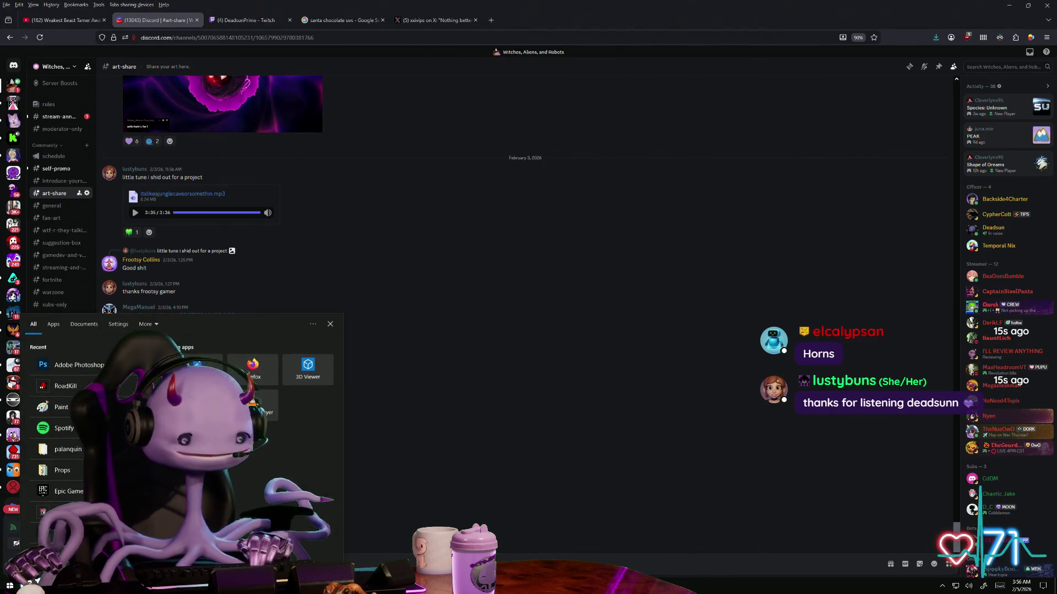
text(vibrate)
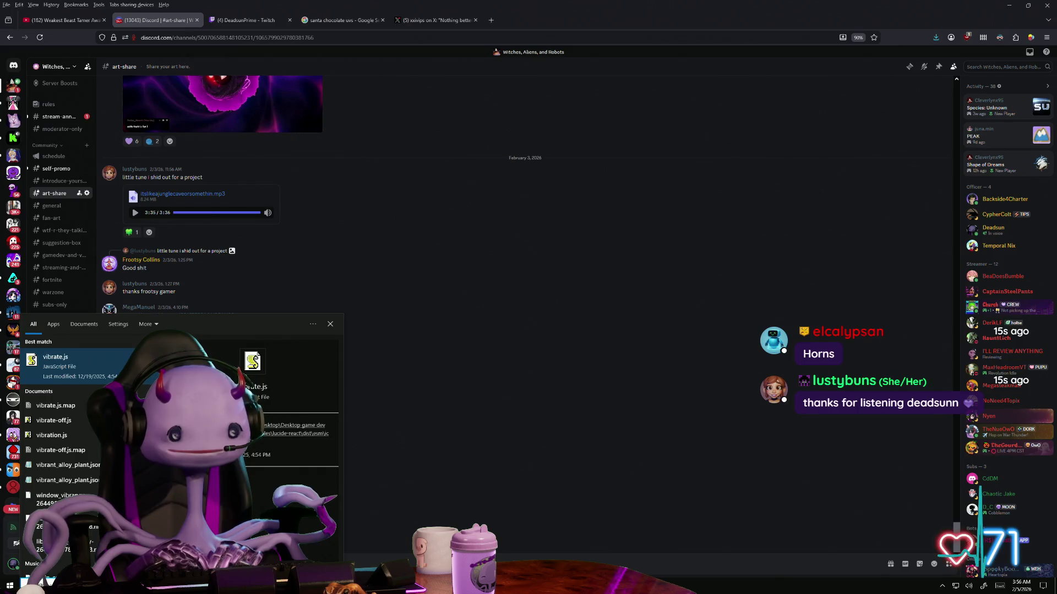
text(e)
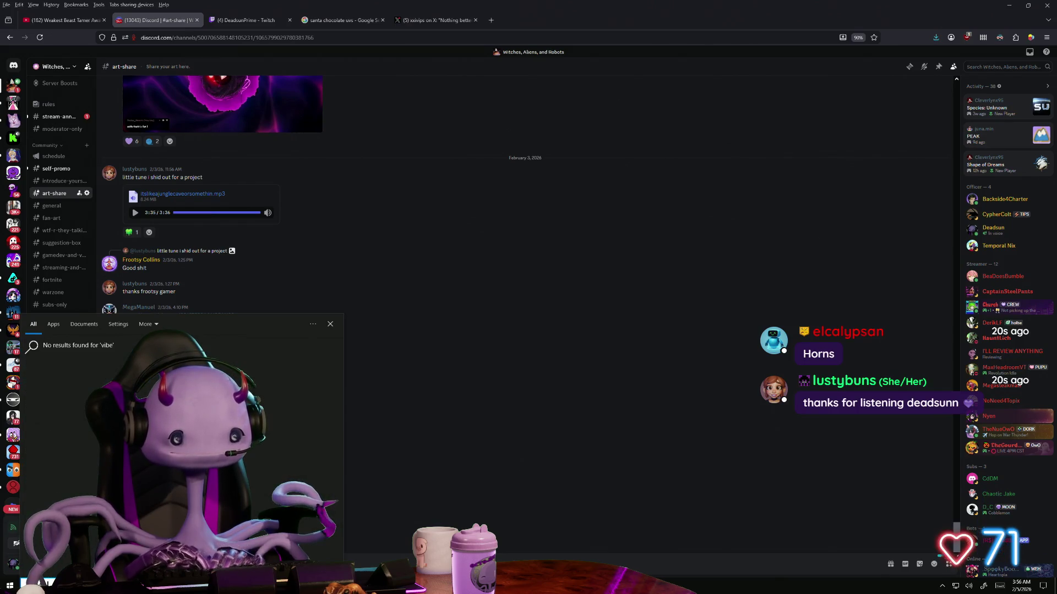
key(BackSpace)
text(in)
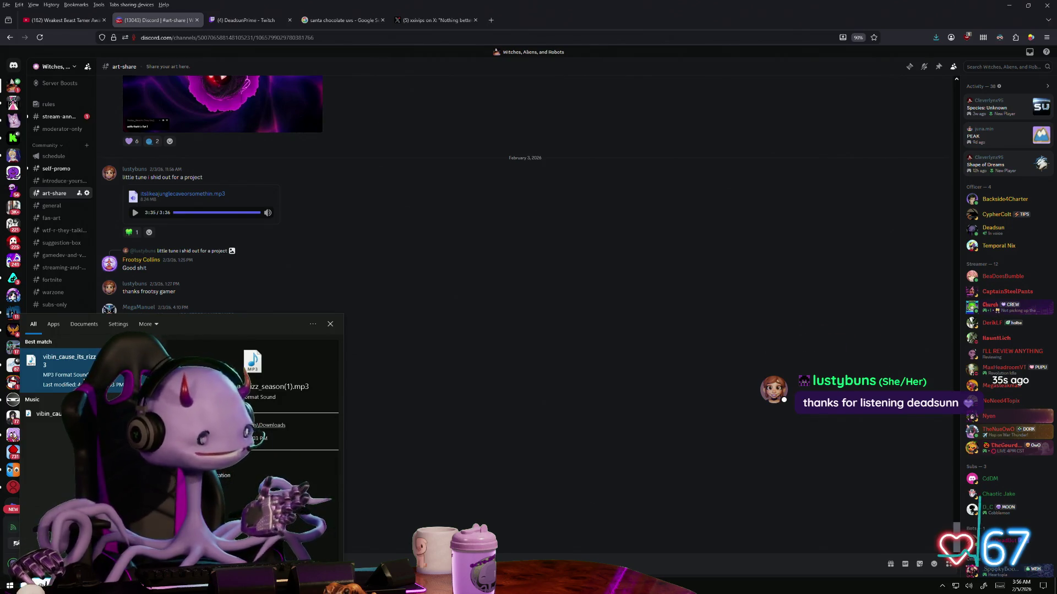
click(83, 377)
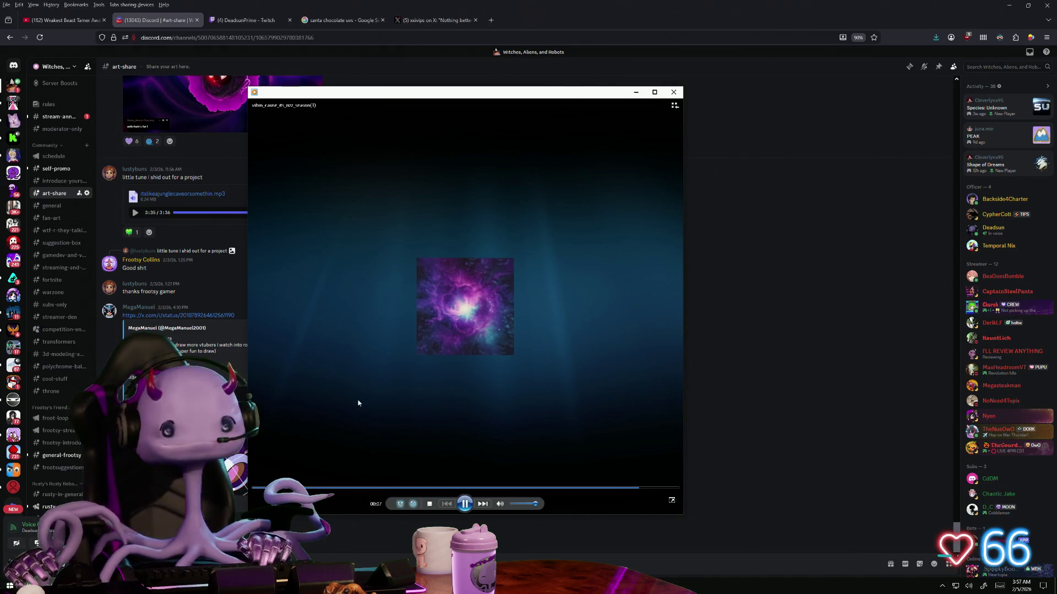
click(465, 503)
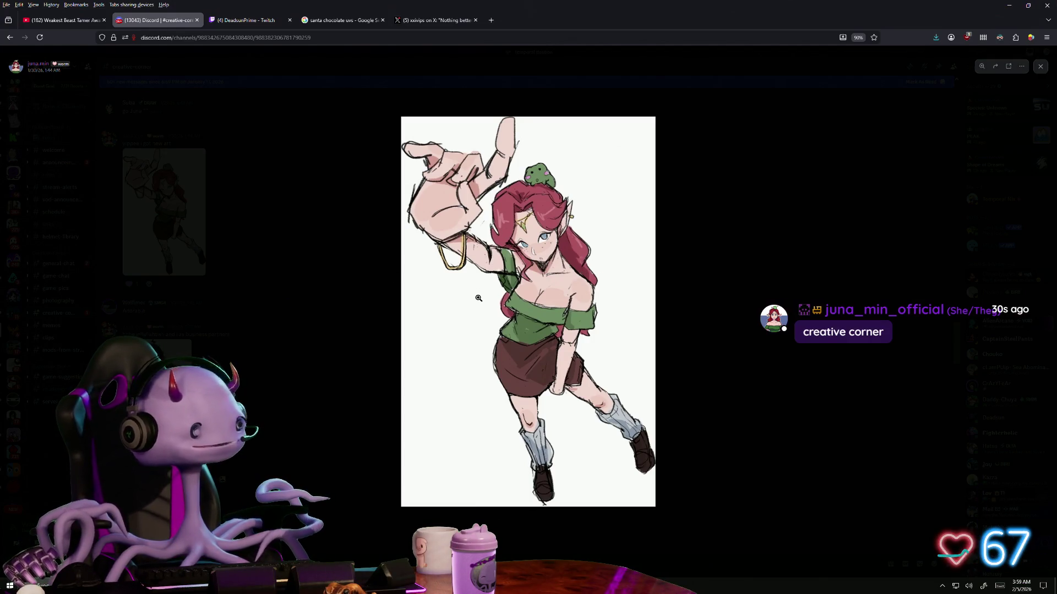
Zoom in on the elf girl drawing's face and green top, out, and in again
click(458, 266)
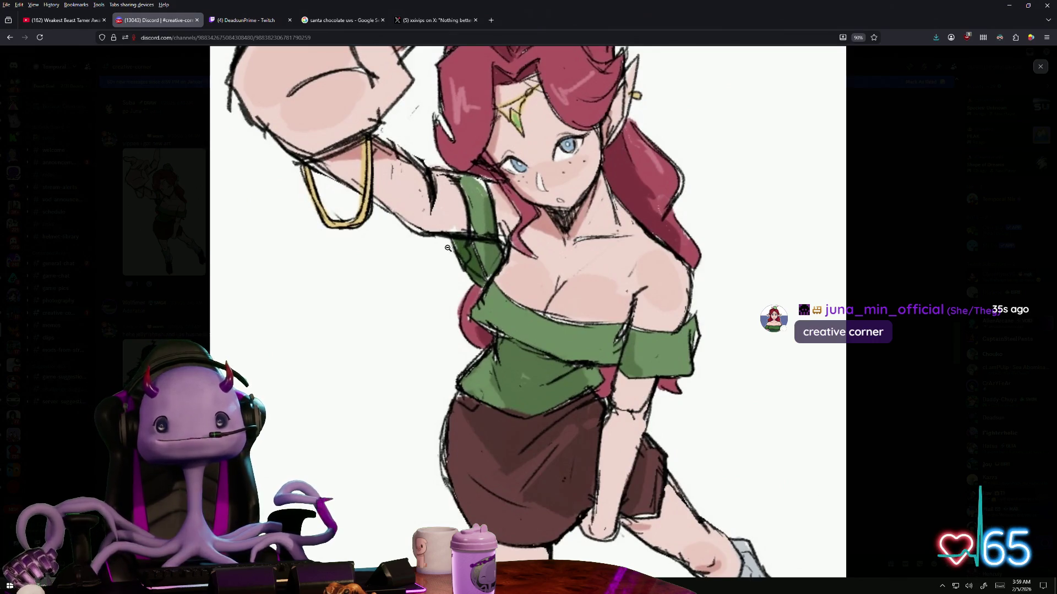
click(447, 247)
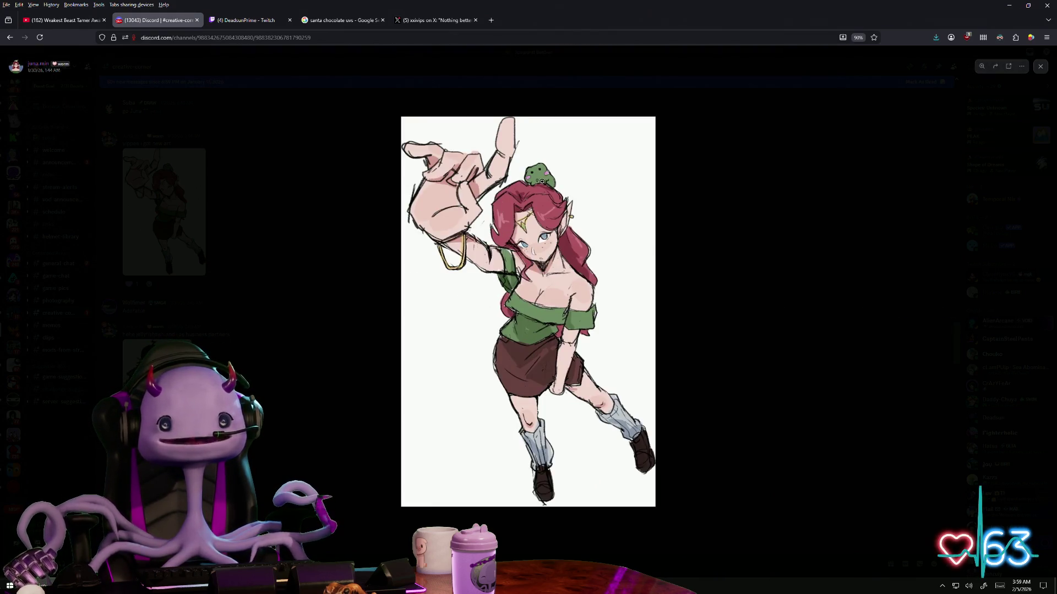
click(542, 180)
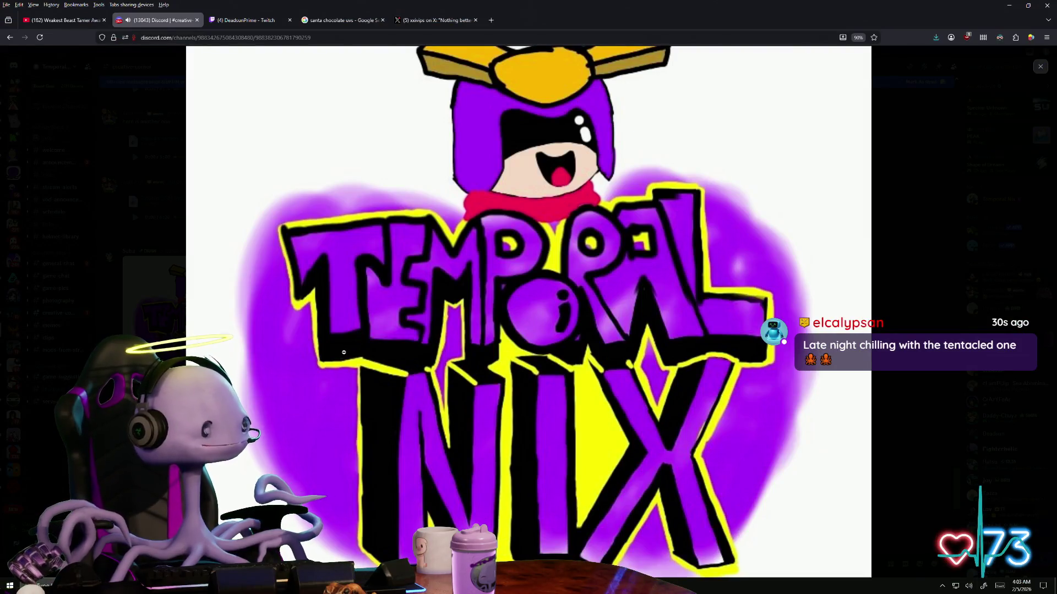
Close the enlarged Temporal Nix drawing, view the SUBA drawing full-size, then close it
click(344, 353)
click(389, 351)
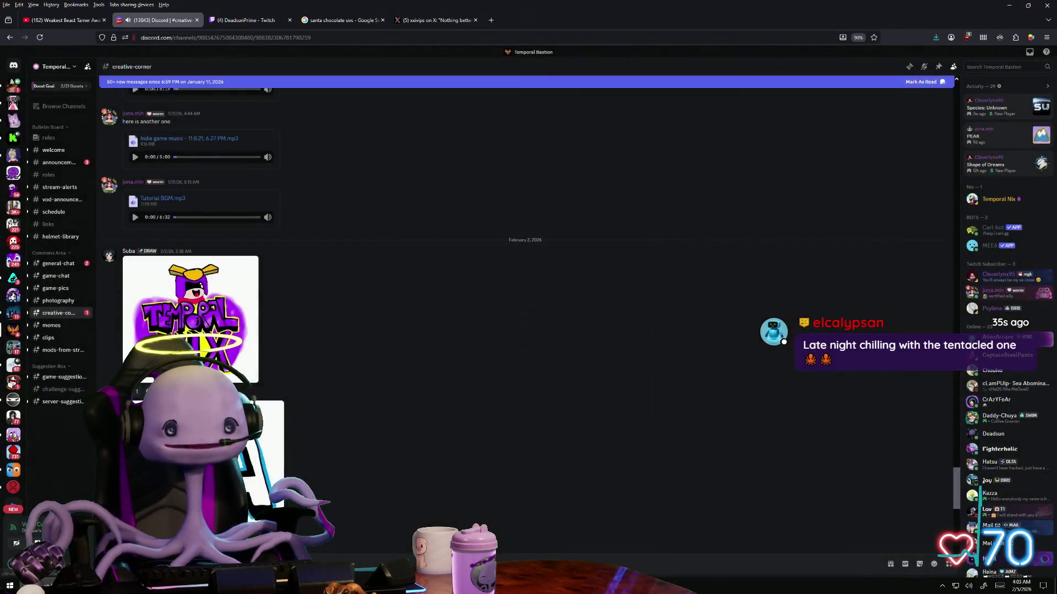
click(261, 450)
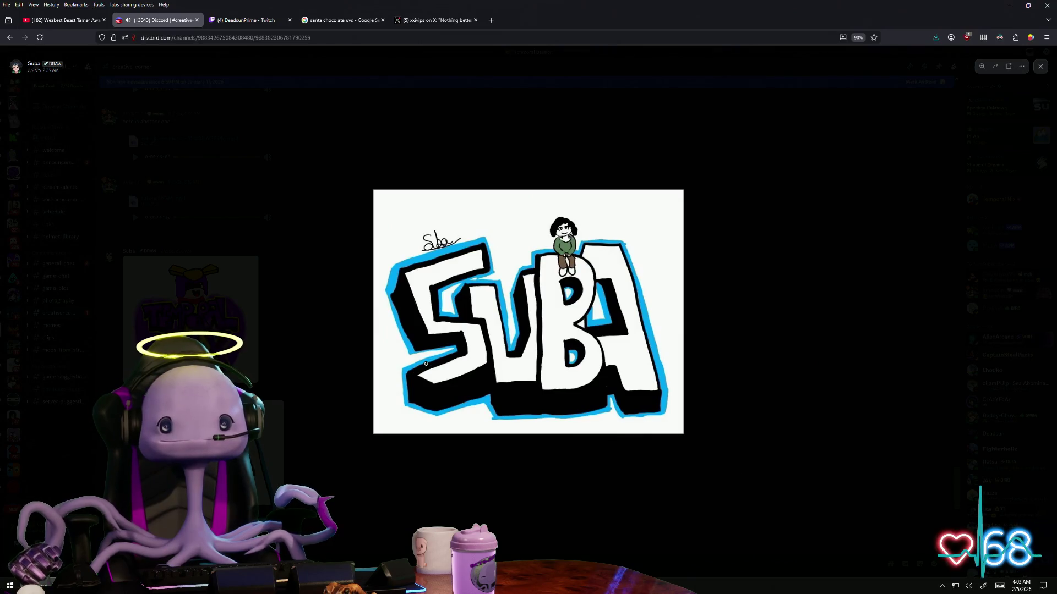
click(328, 374)
scroll(332, 379, up, 3)
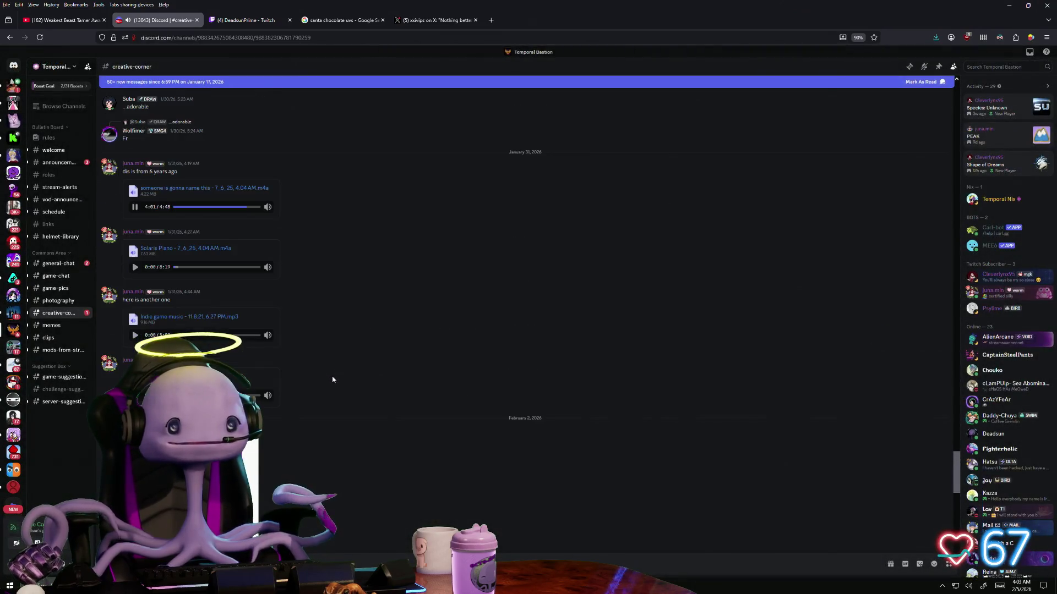